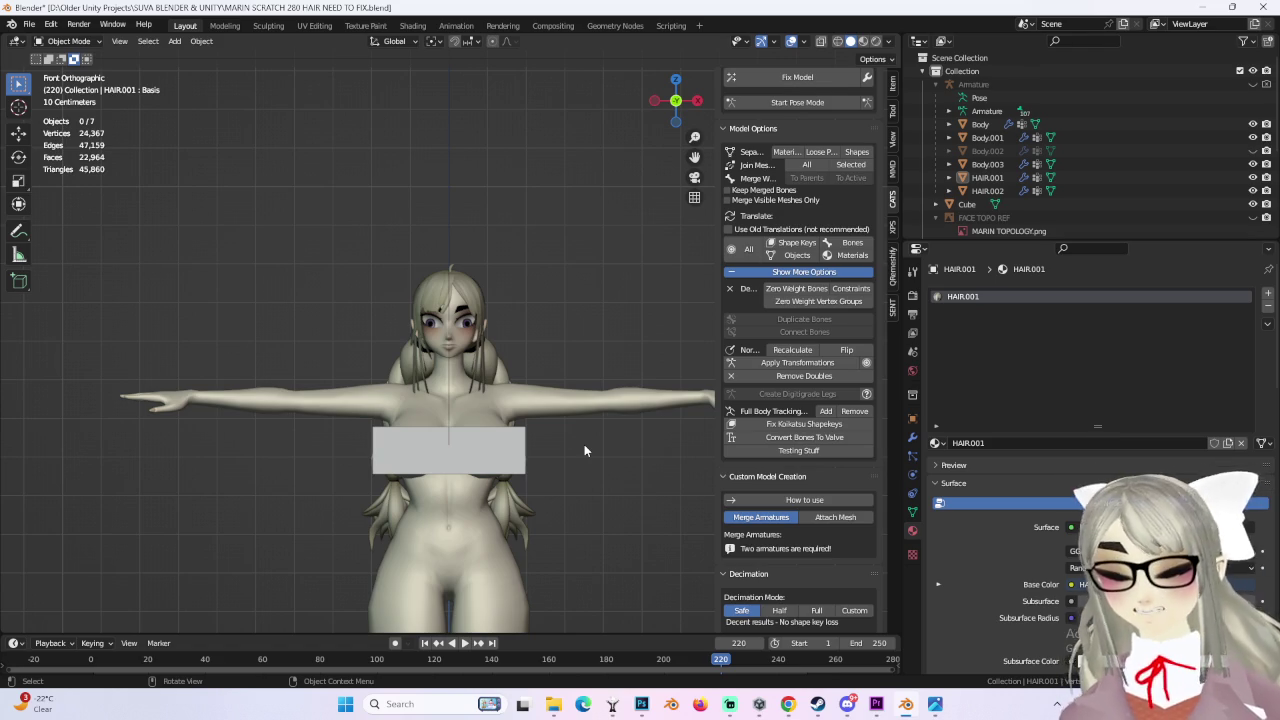
Step: Orbit around the avatar, selecting the Cube, Body and Body.003 meshes to inspect them
scroll(584, 444, up, 3)
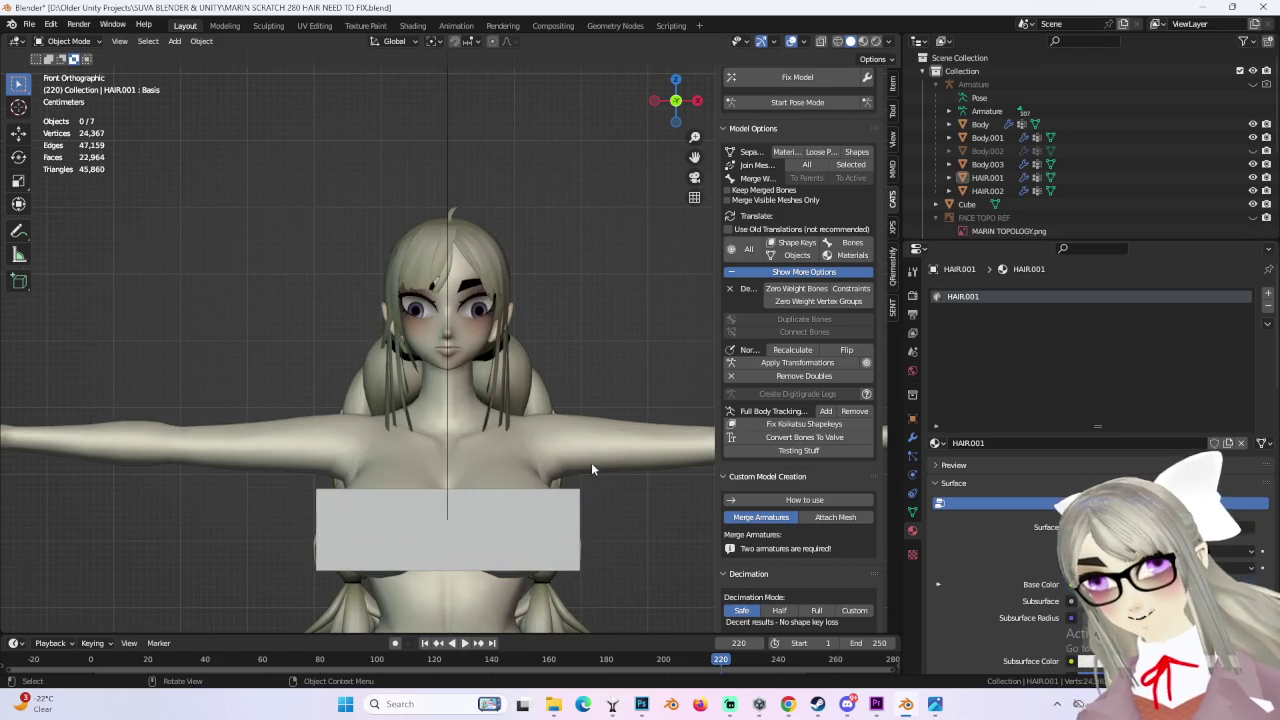
middle_drag(592, 469, 550, 458)
click(550, 458)
click(558, 413)
mouse_move(558, 413)
middle_down()
mouse_move(398, 319)
mouse_move(484, 307)
middle_up()
click(434, 307)
mouse_move(549, 344)
middle_down()
mouse_move(632, 395)
mouse_move(602, 396)
mouse_move(622, 398)
middle_up()
click(602, 396)
Step: Frame the upper body from the front with Body.003 selected, zoomed in on the torso
click(664, 102)
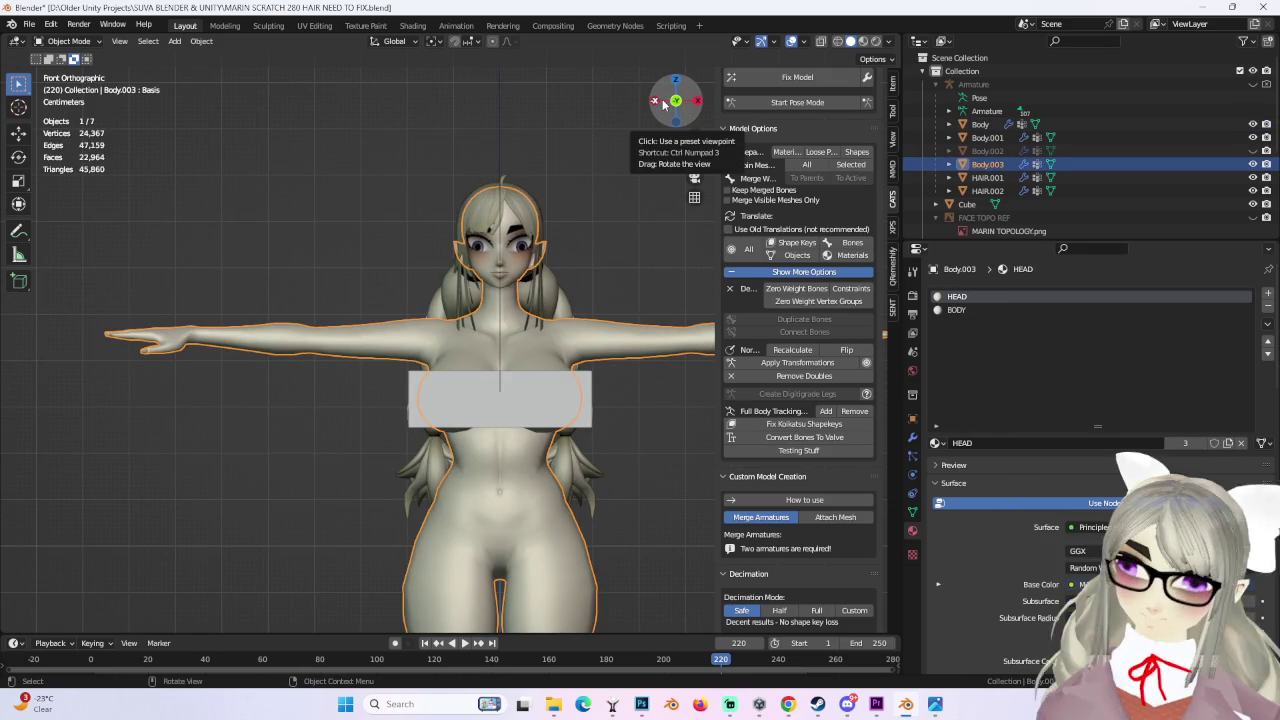
mouse_move(560, 96)
middle_down()
mouse_move(487, 343)
mouse_move(463, 318)
mouse_move(559, 362)
mouse_move(601, 226)
middle_up()
scroll(487, 343, up, 3)
scroll(532, 317, up, 3)
scroll(559, 362, up, 2)
click(674, 102)
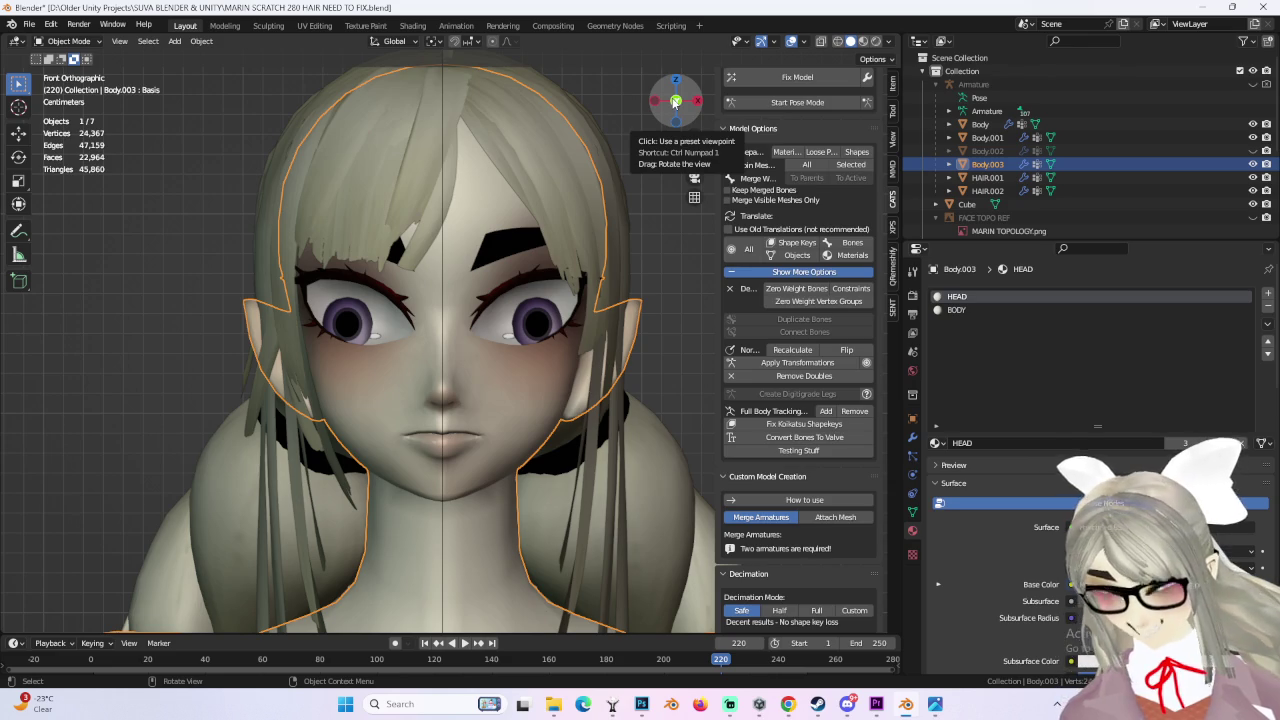
scroll(486, 346, down, 4)
mouse_move(486, 346)
middle_down()
mouse_move(579, 318)
mouse_move(534, 390)
mouse_move(454, 433)
middle_up()
scroll(545, 370, up, 2)
scroll(534, 390, down, 3)
click(454, 433)
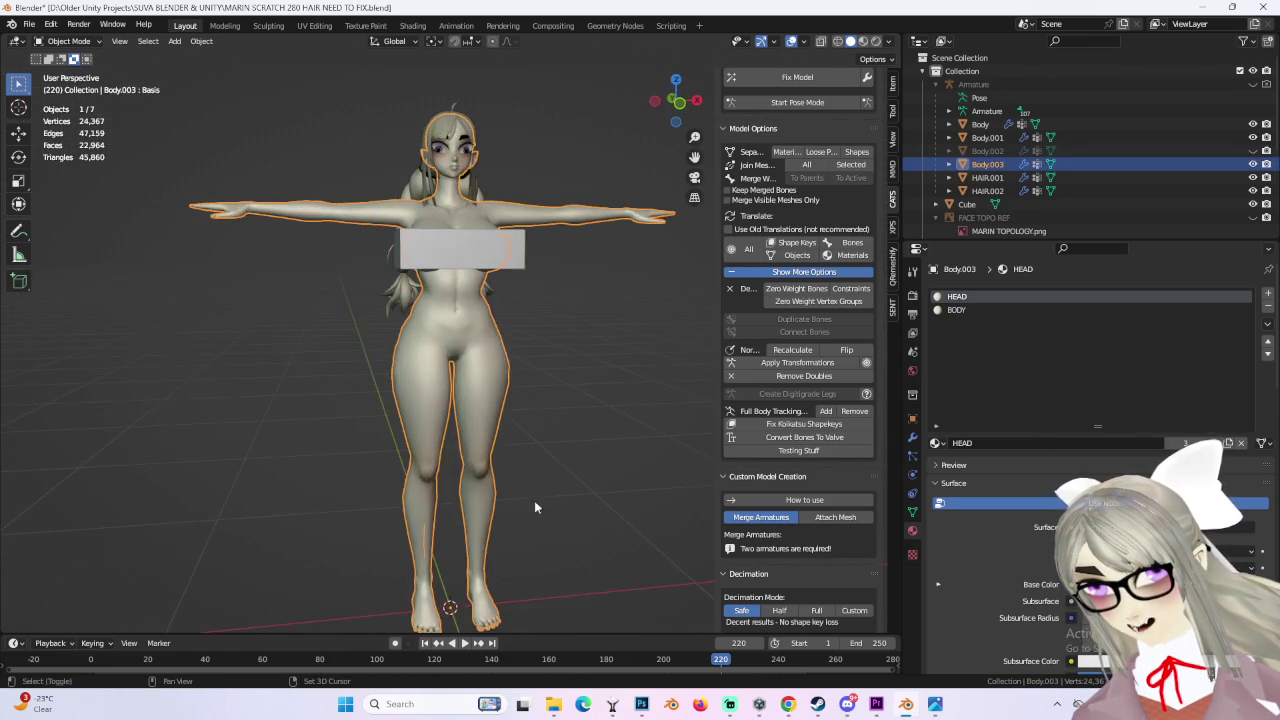
scroll(461, 596, up, 2)
scroll(461, 596, up, 3)
middle_drag(461, 596, 830, 203)
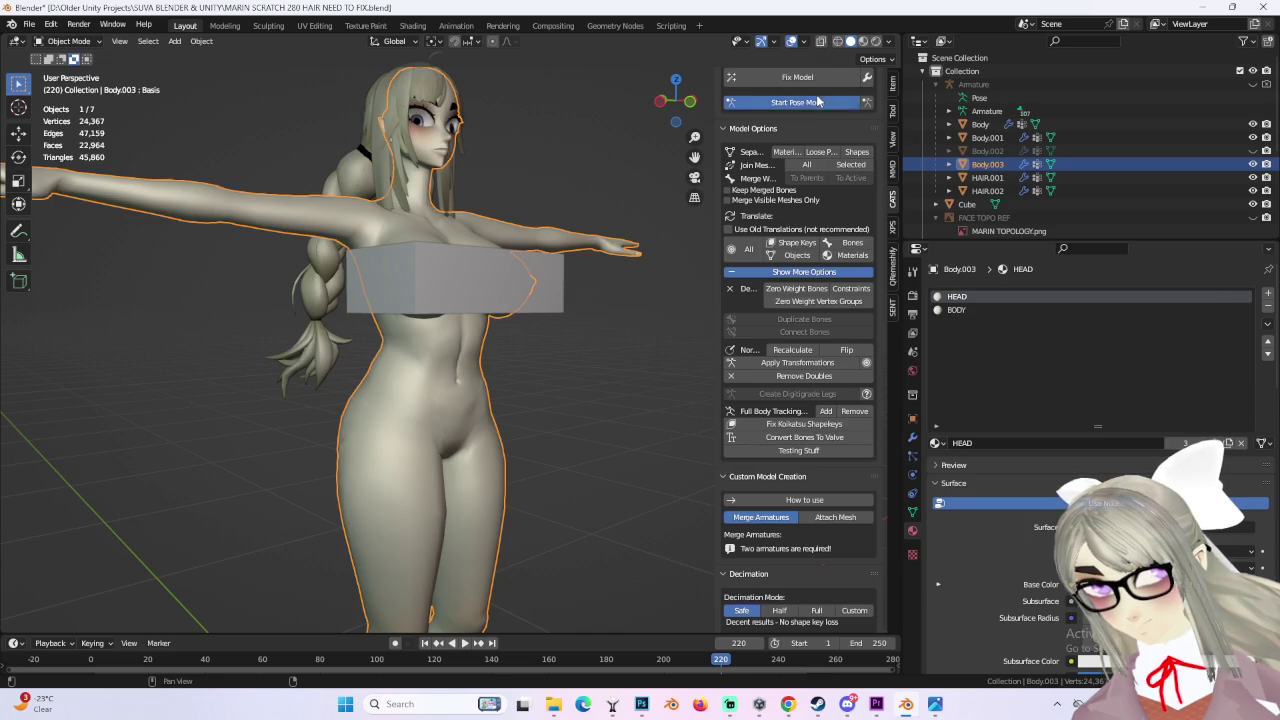
Step: In Pose Mode, swing the left leg bone forward and bend the right knee down
click(818, 102)
drag(484, 451, 560, 420)
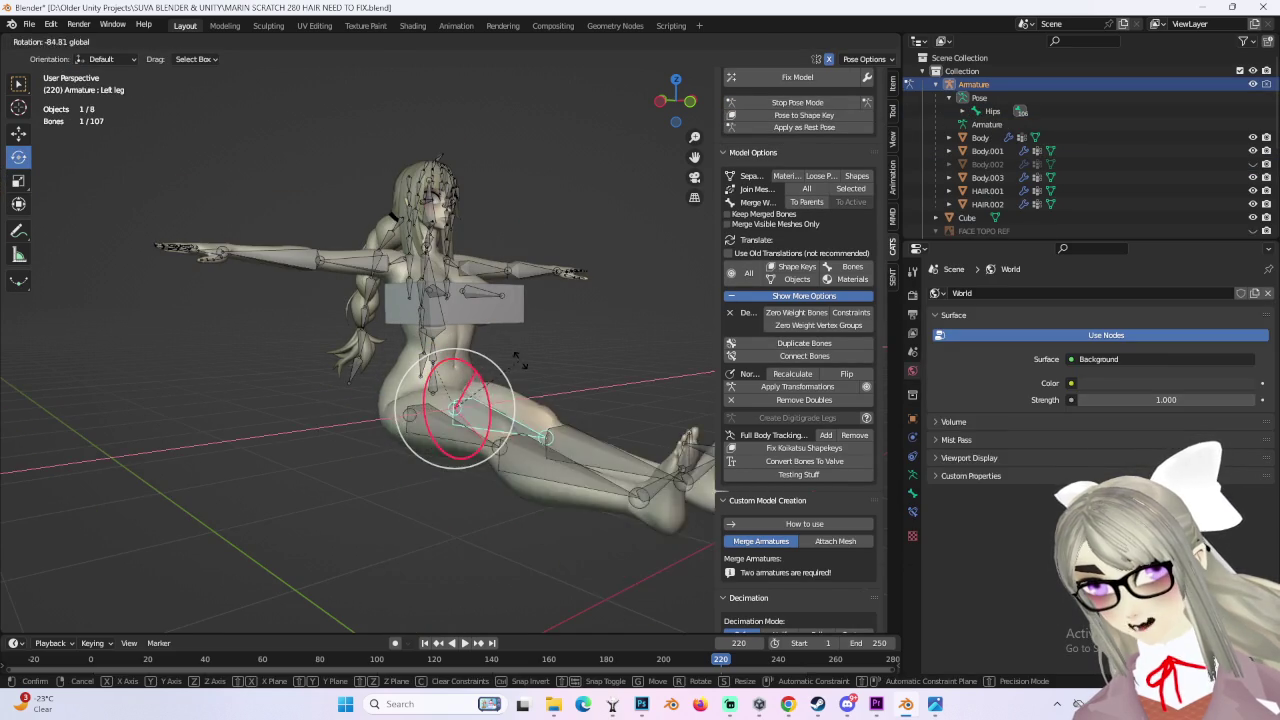
middle_drag(560, 420, 589, 378)
scroll(589, 378, up, 3)
click(561, 372)
click(561, 378)
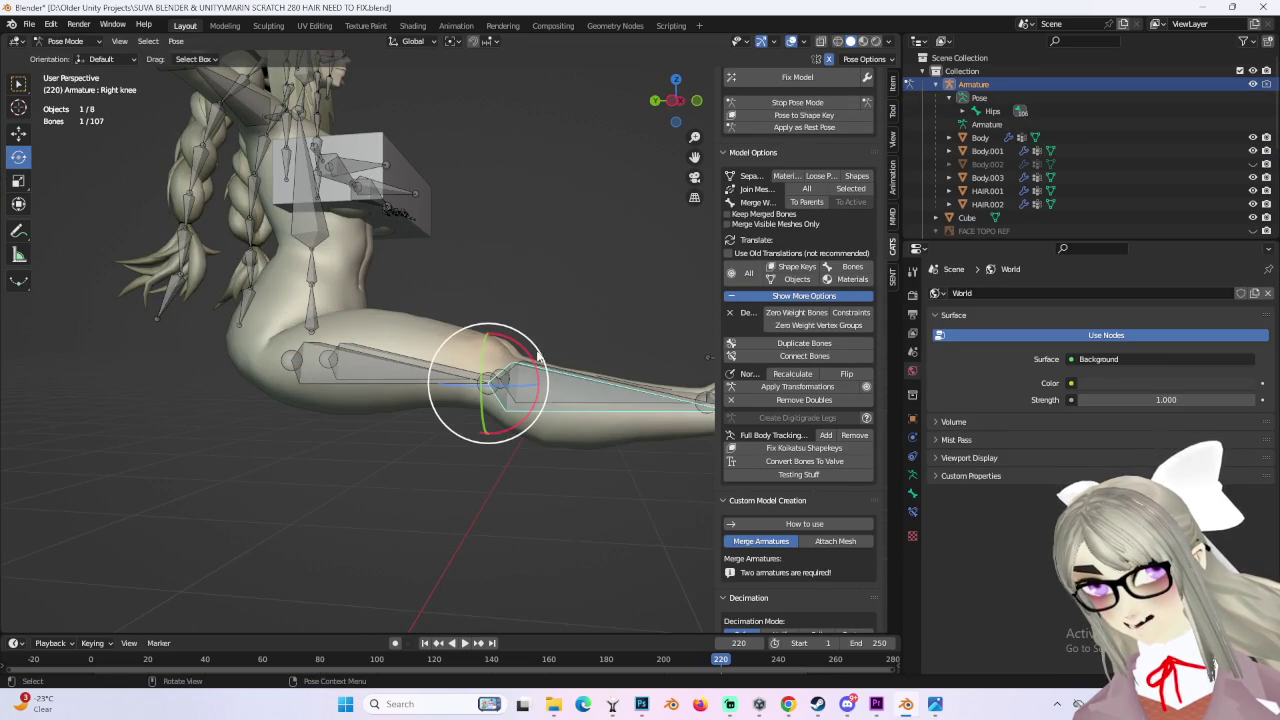
drag(540, 360, 500, 430)
mouse_move(500, 430)
middle_down()
mouse_move(507, 405)
mouse_move(538, 440)
mouse_move(504, 421)
mouse_move(480, 438)
mouse_move(551, 435)
mouse_move(514, 451)
middle_up()
Step: Rotate the left leg with R, check the hips and legs, then hide the armature bones
click(455, 428)
key(r)
key(r)
click(500, 440)
scroll(514, 451, up, 2)
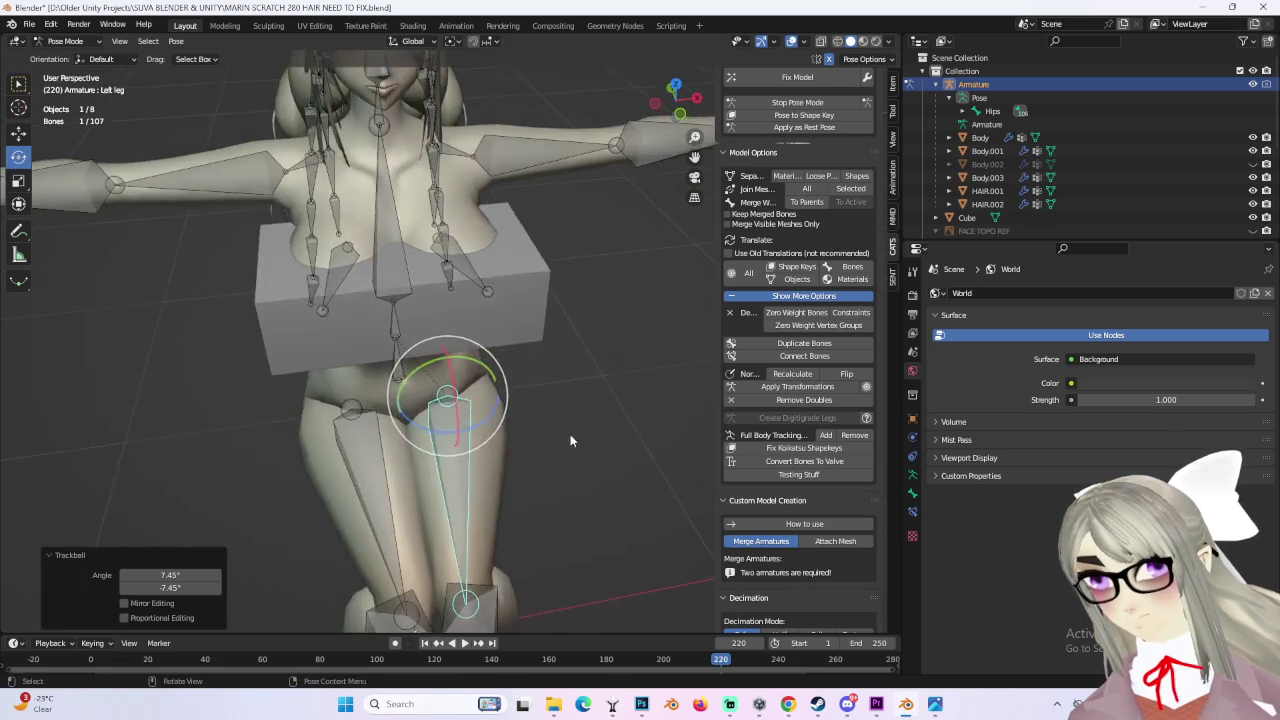
scroll(575, 446, up, 2)
mouse_move(586, 314)
middle_down()
mouse_move(589, 357)
mouse_move(594, 270)
mouse_move(444, 302)
mouse_move(414, 289)
mouse_move(566, 289)
mouse_move(563, 334)
mouse_move(606, 347)
mouse_move(620, 336)
mouse_move(536, 343)
mouse_move(587, 347)
mouse_move(526, 380)
mouse_move(546, 380)
mouse_move(485, 356)
mouse_move(591, 360)
mouse_move(443, 560)
mouse_move(476, 401)
mouse_move(560, 372)
mouse_move(640, 300)
mouse_move(474, 377)
mouse_move(529, 338)
mouse_move(580, 366)
mouse_move(551, 349)
mouse_move(516, 383)
middle_up()
click(1252, 84)
Step: Stop Pose Mode to return to the rest pose, then start Pose Mode again
click(805, 108)
scroll(497, 343, up, 4)
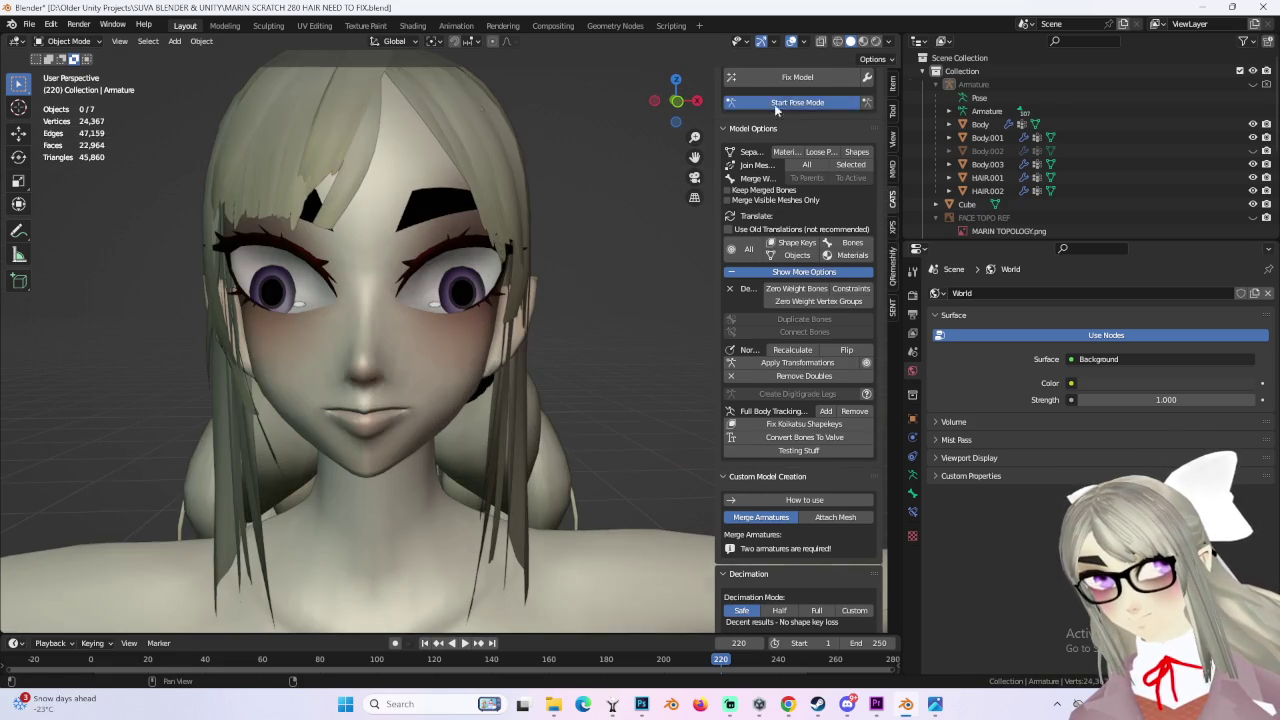
click(797, 102)
Step: In Object Mode, add a shape key named 'Blink' beneath Basis on the Body.003 face mesh
click(65, 41)
click(100, 60)
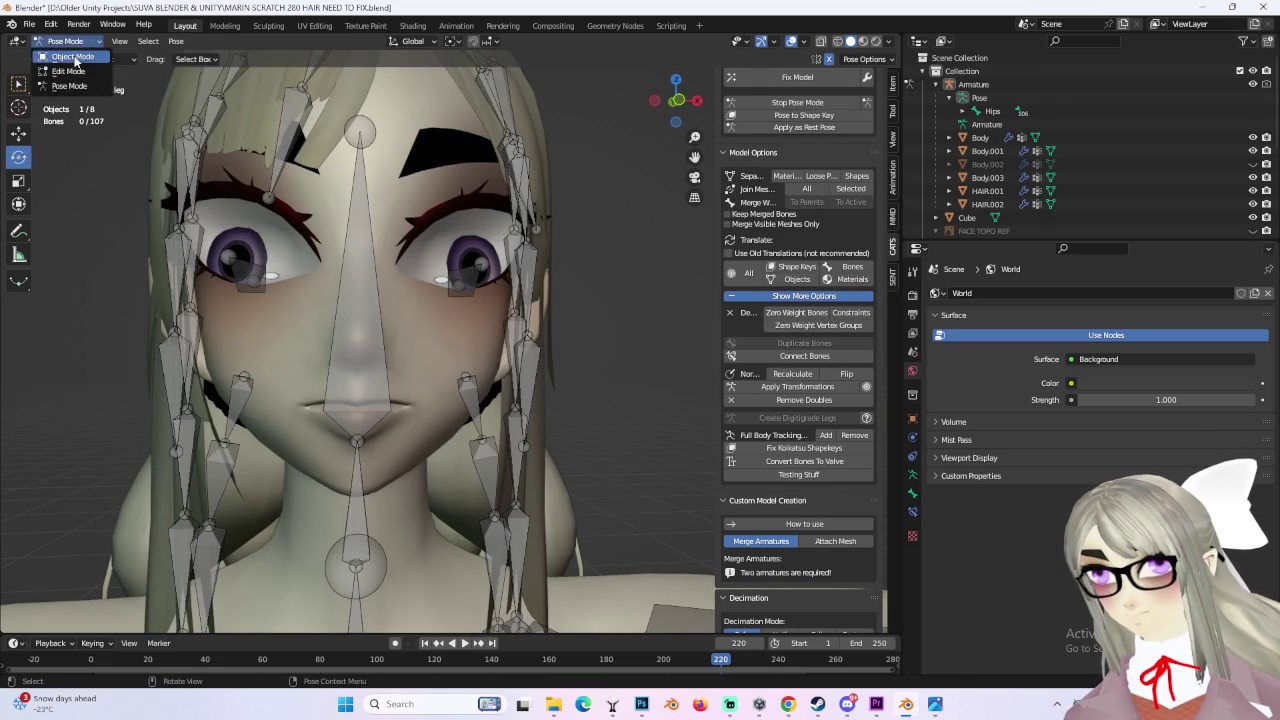
click(440, 190)
middle_drag(440, 190, 448, 208)
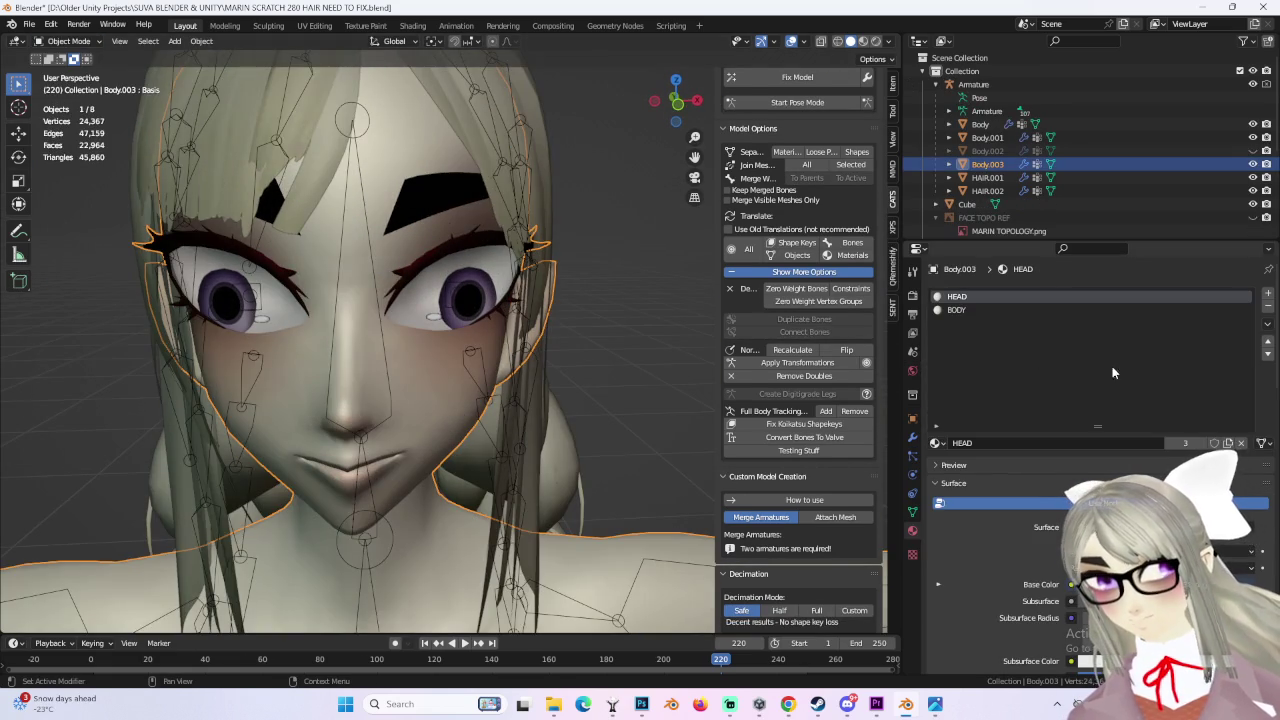
click(911, 511)
click(1263, 447)
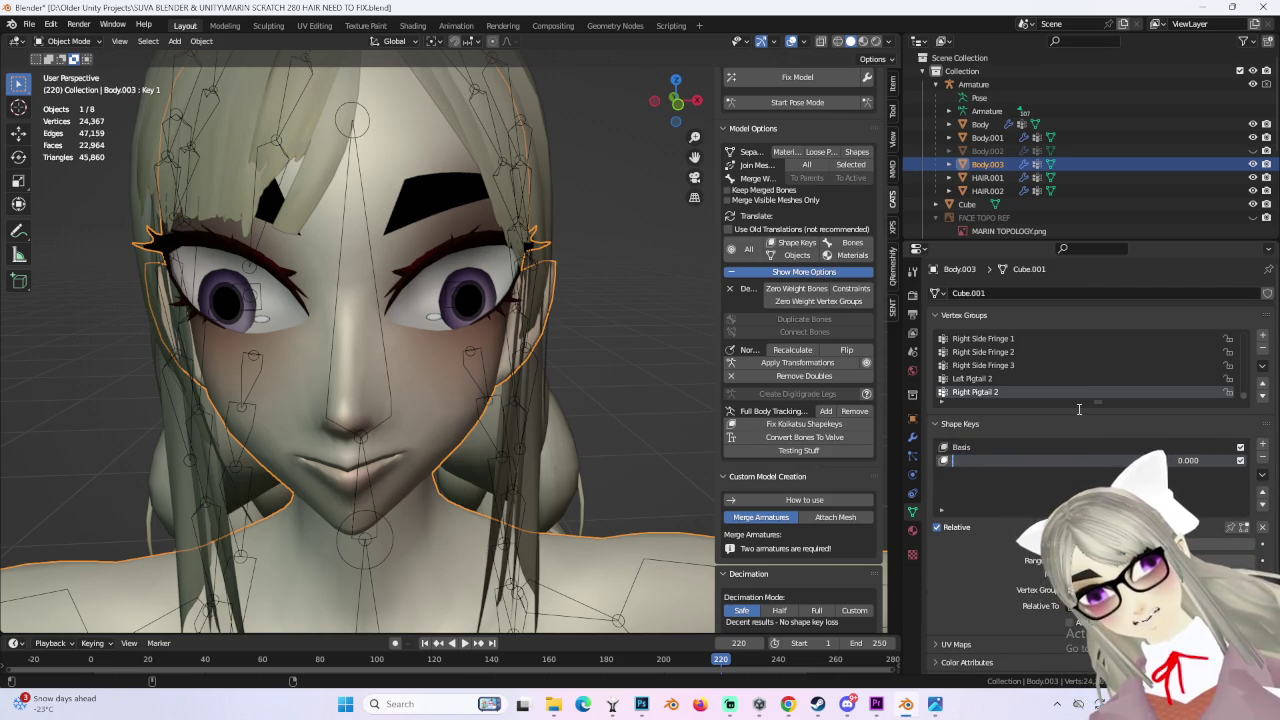
key(BackSpace)
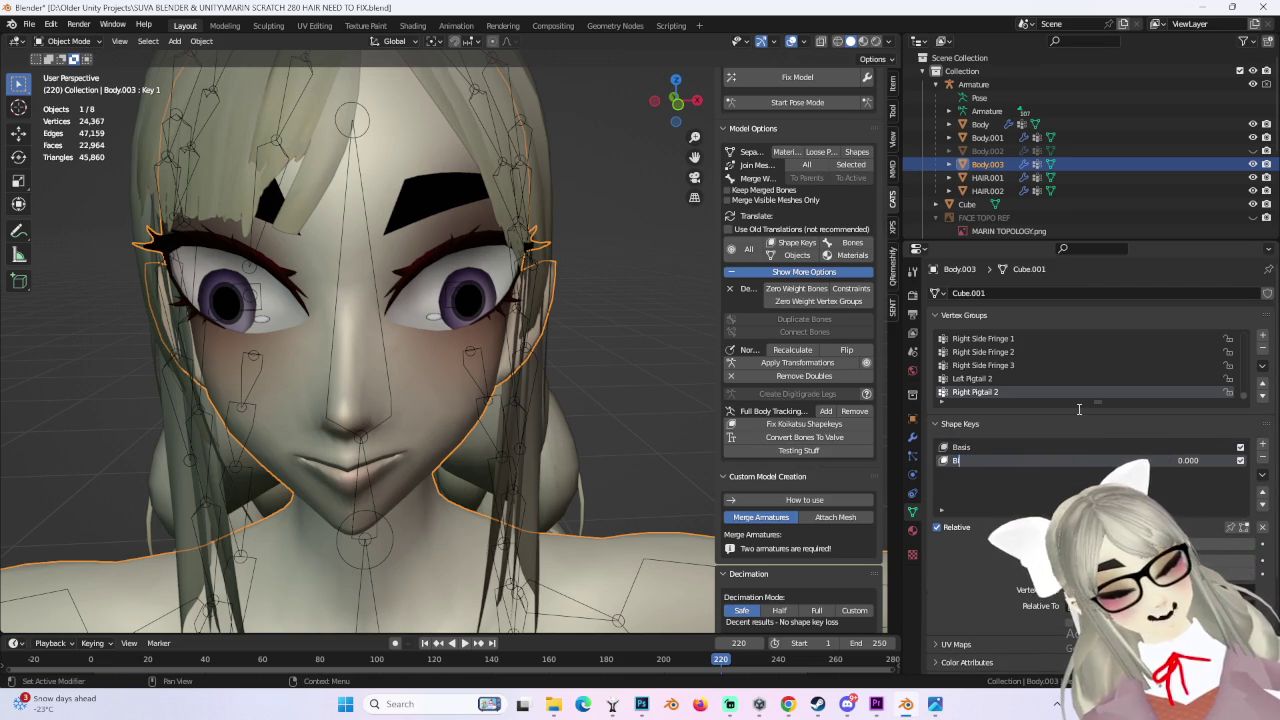
text(ink)
key(Return)
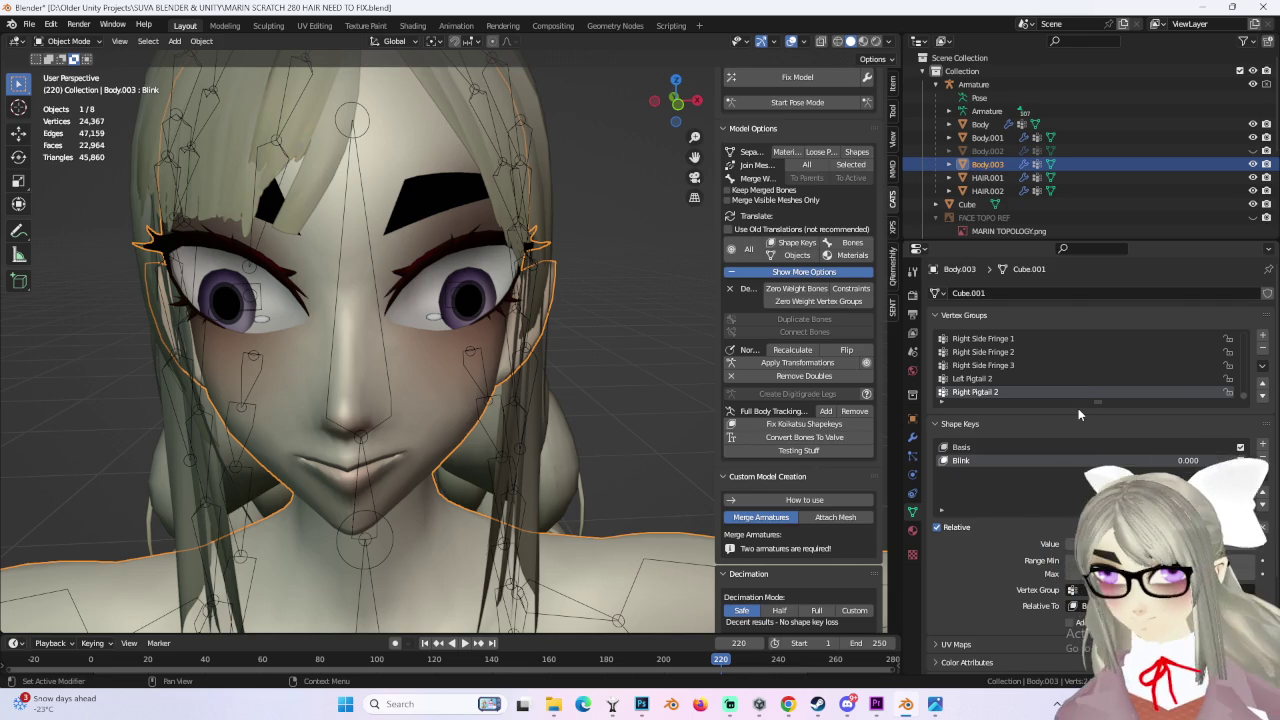
click(65, 41)
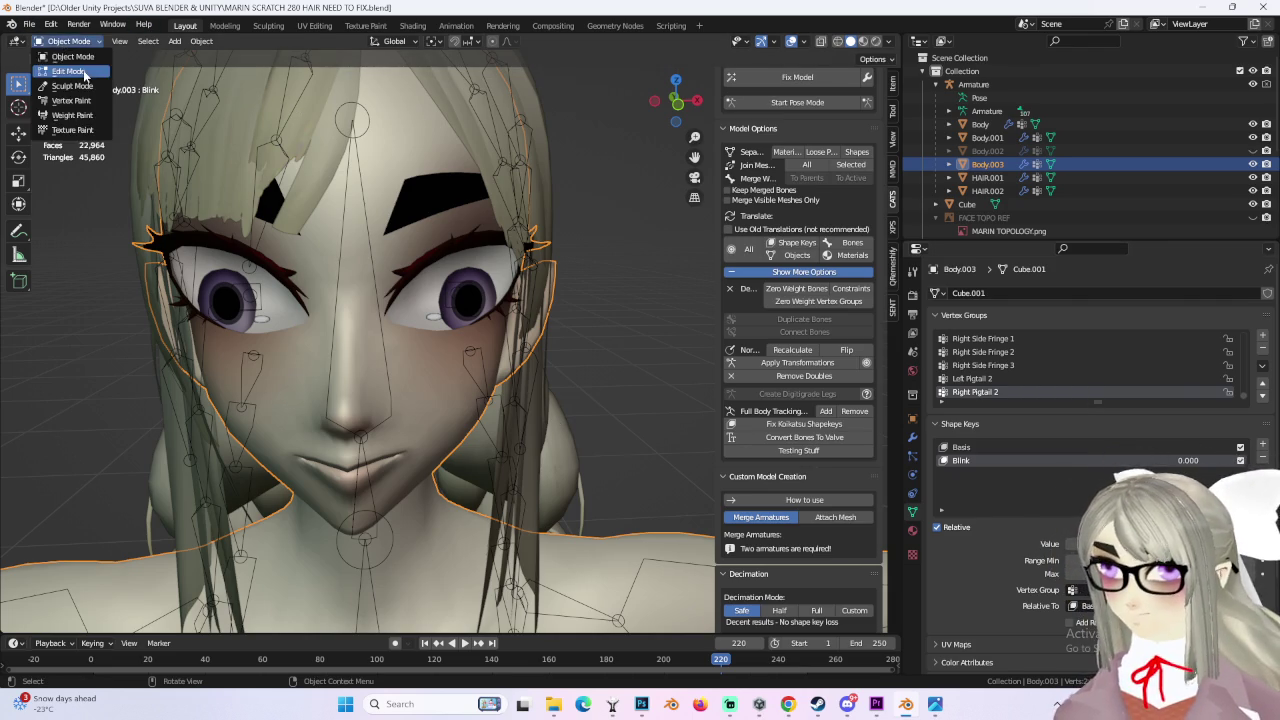
Step: In Edit Mode, frame the face from the front and select the upper eyelid faces
click(65, 69)
alt+middle_drag(565, 227, 551, 301)
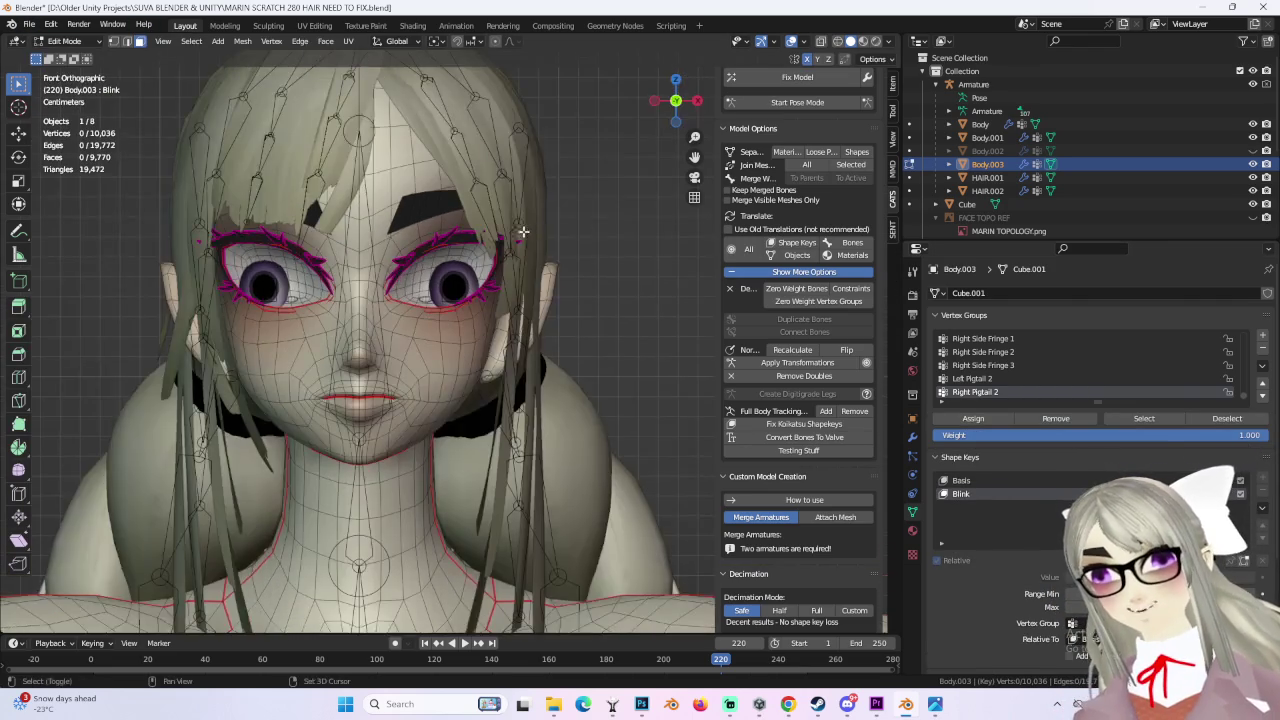
scroll(551, 301, up, 2)
scroll(659, 362, down, 2)
scroll(517, 318, up, 1)
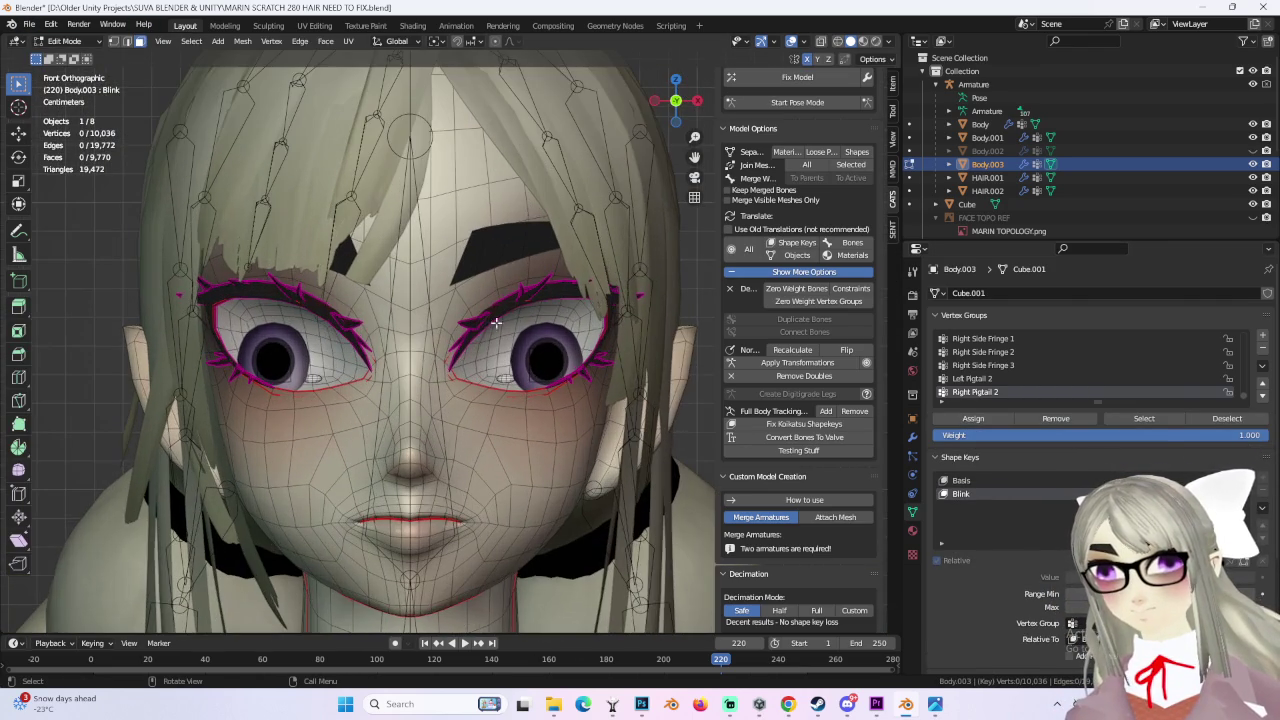
shift+click(482, 320)
scroll(470, 316, up, 2)
scroll(394, 302, up, 2)
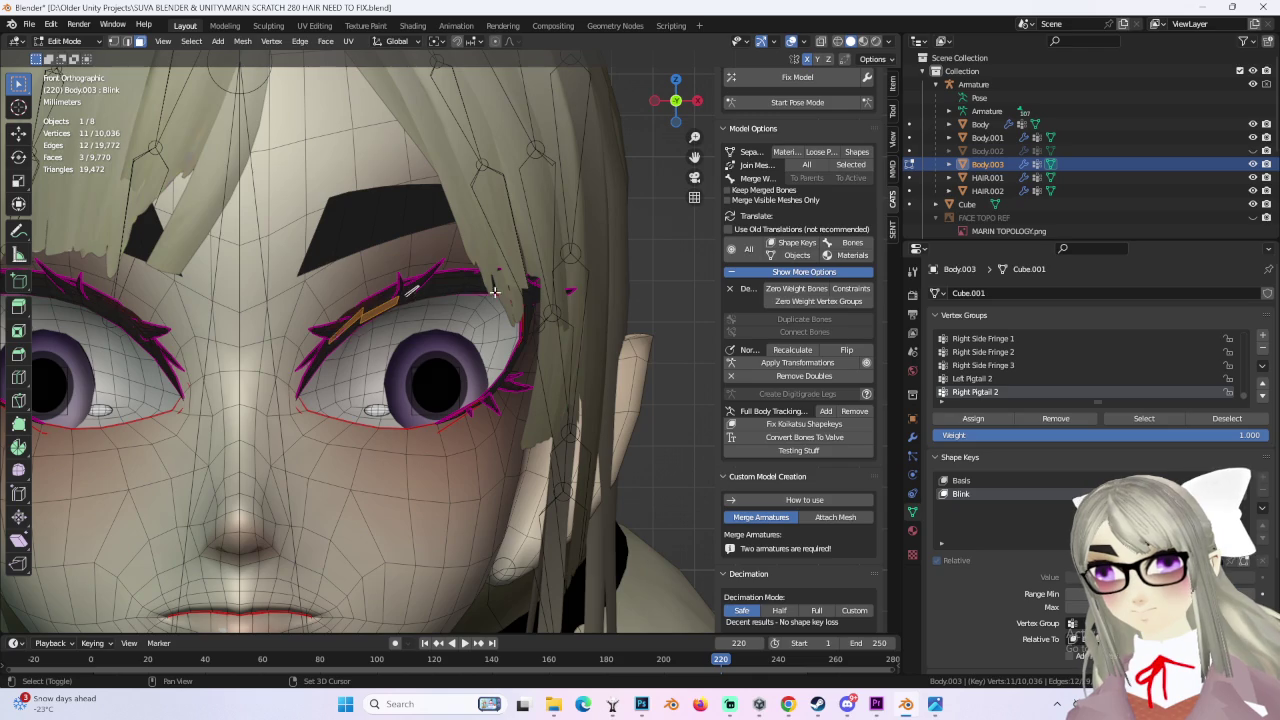
mouse_move(537, 326)
middle_down()
mouse_move(592, 317)
mouse_move(537, 326)
middle_up()
Step: Lower the eyelids 0.064451 m along Z, reselect Basis, and return to Object Mode
key(g)
key(z)
click(327, 512)
middle_drag(327, 512, 977, 511)
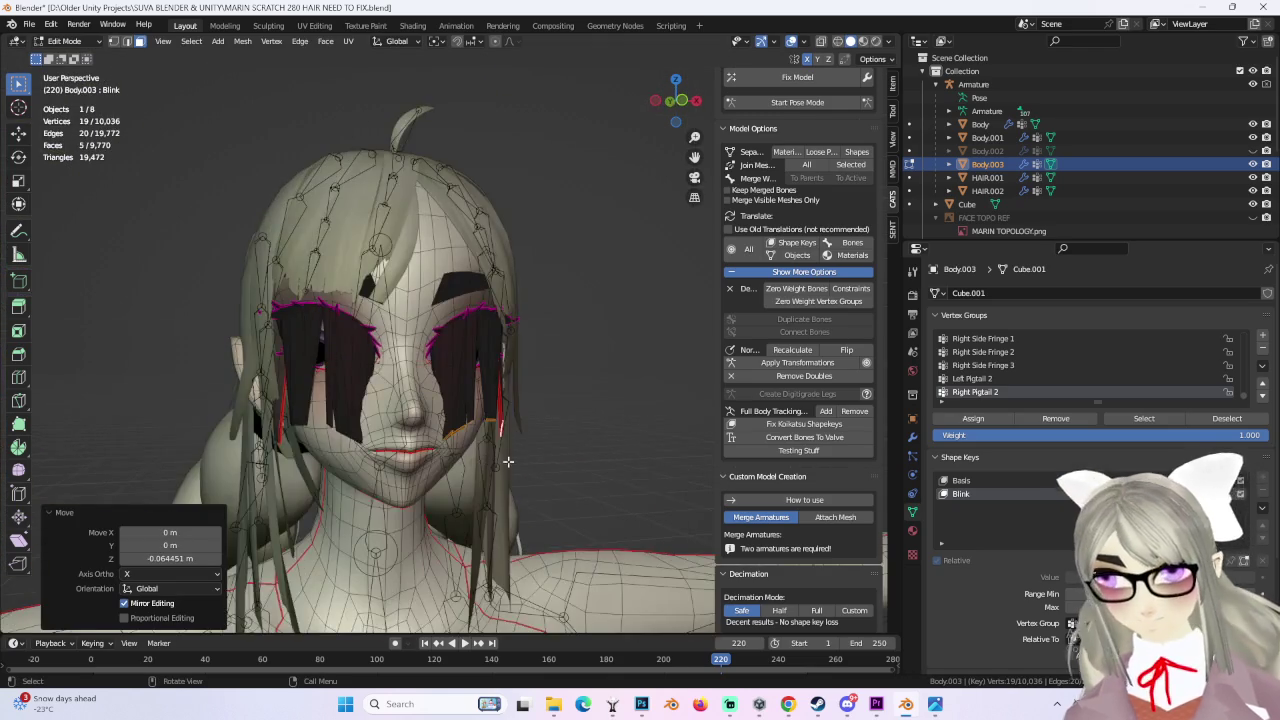
click(960, 480)
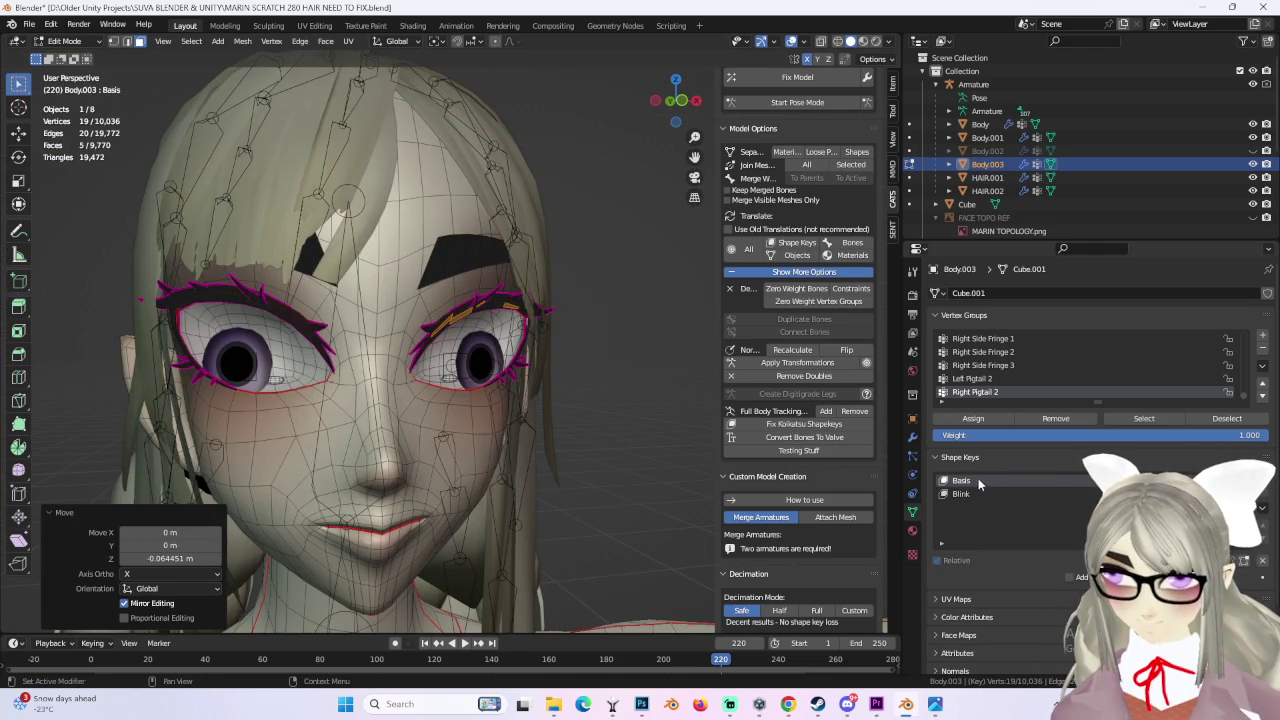
middle_drag(450, 360, 380, 360)
click(64, 41)
click(60, 48)
middle_drag(463, 362, 633, 389)
scroll(633, 389, up, 2)
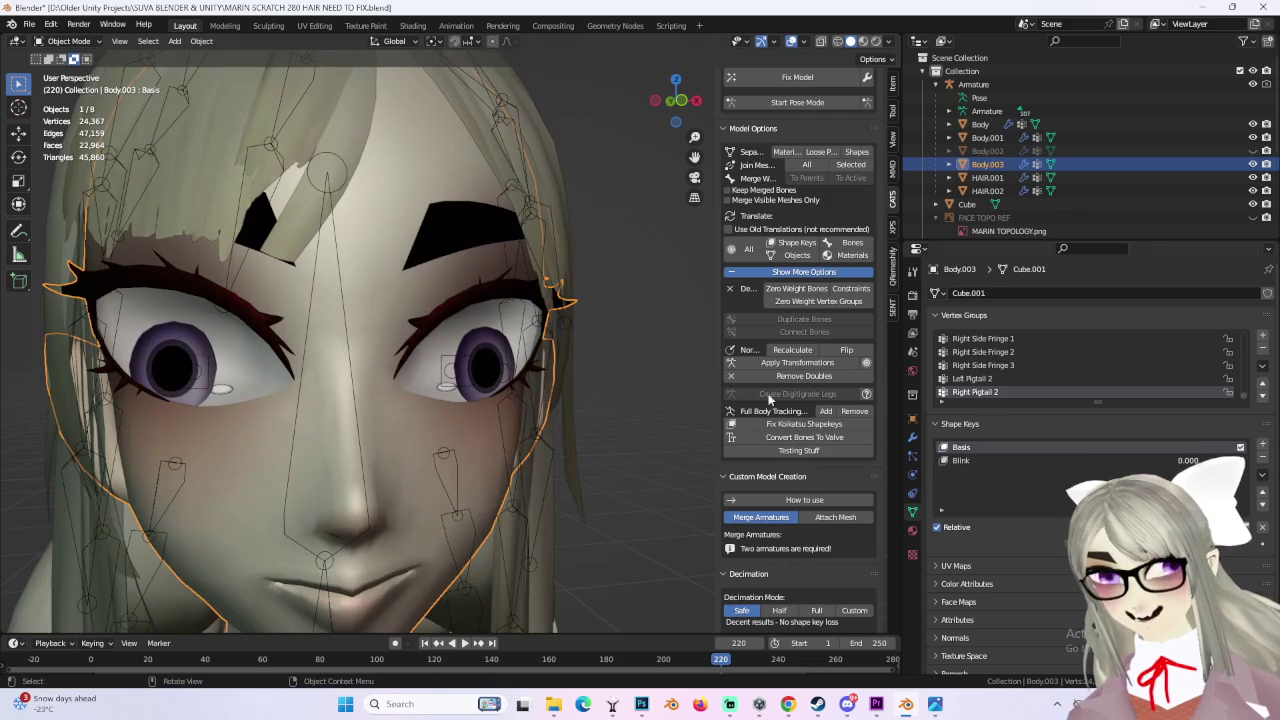
Step: Raise Blink to 1 to confirm the eyes close, then undo back to 0
drag(1182, 461, 1230, 461)
mouse_move(507, 312)
middle_down()
mouse_move(390, 330)
mouse_move(494, 358)
mouse_move(560, 330)
middle_up()
key(ctrl+z)
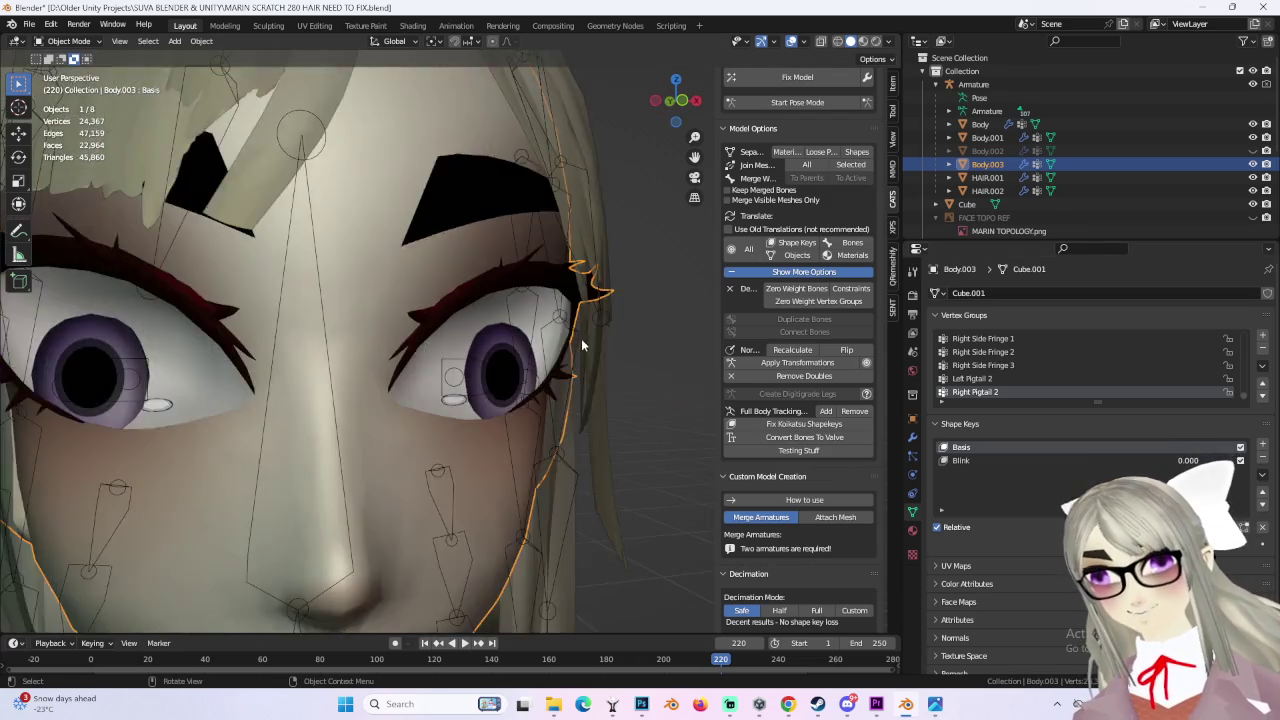
click(676, 100)
Step: Hide the HAIR.001 mesh and orbit around the bare head
click(577, 309)
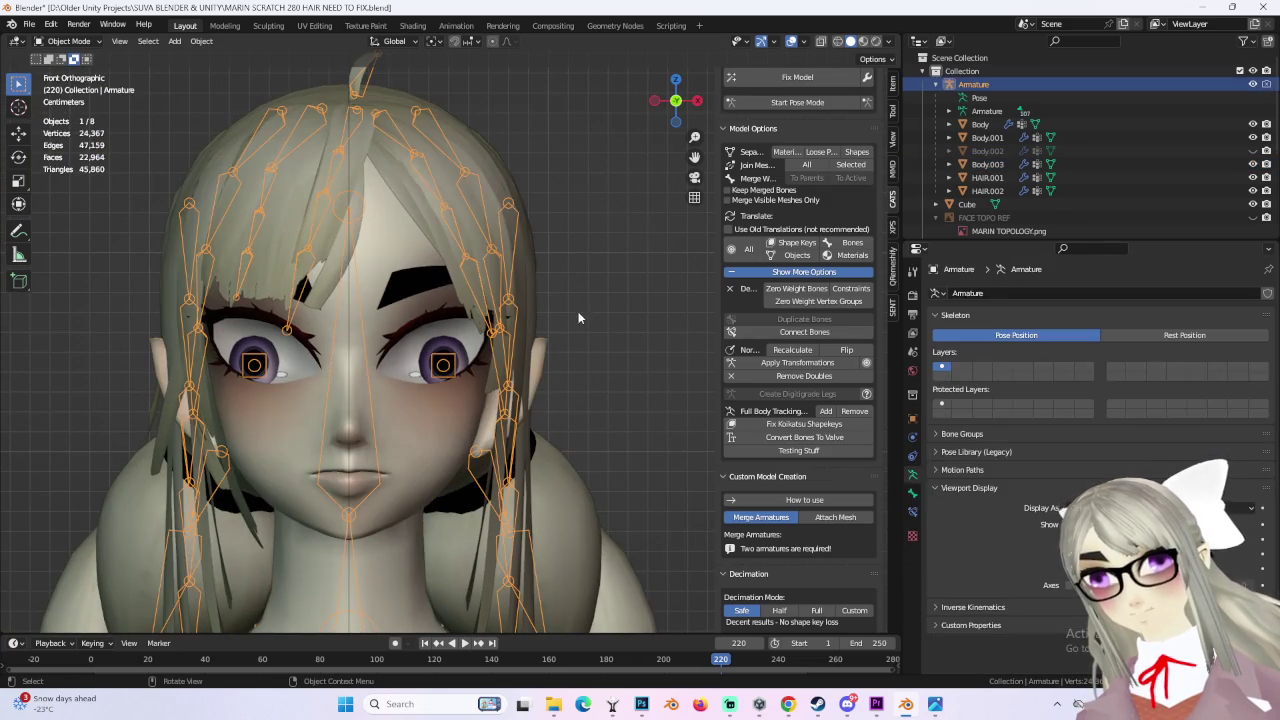
click(468, 161)
click(1252, 177)
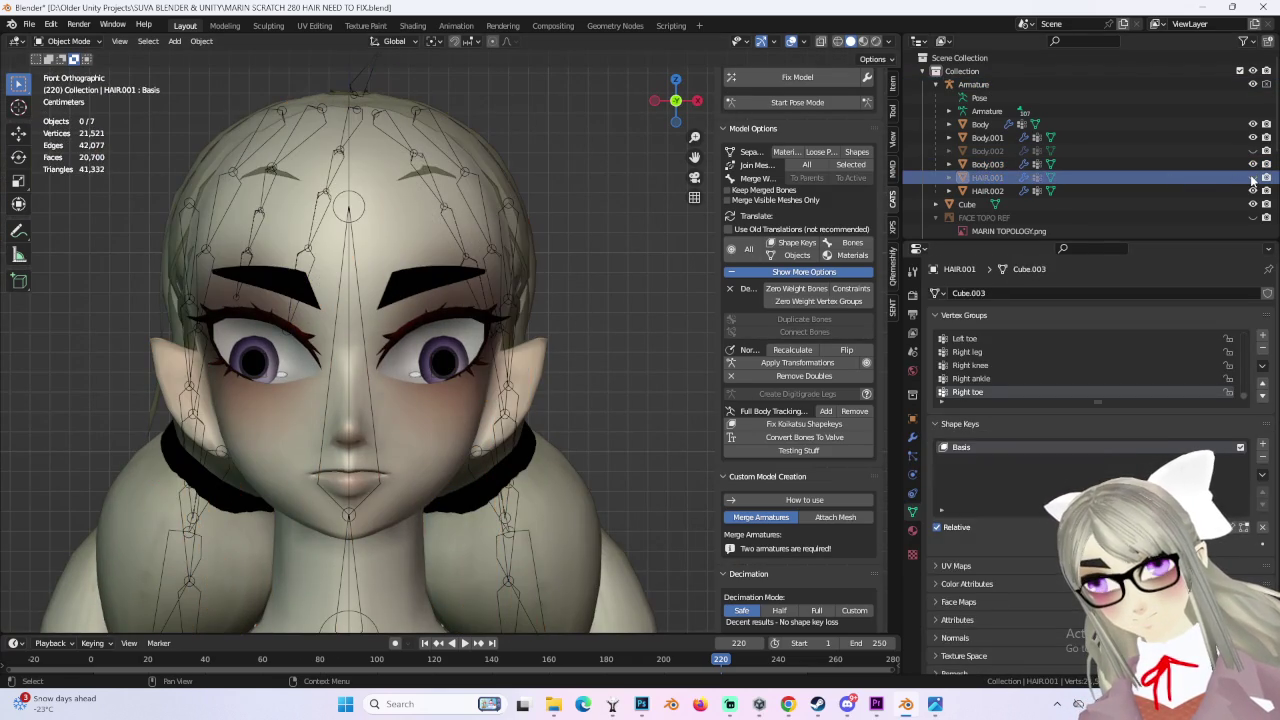
middle_drag(566, 300, 660, 127)
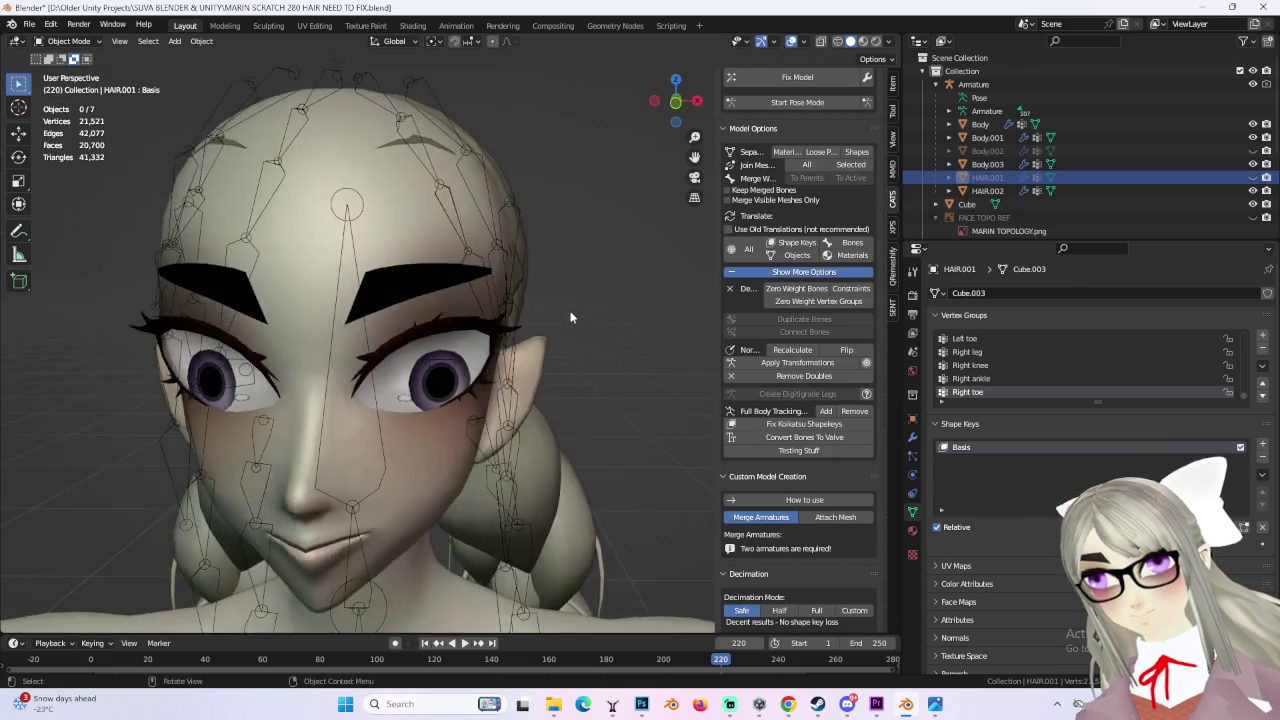
click(686, 104)
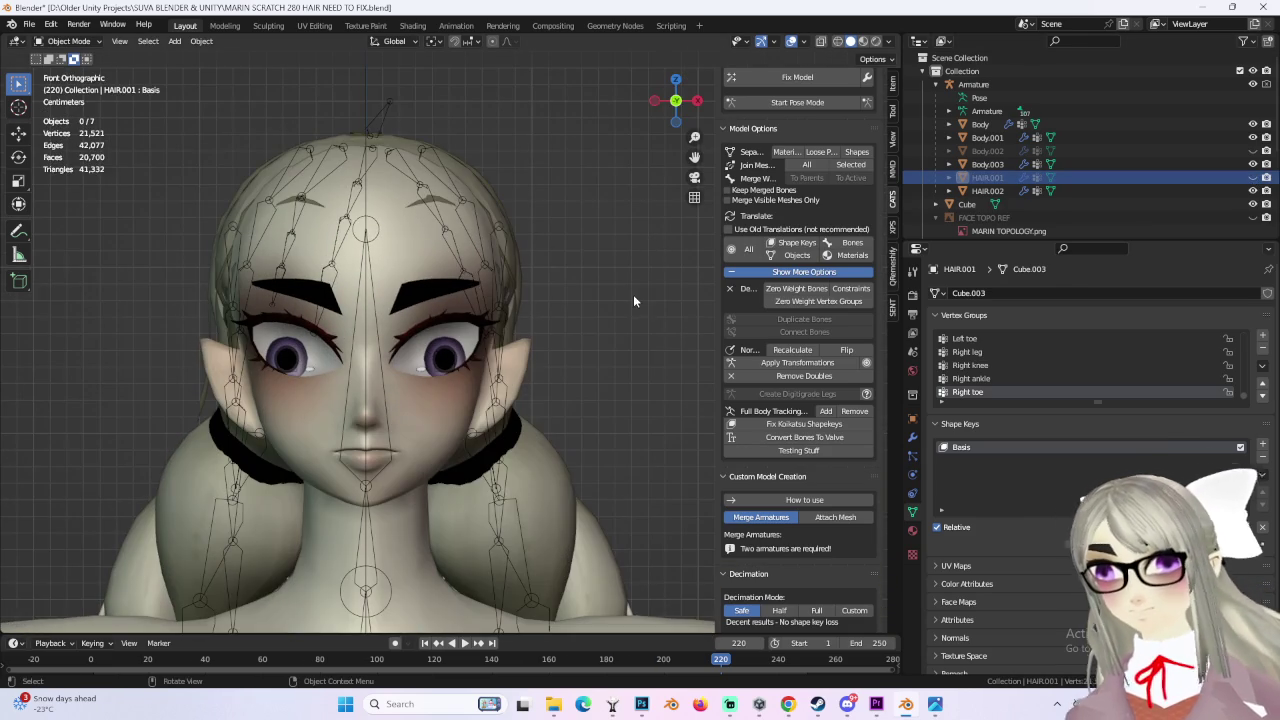
click(479, 206)
click(669, 136)
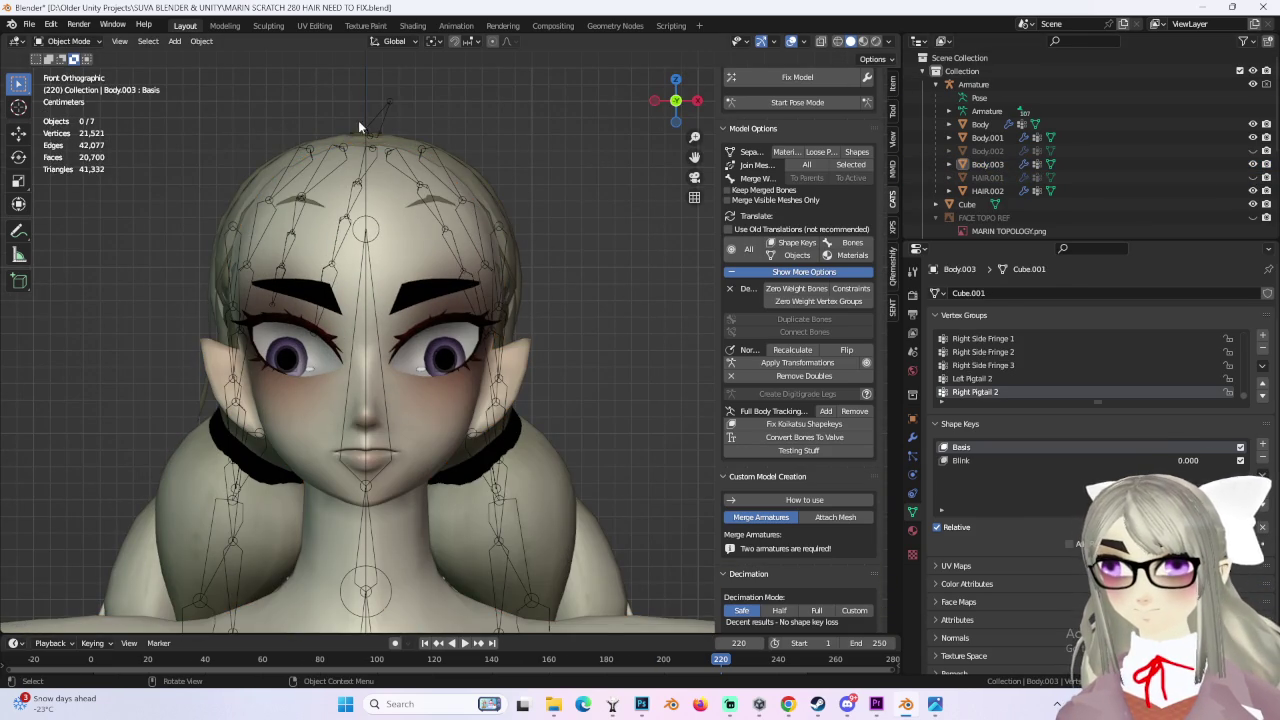
Step: Hide the armature, toggle the hair's visibility back on, and view the hair from behind
click(1000, 84)
click(1253, 84)
mouse_move(626, 234)
middle_down()
mouse_move(558, 255)
mouse_move(510, 236)
middle_up()
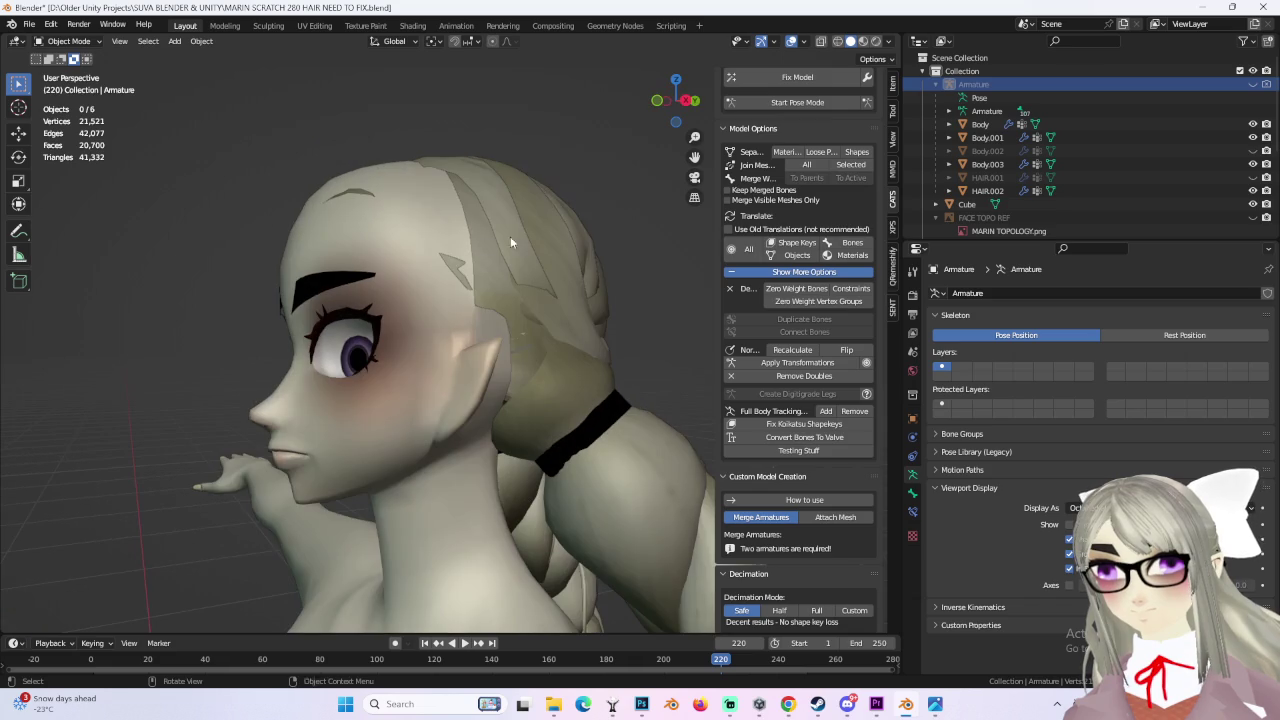
click(1252, 177)
mouse_move(644, 217)
middle_down()
mouse_move(525, 230)
mouse_move(566, 257)
mouse_move(600, 240)
middle_up()
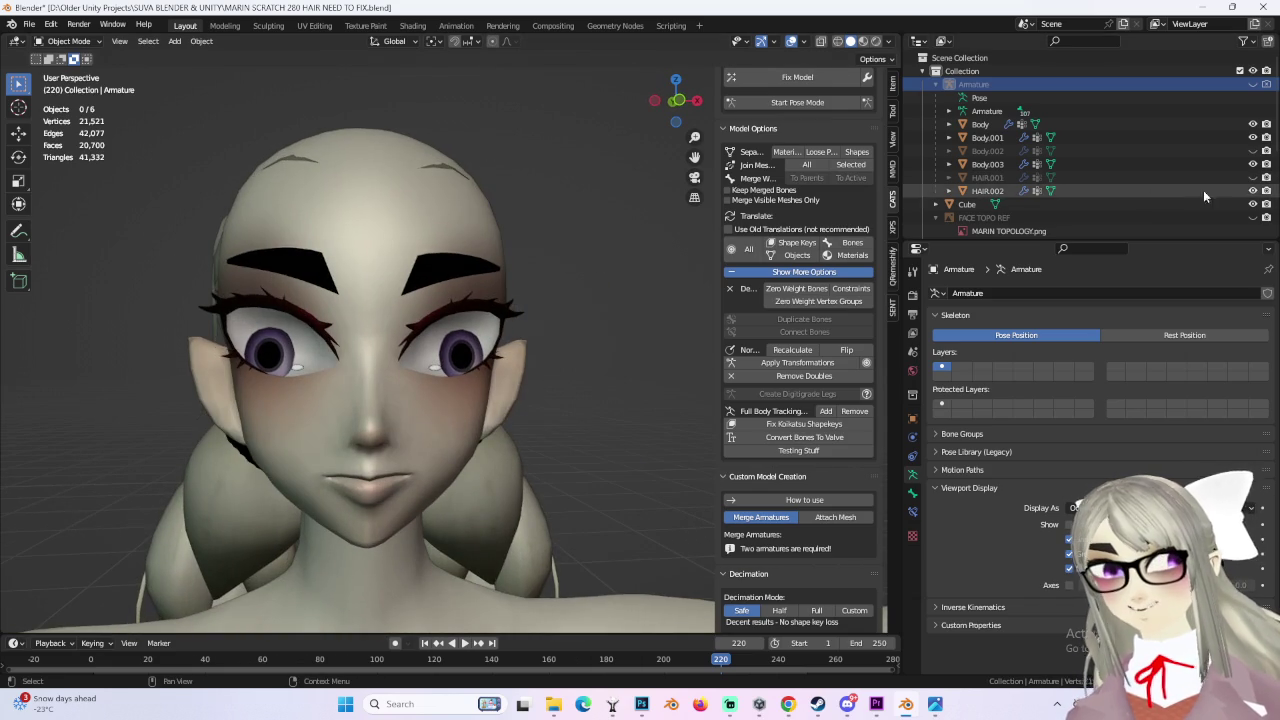
click(1252, 177)
mouse_move(570, 320)
middle_down()
mouse_move(684, 338)
mouse_move(455, 352)
mouse_move(569, 322)
mouse_move(564, 259)
mouse_move(445, 272)
middle_up()
click(455, 352)
mouse_move(578, 198)
middle_down()
mouse_move(464, 278)
mouse_move(474, 255)
mouse_move(464, 308)
mouse_move(532, 336)
mouse_move(556, 365)
mouse_move(686, 326)
mouse_move(598, 357)
mouse_move(602, 275)
mouse_move(400, 388)
middle_up()
click(410, 405)
Step: Switch Body.003 to Sculpt Mode and orbit around the braids, neck and shoulders
mouse_move(423, 433)
middle_down()
mouse_move(471, 415)
mouse_move(452, 402)
mouse_move(476, 393)
middle_up()
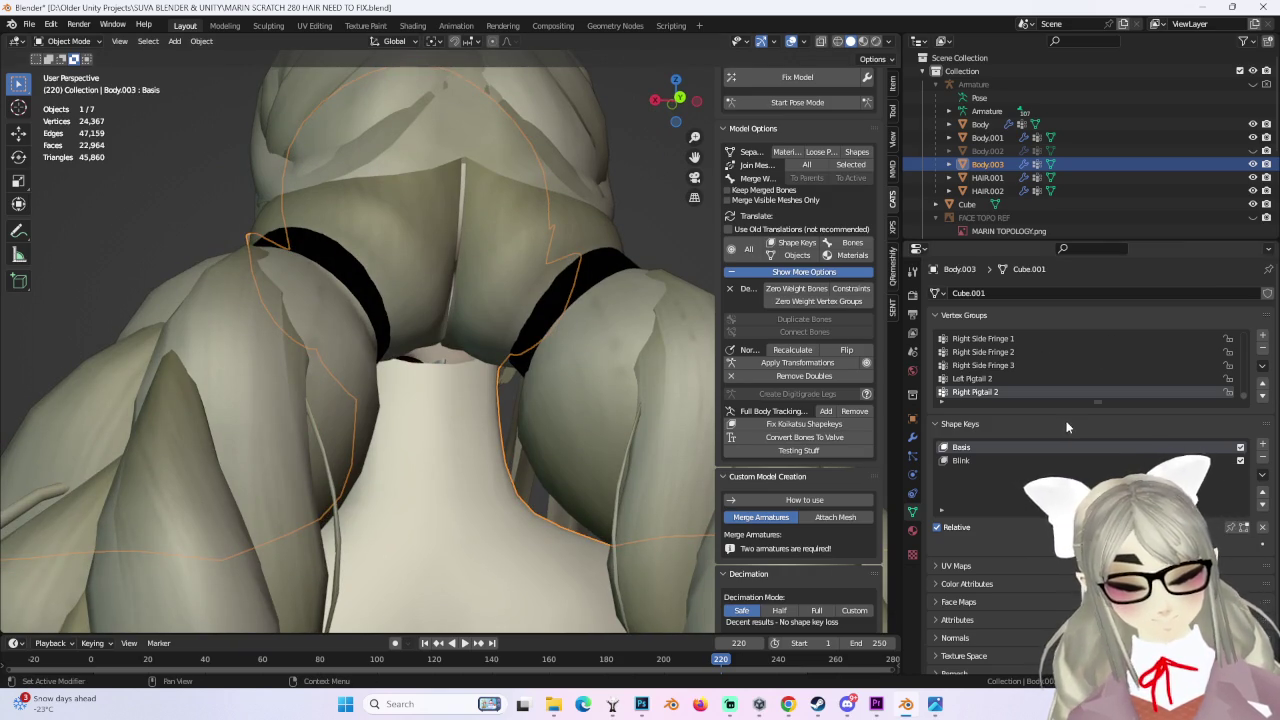
mouse_move(619, 361)
middle_down()
mouse_move(567, 332)
mouse_move(468, 326)
mouse_move(418, 386)
mouse_move(471, 318)
mouse_move(459, 370)
mouse_move(470, 330)
mouse_move(412, 357)
mouse_move(425, 335)
mouse_move(440, 355)
middle_up()
click(68, 41)
click(70, 92)
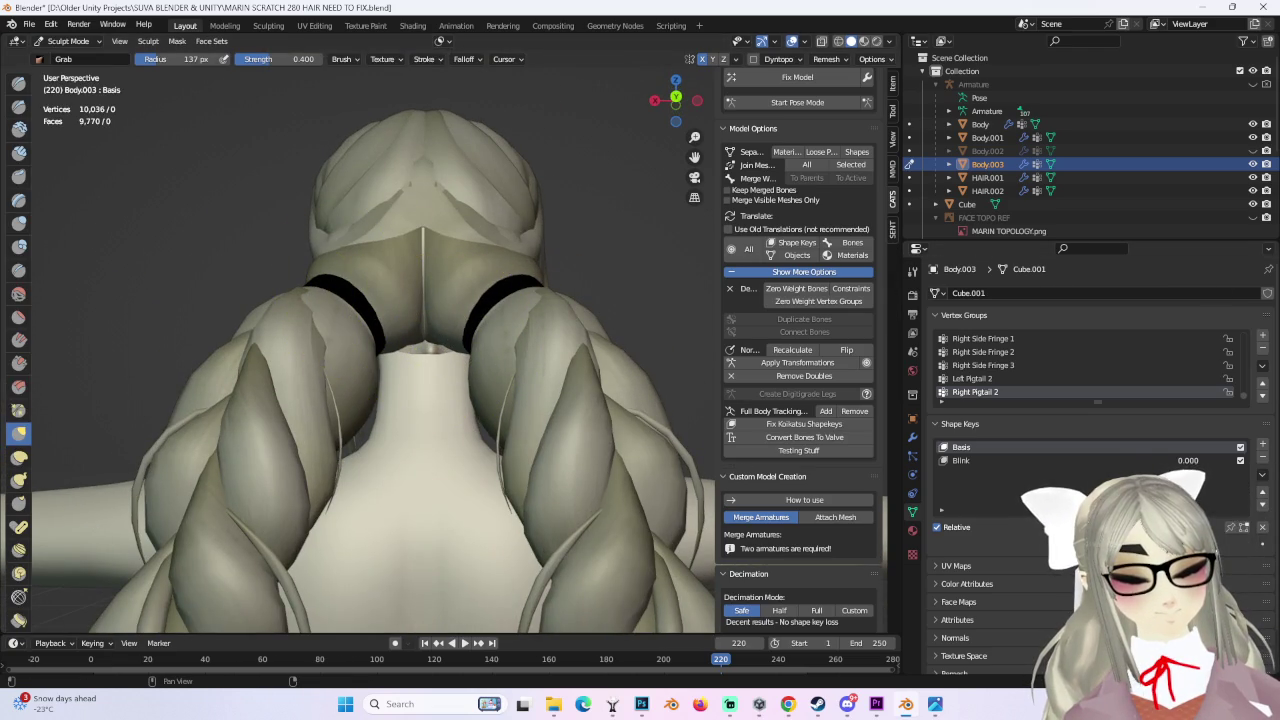
mouse_move(271, 386)
middle_down()
mouse_move(429, 404)
mouse_move(510, 378)
mouse_move(552, 386)
mouse_move(375, 287)
middle_up()
mouse_move(344, 174)
middle_down()
mouse_move(414, 400)
mouse_move(361, 368)
middle_up()
middle_drag(384, 264, 400, 237)
mouse_move(402, 132)
middle_down()
mouse_move(423, 294)
mouse_move(355, 302)
mouse_move(390, 200)
middle_up()
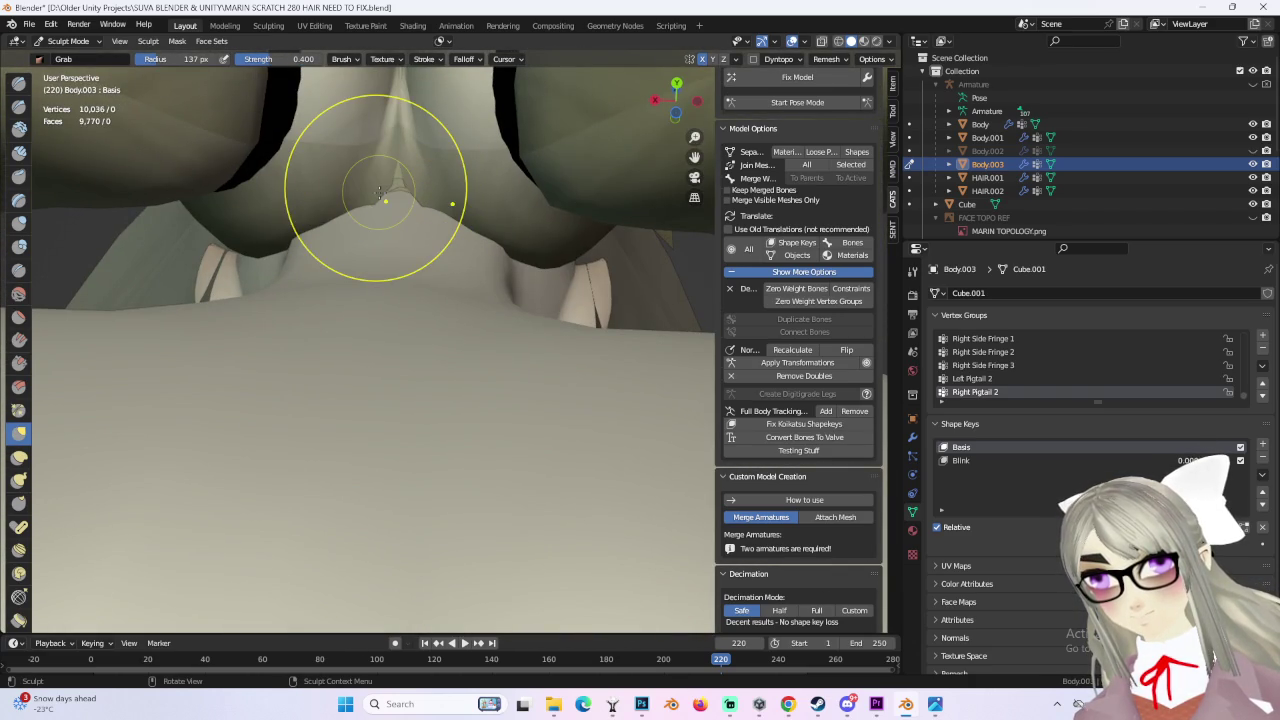
middle_drag(424, 202, 303, 258)
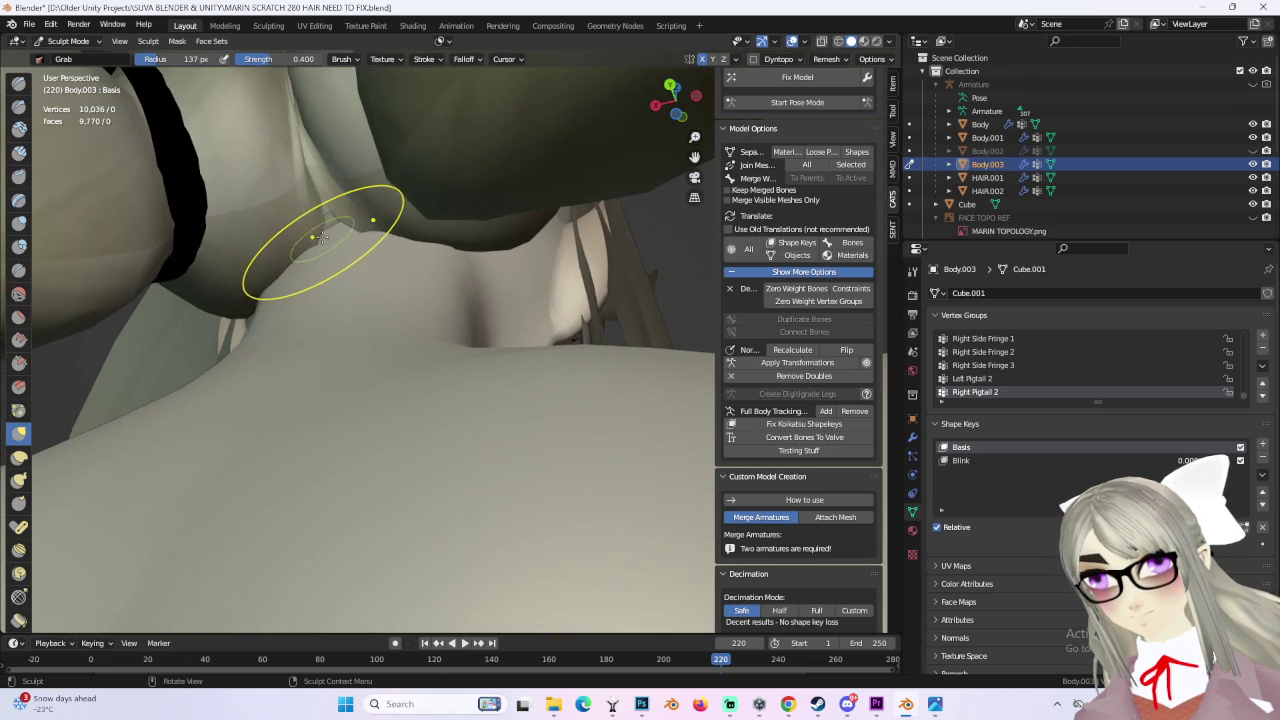
mouse_move(266, 137)
middle_down()
mouse_move(371, 277)
mouse_move(517, 294)
mouse_move(443, 337)
mouse_move(493, 336)
mouse_move(520, 312)
mouse_move(414, 320)
mouse_move(346, 268)
middle_up()
Step: Return to Object Mode, select the Body mesh, and enter Edit Mode on it
click(73, 41)
click(70, 60)
click(335, 327)
mouse_move(335, 327)
middle_down()
mouse_move(343, 380)
mouse_move(380, 434)
mouse_move(526, 517)
mouse_move(543, 486)
mouse_move(460, 437)
mouse_move(559, 437)
mouse_move(486, 300)
mouse_move(497, 371)
mouse_move(469, 306)
mouse_move(513, 332)
middle_up()
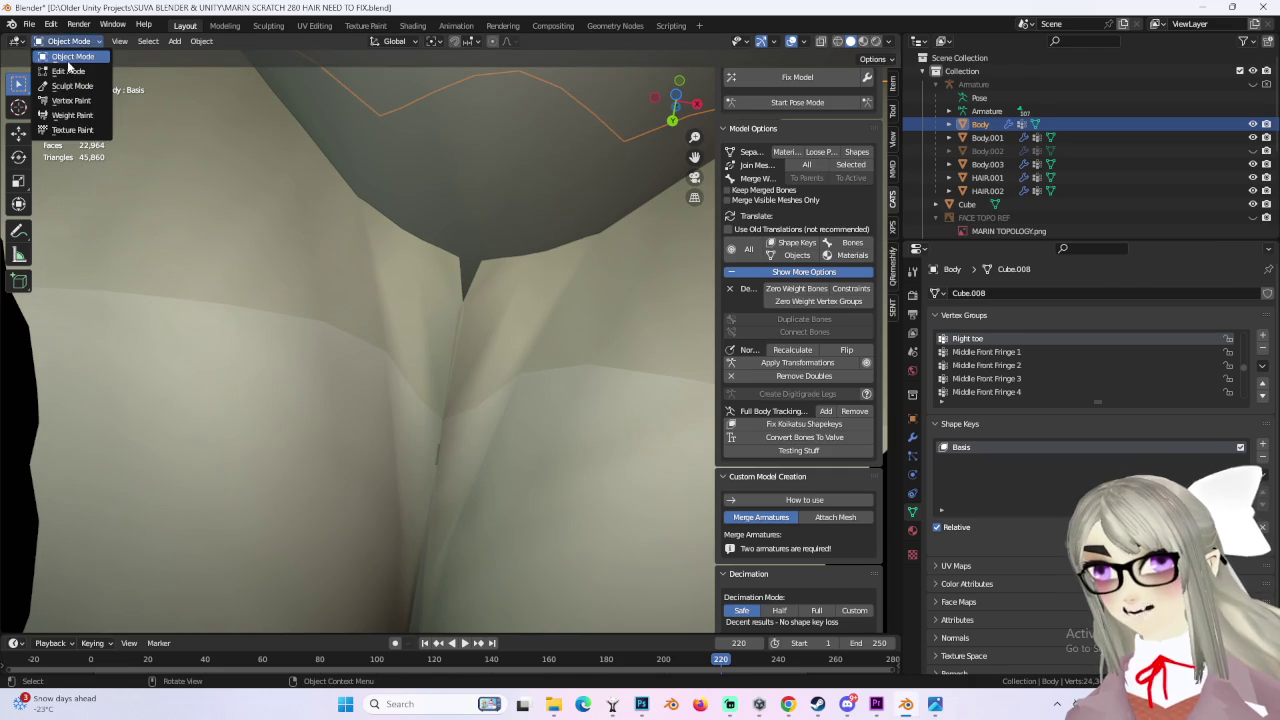
click(68, 71)
Step: Merge a pair of neck-seam vertices at their centre
mouse_move(577, 283)
middle_down()
mouse_move(371, 240)
mouse_move(457, 200)
mouse_move(466, 236)
middle_up()
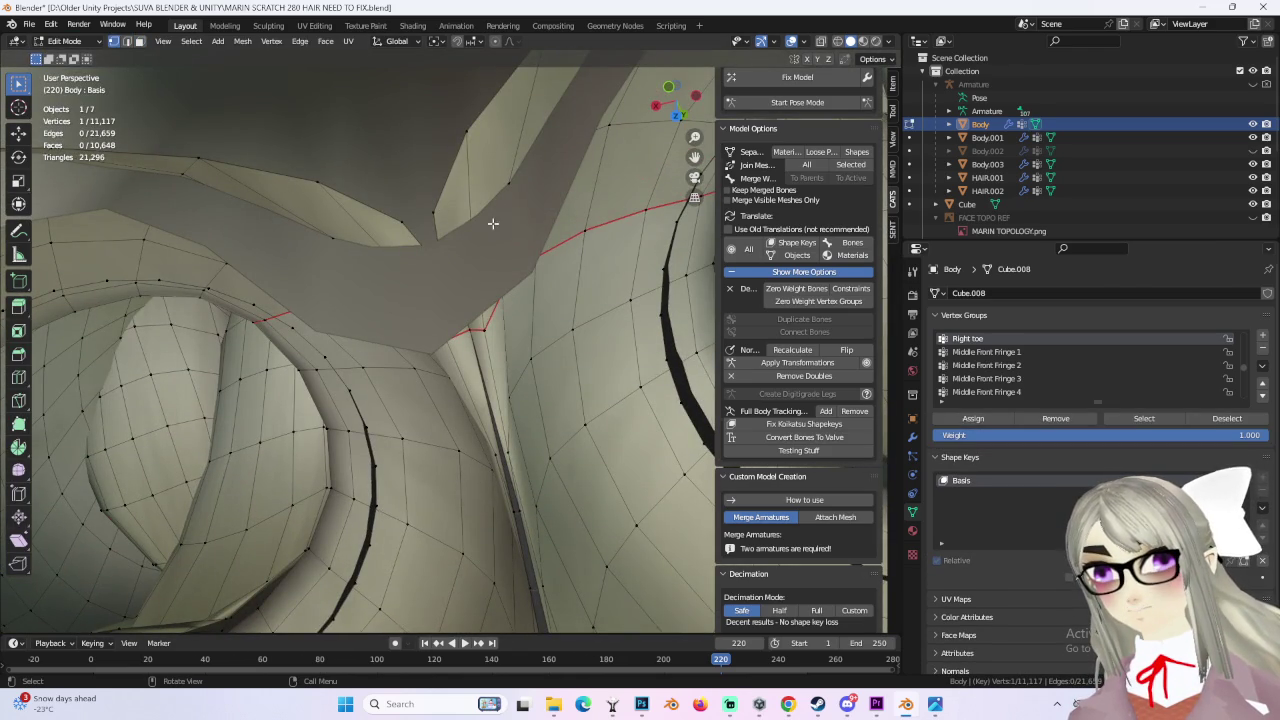
middle_drag(497, 275, 496, 291)
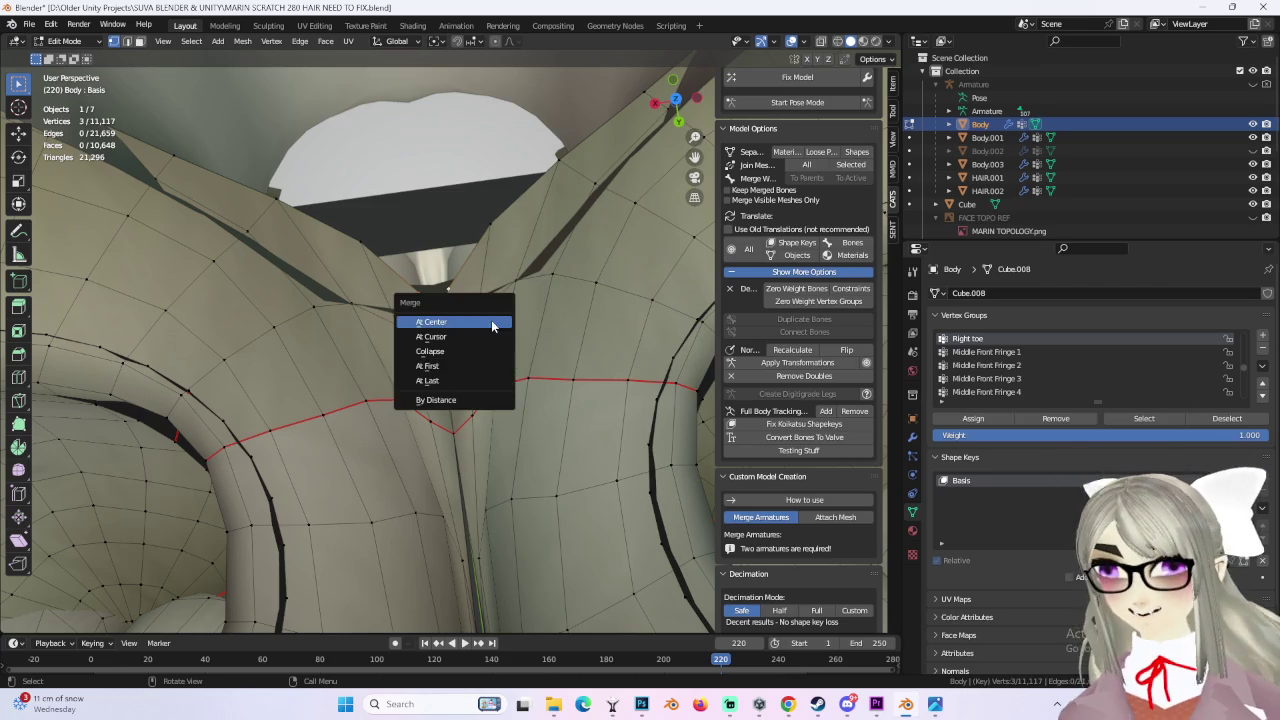
mouse_move(452, 350)
middle_down()
mouse_move(532, 309)
mouse_move(466, 317)
mouse_move(510, 304)
mouse_move(496, 335)
mouse_move(512, 334)
mouse_move(443, 349)
mouse_move(387, 329)
middle_up()
key(ctrl+z)
click(496, 335)
shift+click(460, 325)
click(500, 339)
Step: Merge another seam vertex pair at centre, nudge it vertically, then undo the last merge
mouse_move(601, 290)
middle_down()
mouse_move(518, 272)
mouse_move(537, 240)
mouse_move(520, 286)
mouse_move(380, 380)
mouse_move(309, 409)
mouse_move(542, 343)
middle_up()
click(548, 289)
key(g)
click(519, 318)
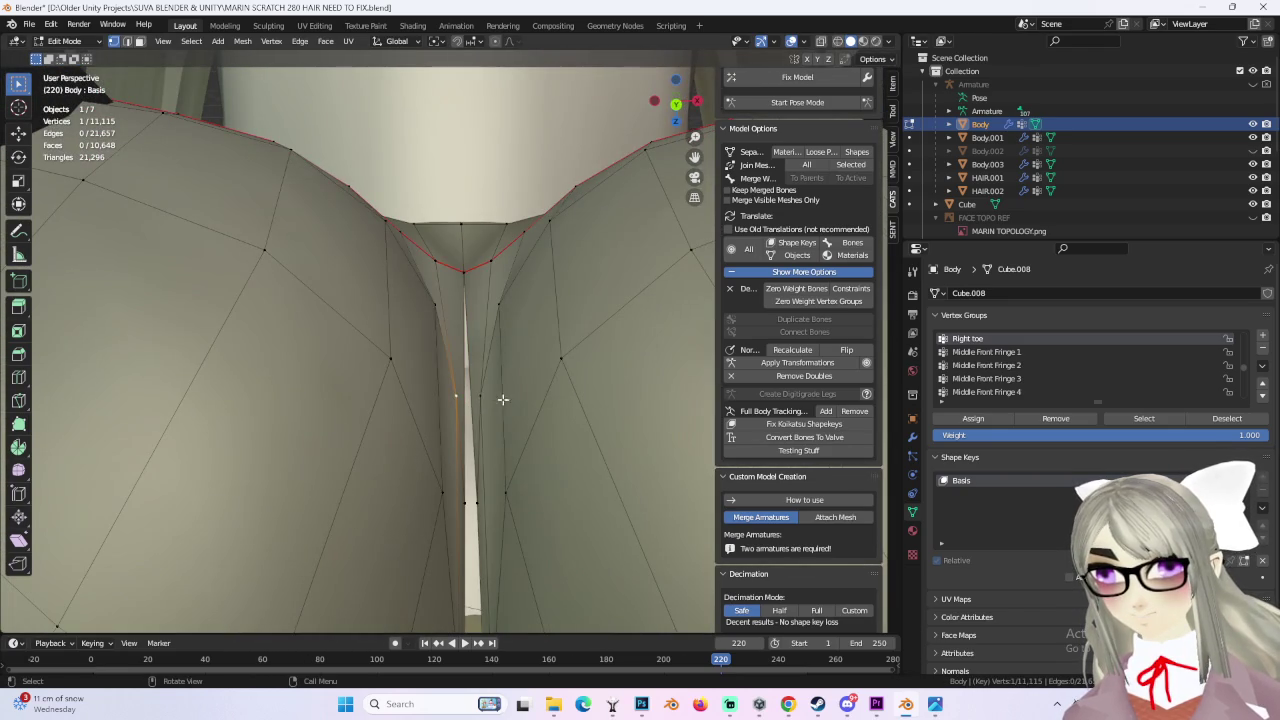
mouse_move(521, 412)
middle_down()
mouse_move(500, 457)
mouse_move(491, 329)
mouse_move(466, 466)
mouse_move(446, 437)
mouse_move(470, 410)
mouse_move(560, 370)
mouse_move(628, 310)
mouse_move(546, 397)
mouse_move(414, 391)
mouse_move(494, 338)
mouse_move(563, 351)
mouse_move(617, 334)
mouse_move(378, 410)
middle_up()
key(ctrl+z)
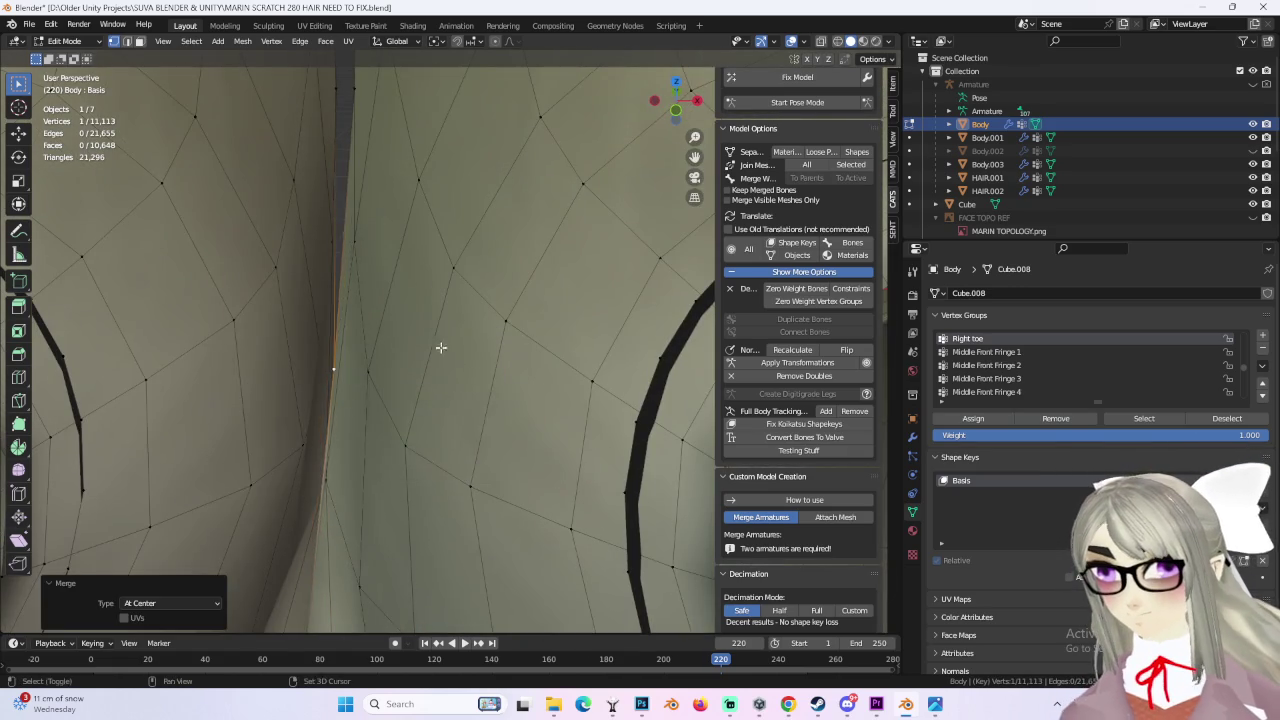
Step: Inspect the seam around the hair and head, then smooth the selected seam vertices
middle_drag(442, 348, 465, 407)
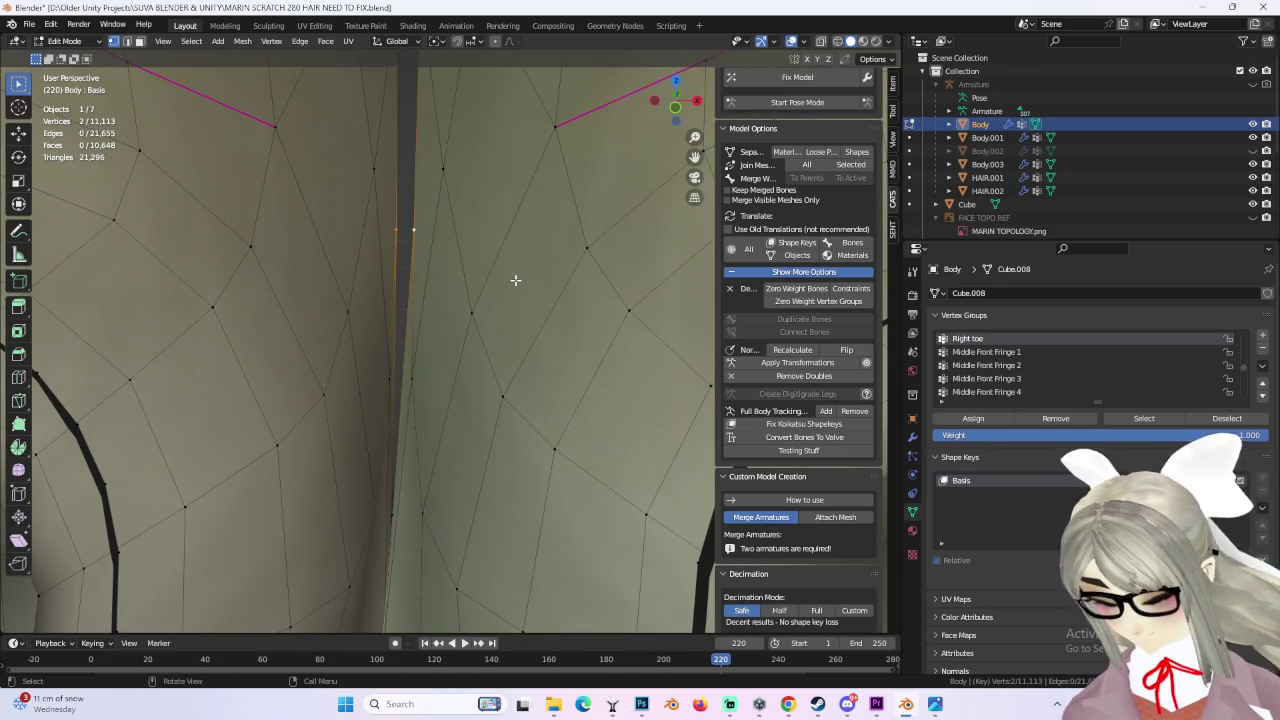
mouse_move(512, 276)
middle_down()
mouse_move(517, 423)
mouse_move(438, 274)
mouse_move(514, 520)
mouse_move(517, 423)
mouse_move(639, 459)
mouse_move(574, 431)
mouse_move(586, 491)
mouse_move(414, 442)
mouse_move(447, 438)
middle_up()
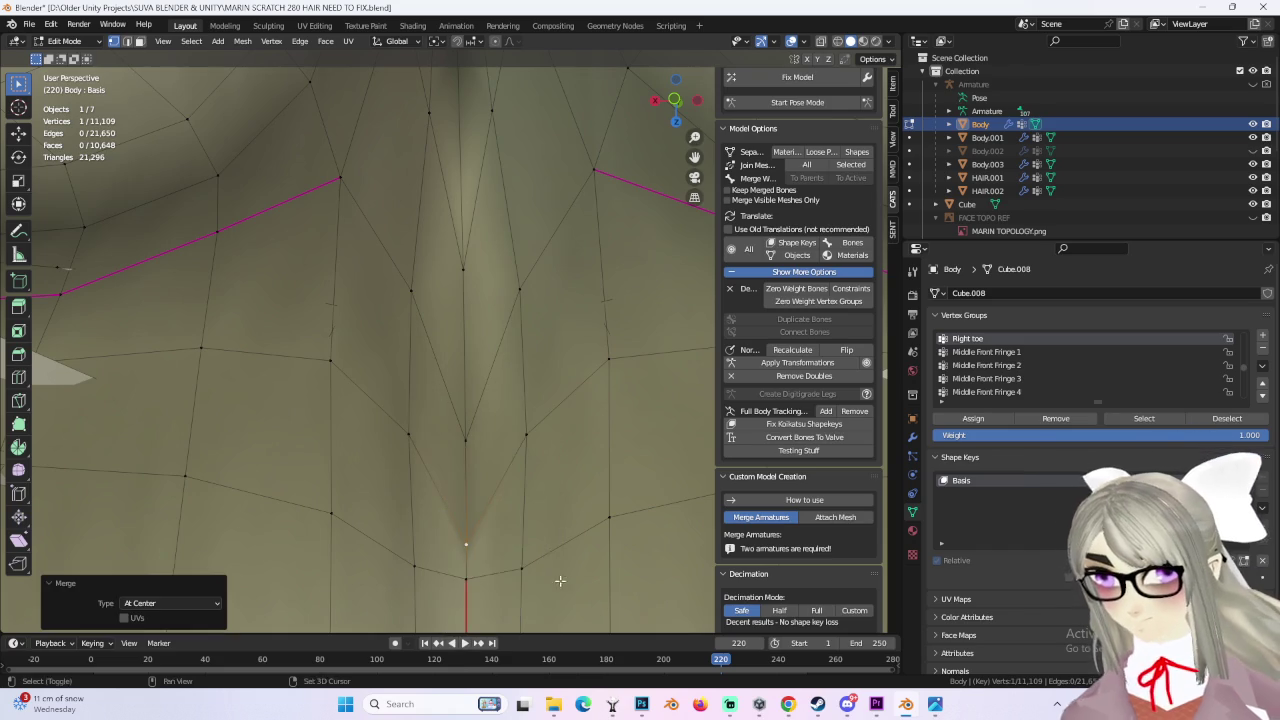
scroll(558, 572, down, 2)
scroll(457, 449, down, 3)
scroll(437, 500, down, 3)
scroll(444, 400, down, 3)
mouse_move(444, 400)
middle_down()
mouse_move(520, 421)
mouse_move(471, 394)
mouse_move(449, 405)
mouse_move(422, 367)
mouse_move(429, 449)
mouse_move(420, 351)
mouse_move(511, 423)
mouse_move(440, 371)
mouse_move(535, 365)
mouse_move(563, 295)
middle_up()
mouse_move(666, 345)
middle_down()
mouse_move(586, 420)
mouse_move(475, 450)
middle_up()
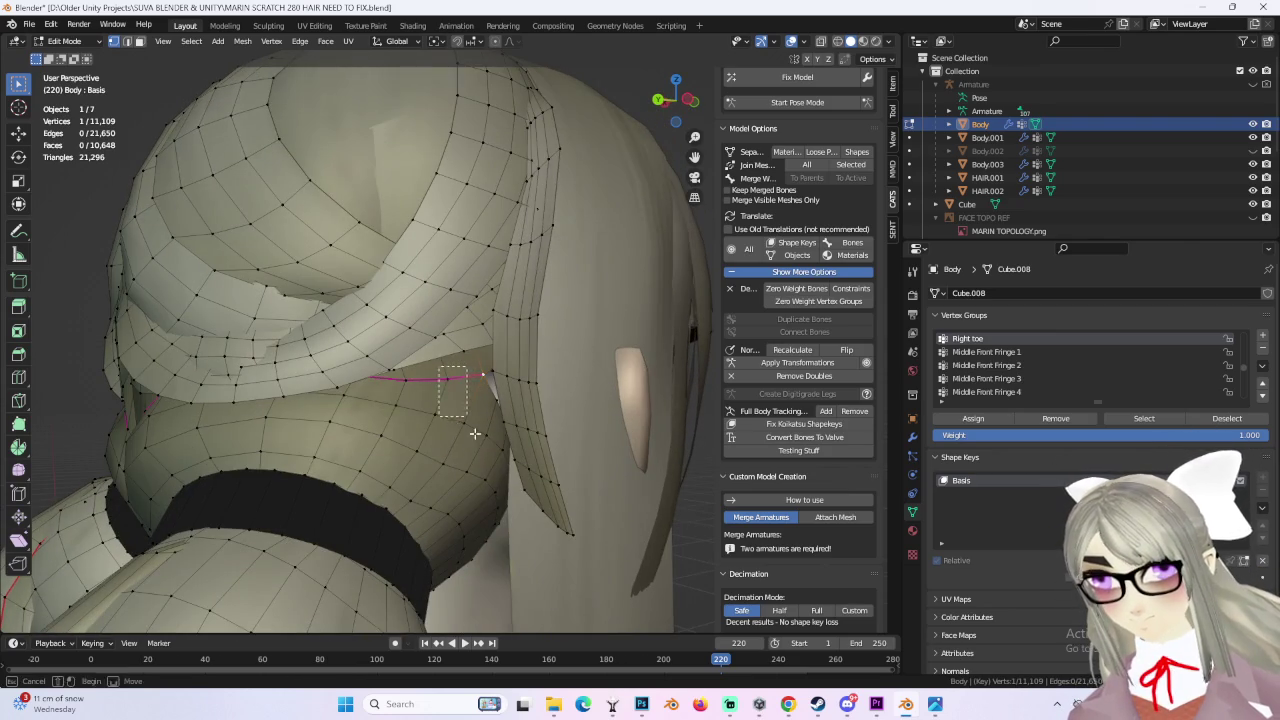
right_click(476, 432)
click(475, 426)
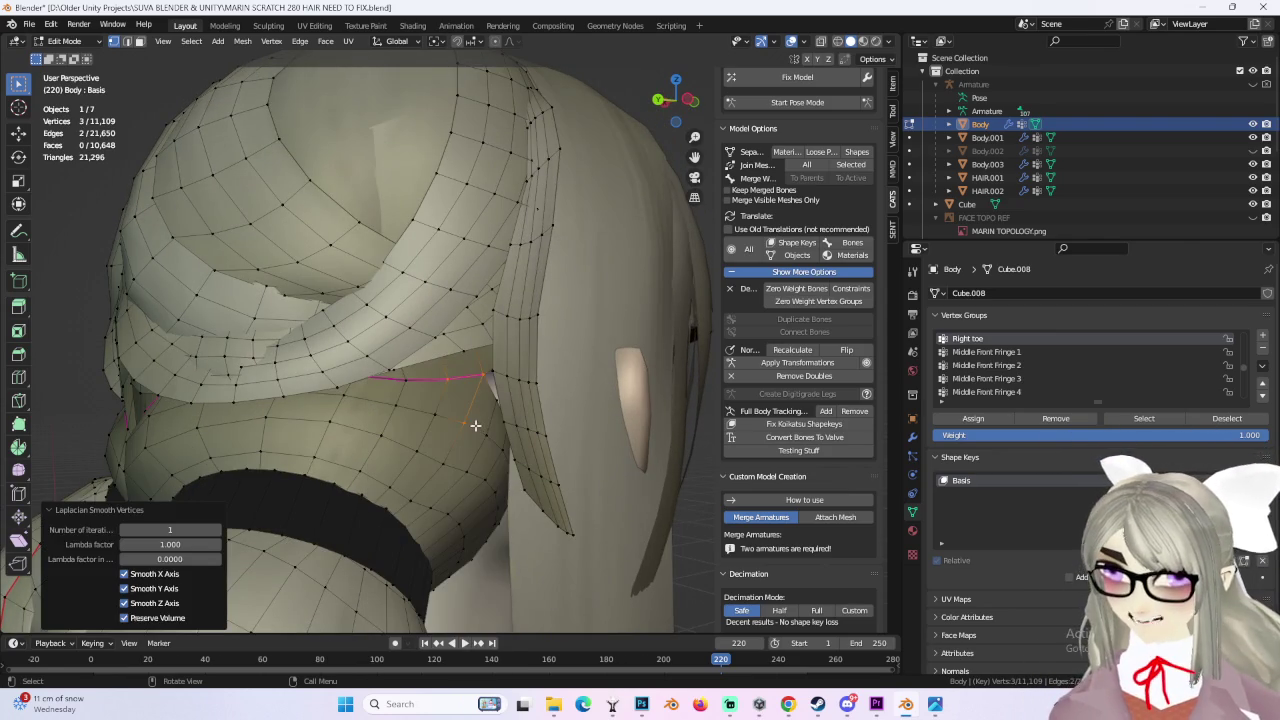
Step: Separate the linked neck section into its own object, Body.004, and return to Object Mode
drag(381, 416, 447, 481)
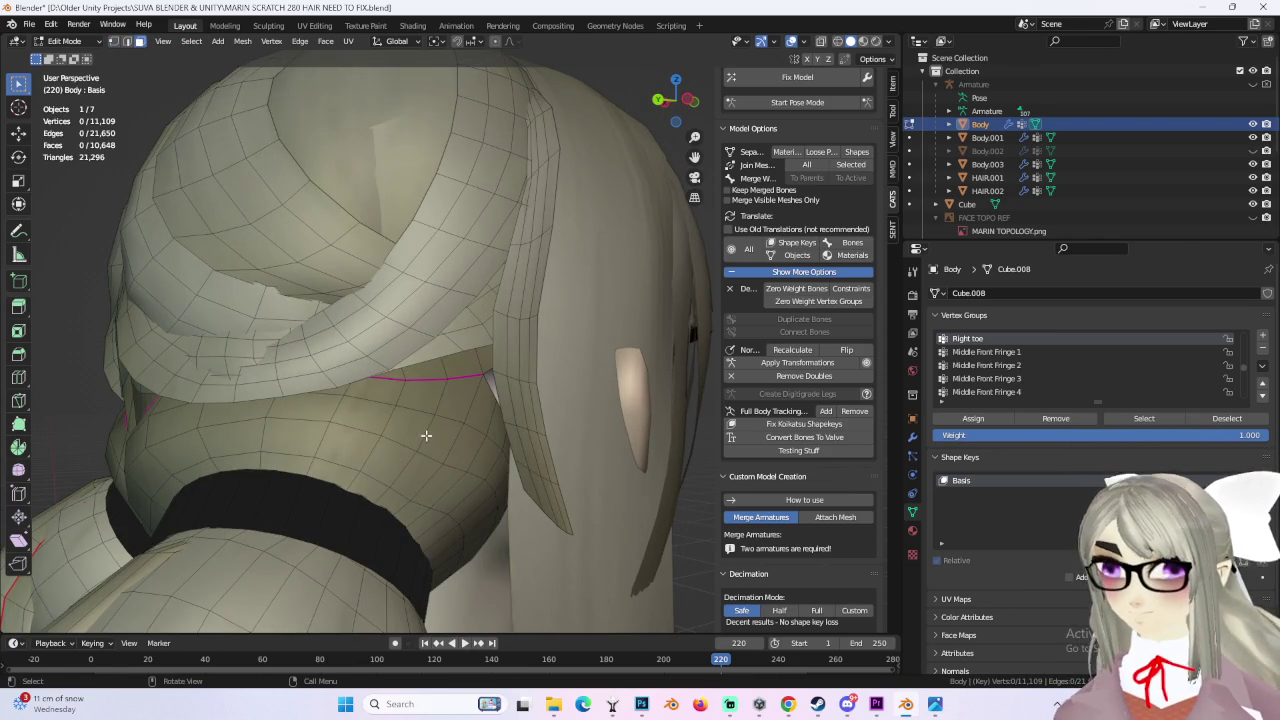
key(ctrl+l)
mouse_move(413, 389)
middle_down()
mouse_move(451, 402)
mouse_move(500, 380)
middle_up()
key(p)
click(449, 405)
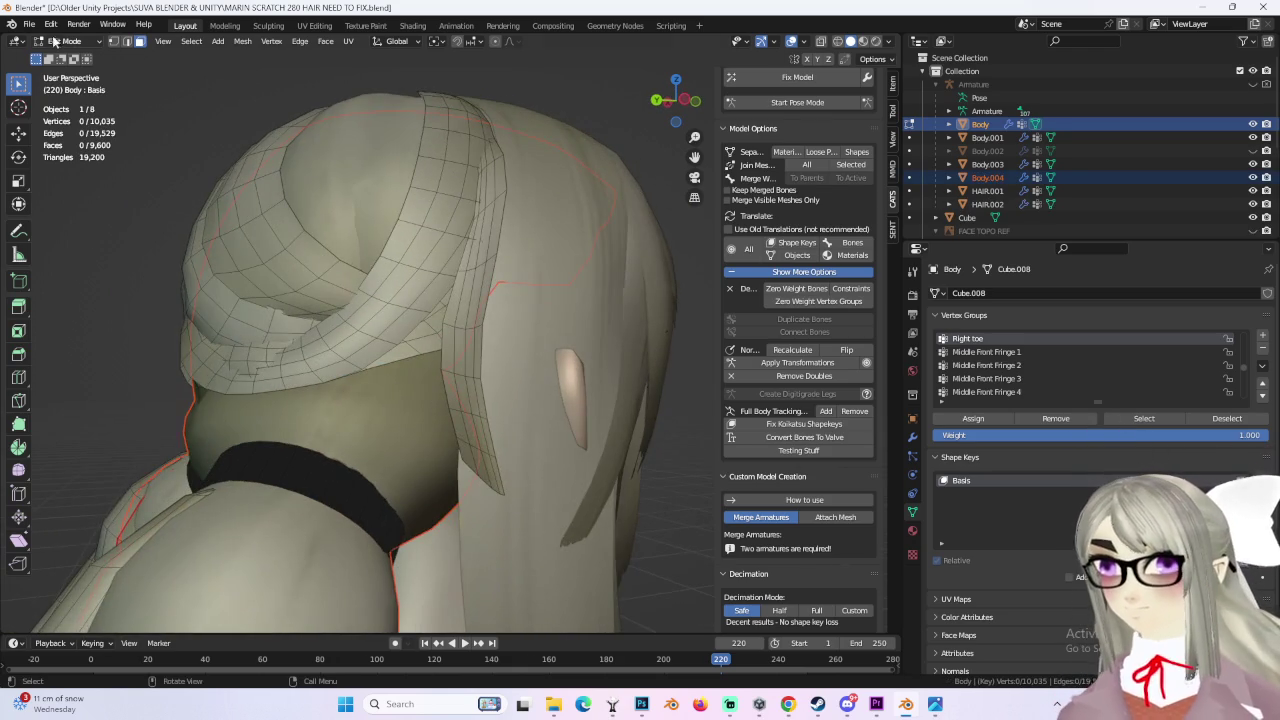
click(63, 56)
click(455, 266)
Step: Hide the HAIR.001 and Body.003 objects
mouse_move(455, 266)
middle_down()
mouse_move(568, 401)
mouse_move(640, 380)
middle_up()
key(h)
middle_drag(552, 360, 470, 380)
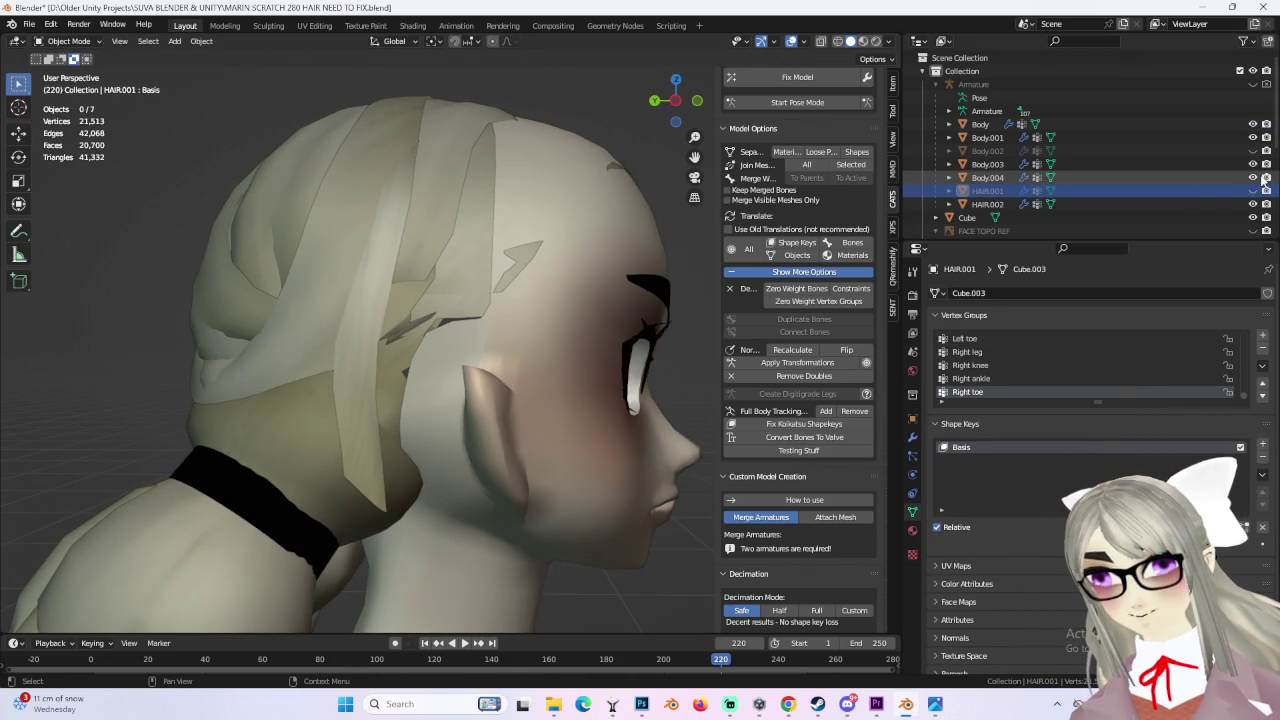
click(1252, 164)
mouse_move(600, 370)
middle_down()
mouse_move(668, 357)
mouse_move(560, 300)
middle_up()
click(30, 24)
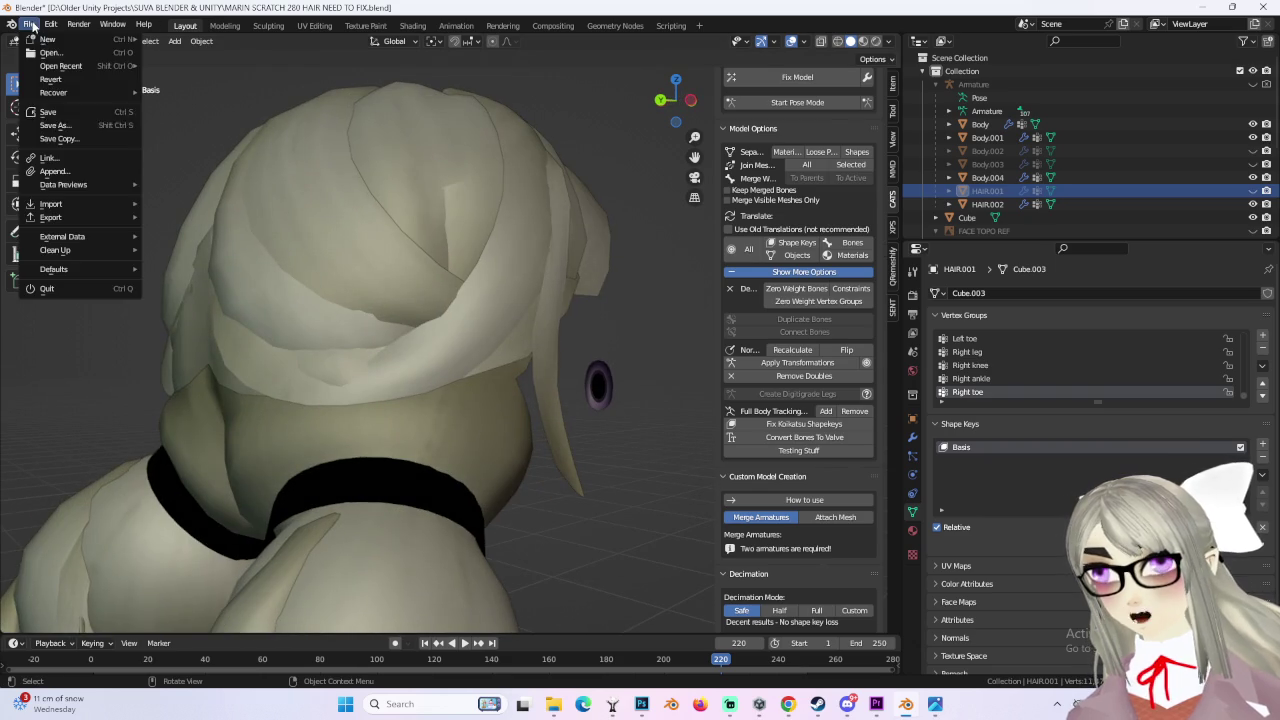
Step: Save as MARIN SCRATCH 281 HAIR NEED TO FIX.blend, then select Body.004 for vertex editing
click(63, 125)
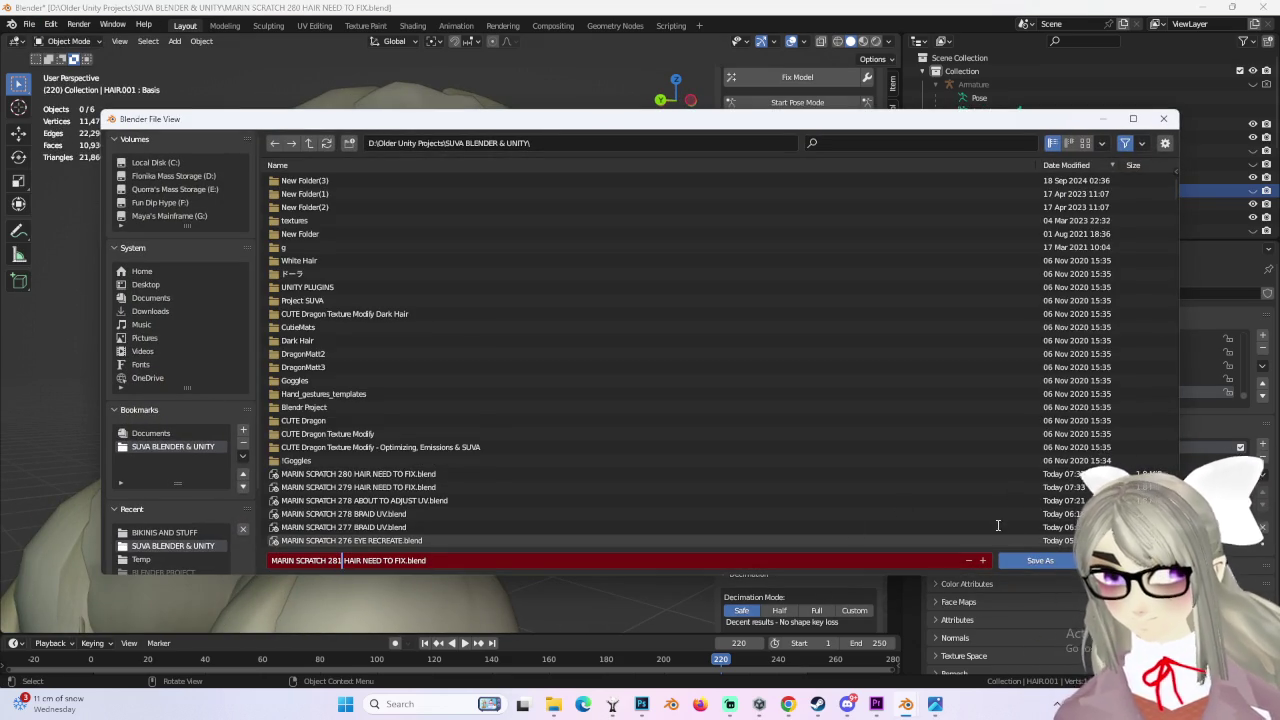
click(1049, 564)
mouse_move(590, 299)
middle_down()
mouse_move(586, 388)
mouse_move(640, 400)
mouse_move(405, 413)
mouse_move(506, 402)
mouse_move(406, 363)
mouse_move(328, 401)
mouse_move(443, 371)
mouse_move(48, 93)
middle_up()
click(405, 412)
click(66, 71)
Step: Select more neck-edge vertices, hide Body, show HAIR.001, and shift the vertices along X
mouse_move(500, 400)
middle_down()
mouse_move(606, 409)
mouse_move(374, 423)
mouse_move(406, 431)
mouse_move(487, 406)
middle_up()
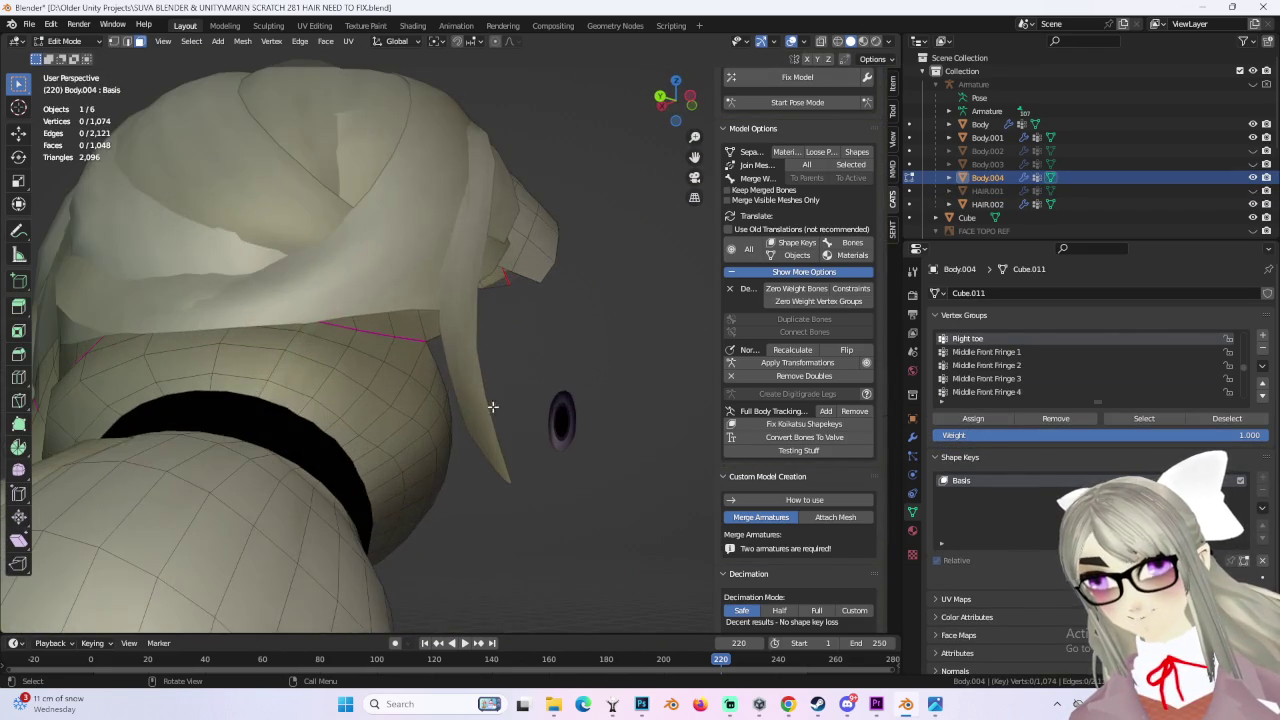
mouse_move(518, 357)
middle_down()
mouse_move(299, 397)
mouse_move(575, 360)
mouse_move(440, 343)
mouse_move(349, 366)
mouse_move(453, 383)
mouse_move(543, 431)
mouse_move(537, 396)
mouse_move(463, 398)
mouse_move(465, 370)
mouse_move(900, 125)
middle_up()
shift+click(433, 370)
click(454, 404)
key(ctrl+KP_3)
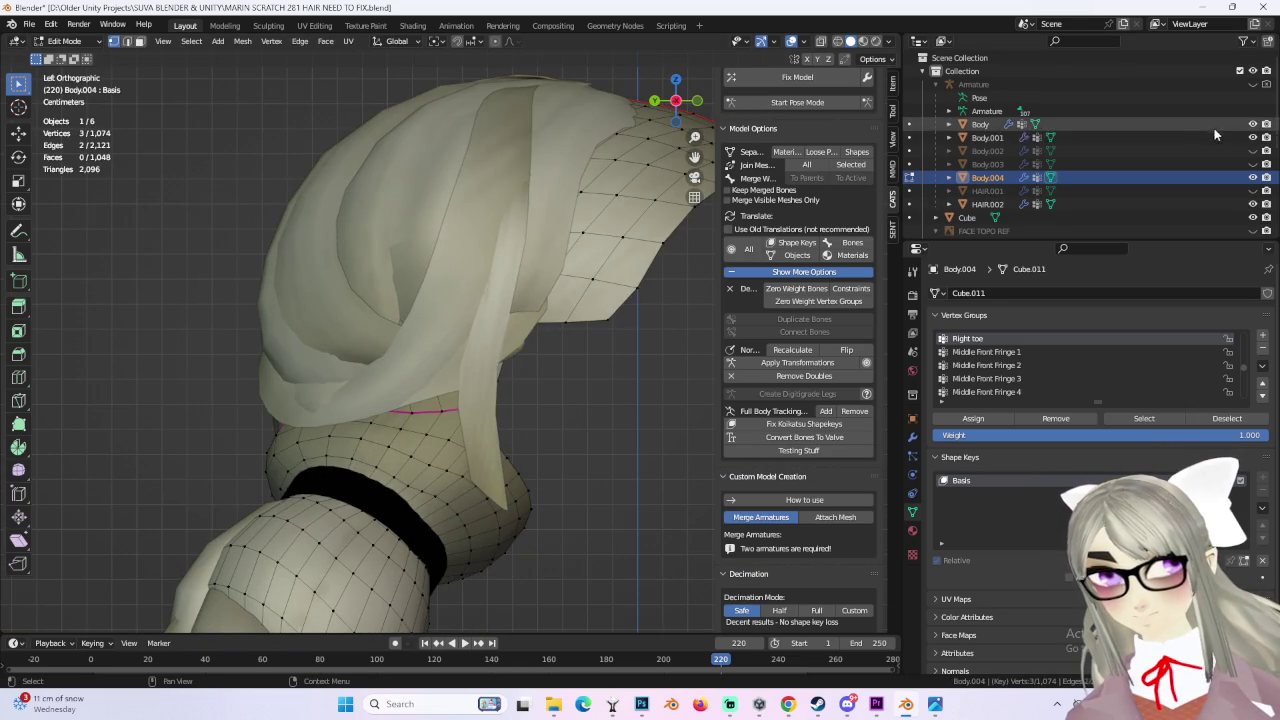
click(1253, 124)
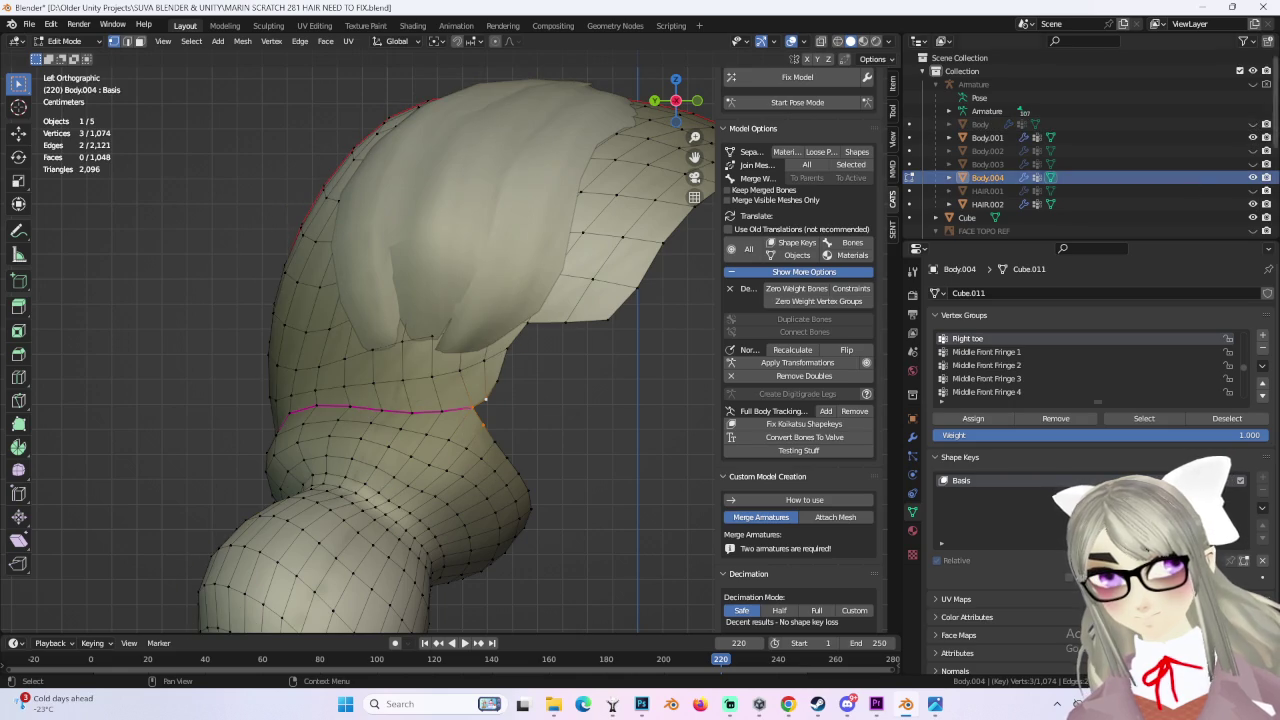
click(1253, 190)
mouse_move(520, 430)
middle_down()
mouse_move(583, 430)
mouse_move(545, 418)
mouse_move(535, 429)
middle_up()
right_click(535, 428)
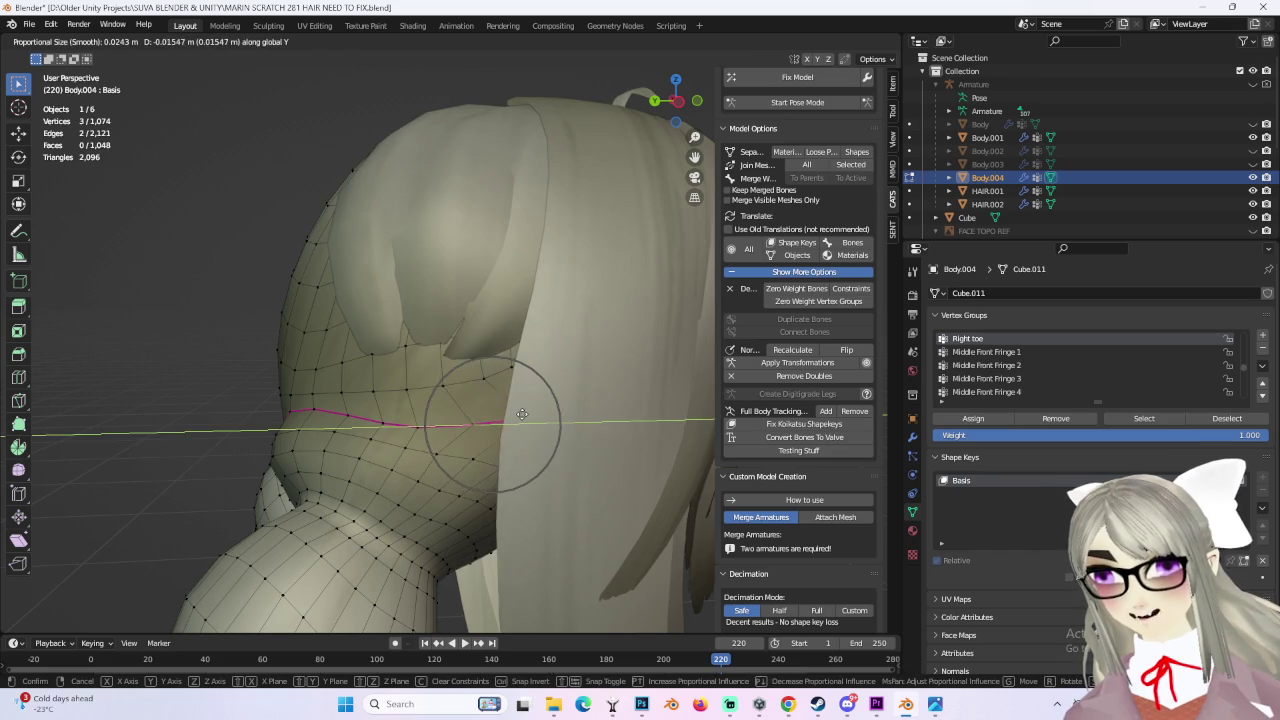
click(522, 413)
middle_drag(522, 413, 623, 529)
key(g)
key(x)
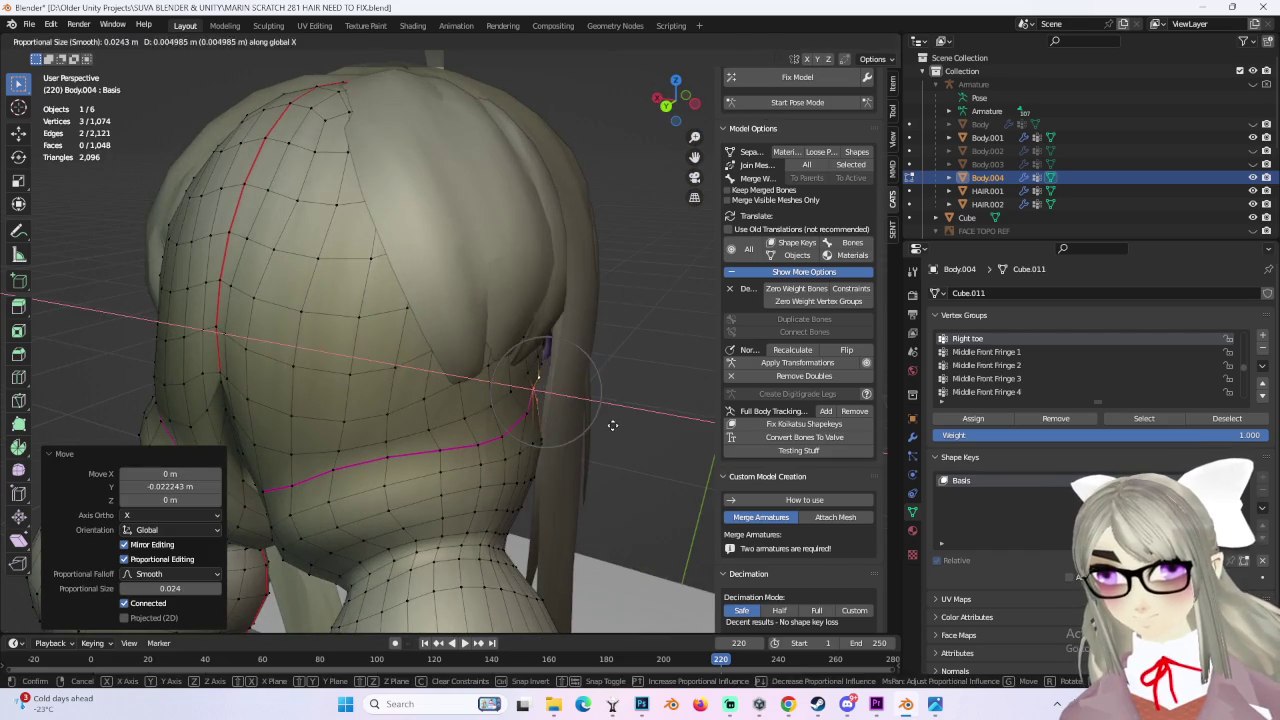
click(613, 425)
mouse_move(613, 425)
middle_down()
mouse_move(634, 429)
mouse_move(586, 409)
middle_up()
Step: Hide HAIR.001 and move a single neck-edge vertex into place
click(536, 361)
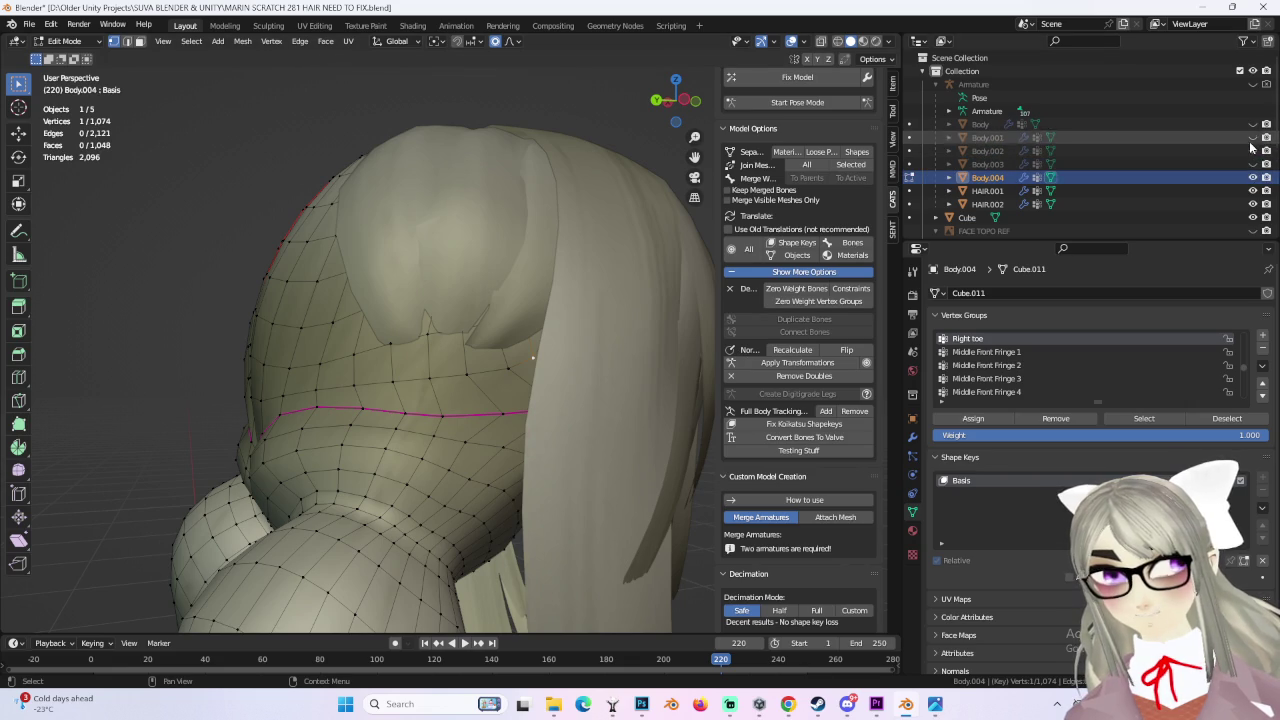
click(1253, 190)
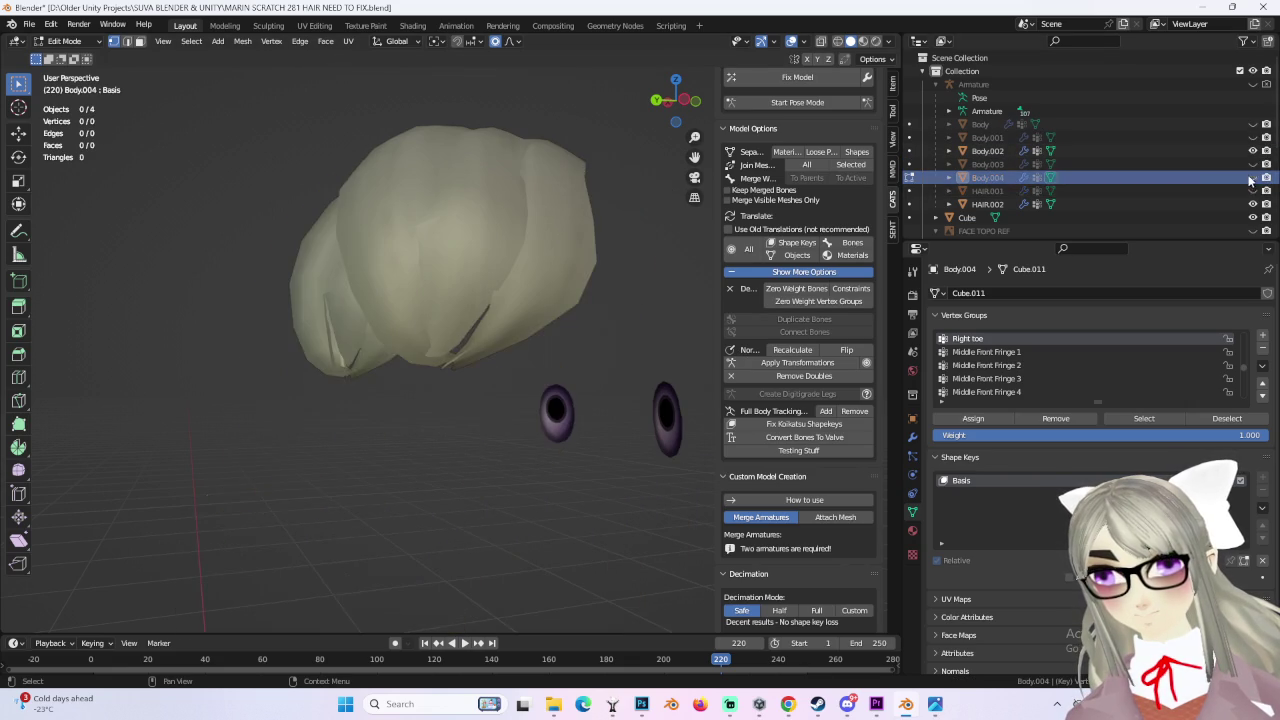
middle_drag(514, 340, 560, 330)
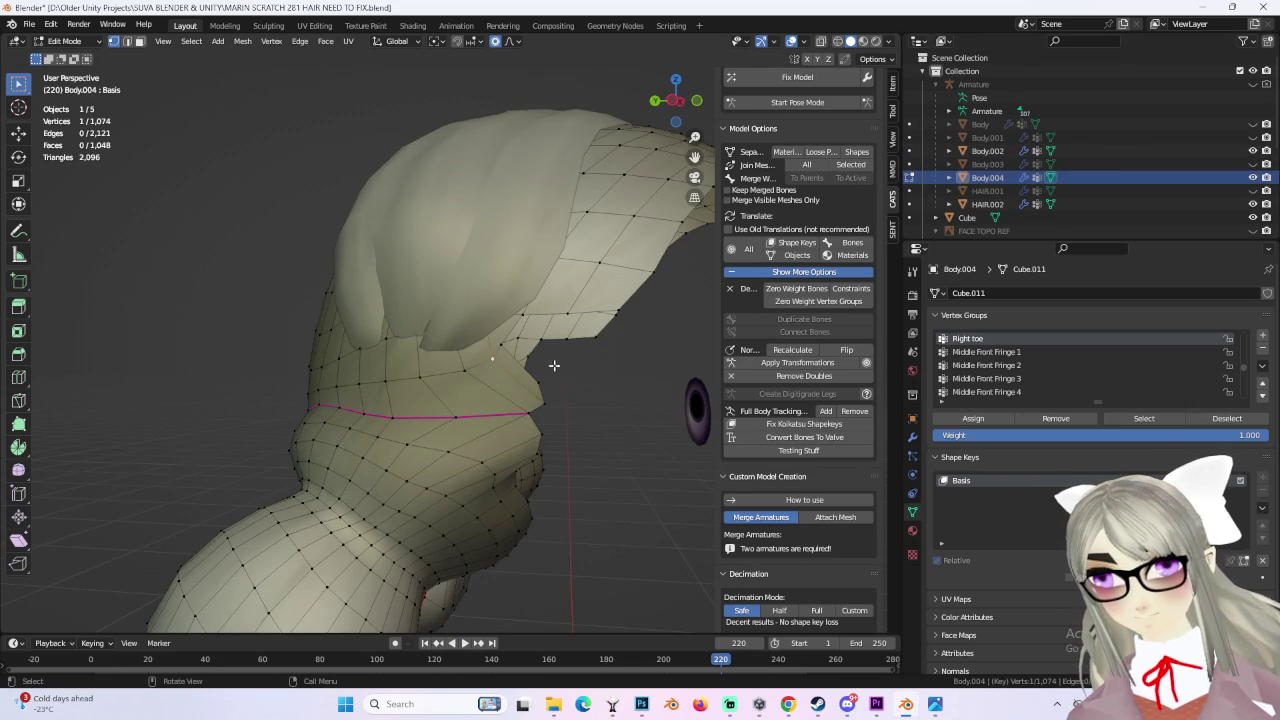
middle_drag(654, 332, 600, 325)
scroll(593, 319, up, 2)
key(g)
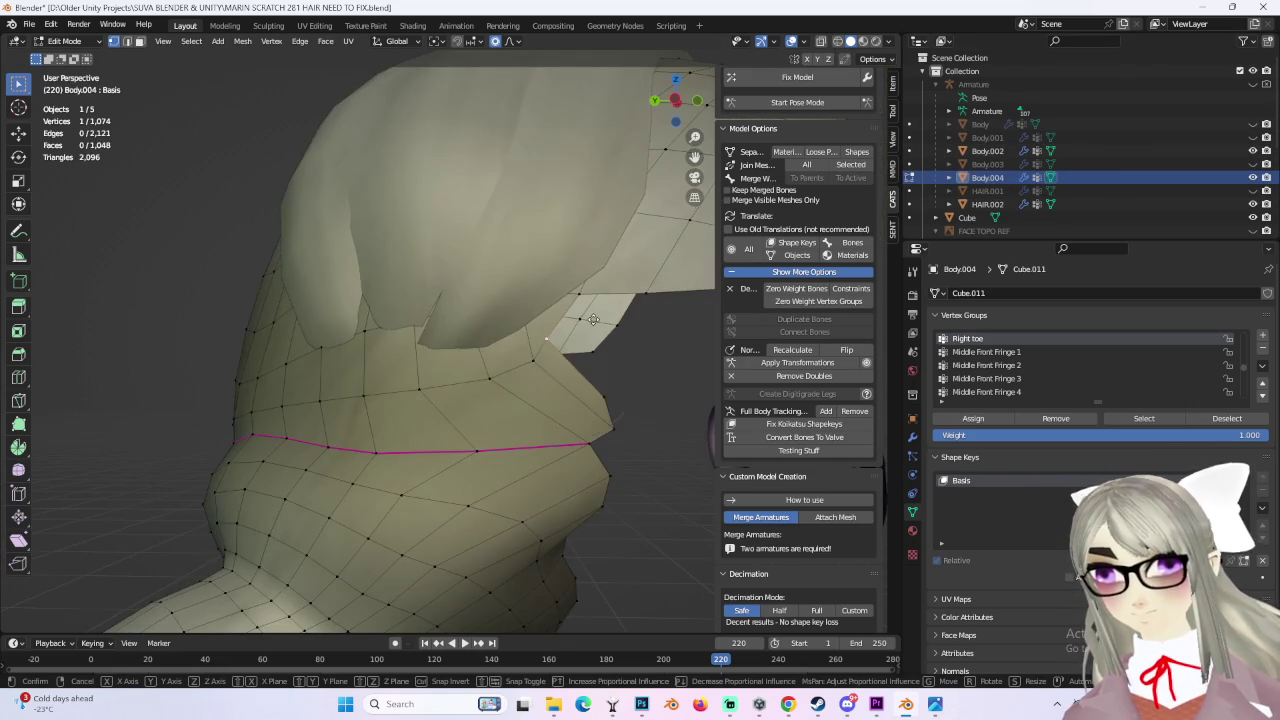
click(637, 318)
mouse_move(637, 318)
middle_down()
mouse_move(493, 356)
mouse_move(539, 416)
mouse_move(523, 383)
mouse_move(543, 371)
middle_up()
Step: Pull the neck edge up under the hair with proportional moves, then show HAIR.001 again
key(c)
key(Escape)
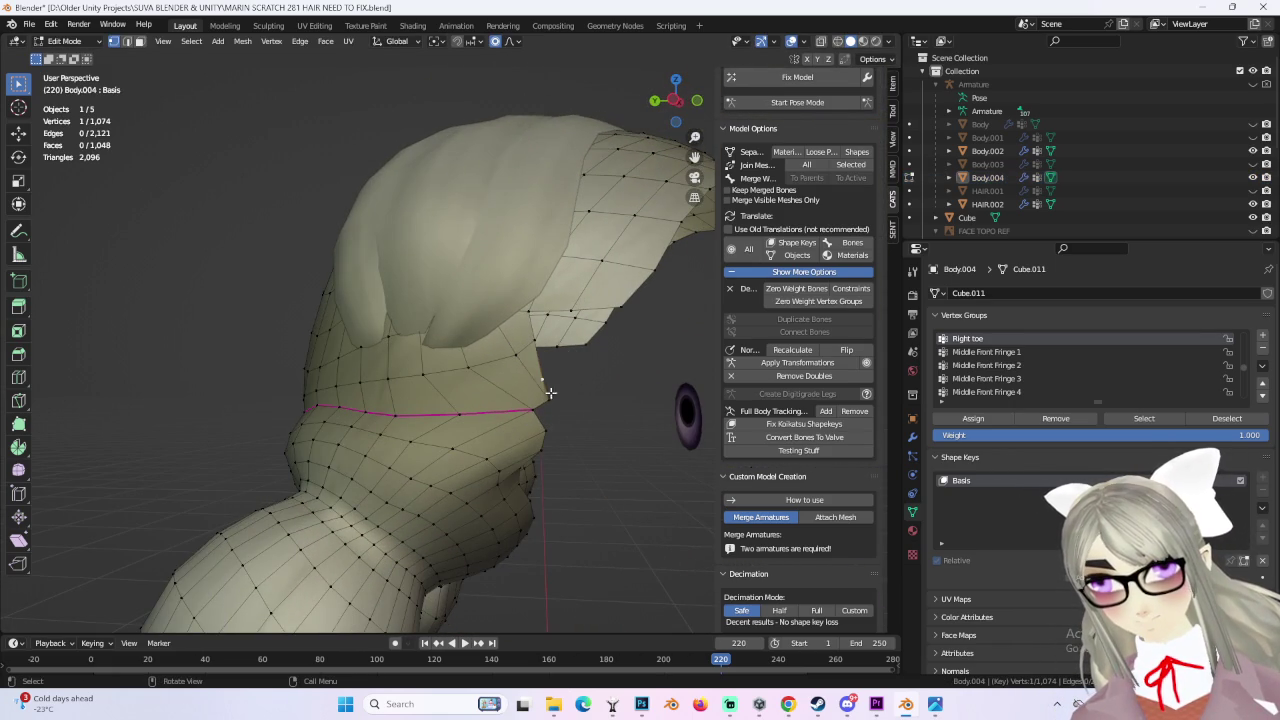
key(Escape)
click(592, 368)
key(g)
click(551, 383)
key(ctrl+z)
key(g)
click(546, 362)
key(ctrl+z)
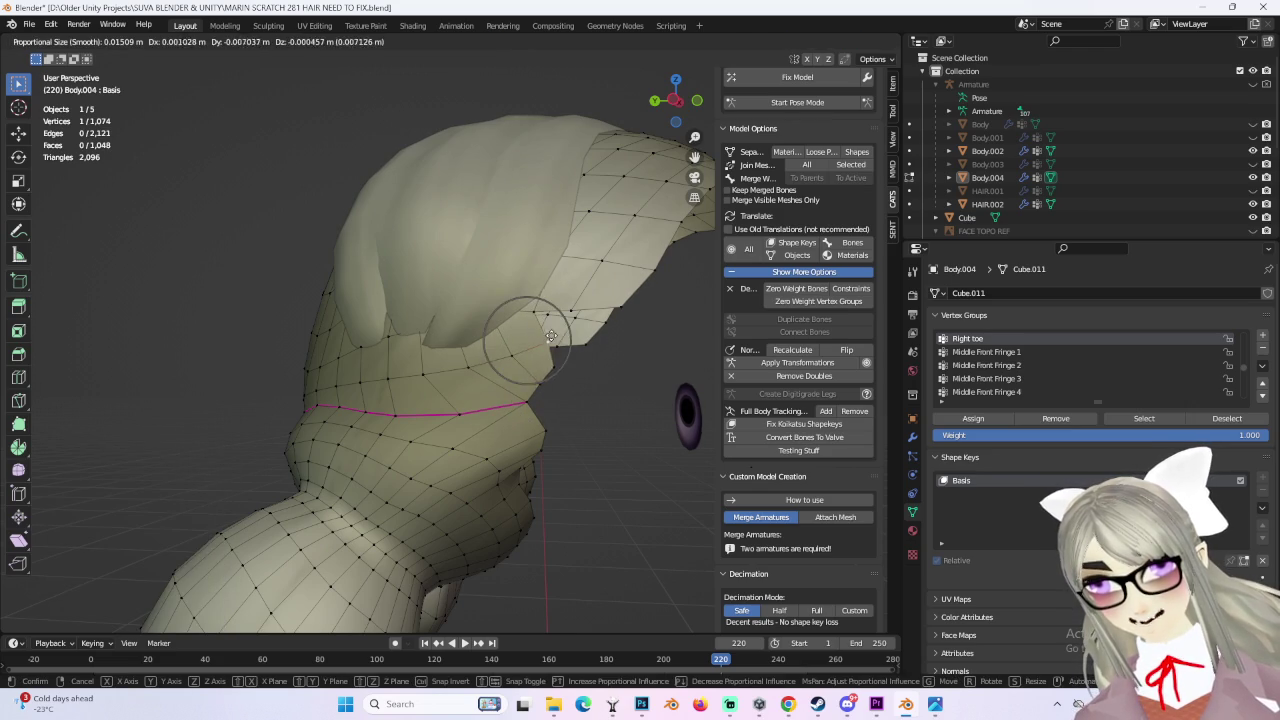
click(551, 336)
mouse_move(643, 404)
middle_down()
mouse_move(433, 415)
mouse_move(1063, 218)
middle_up()
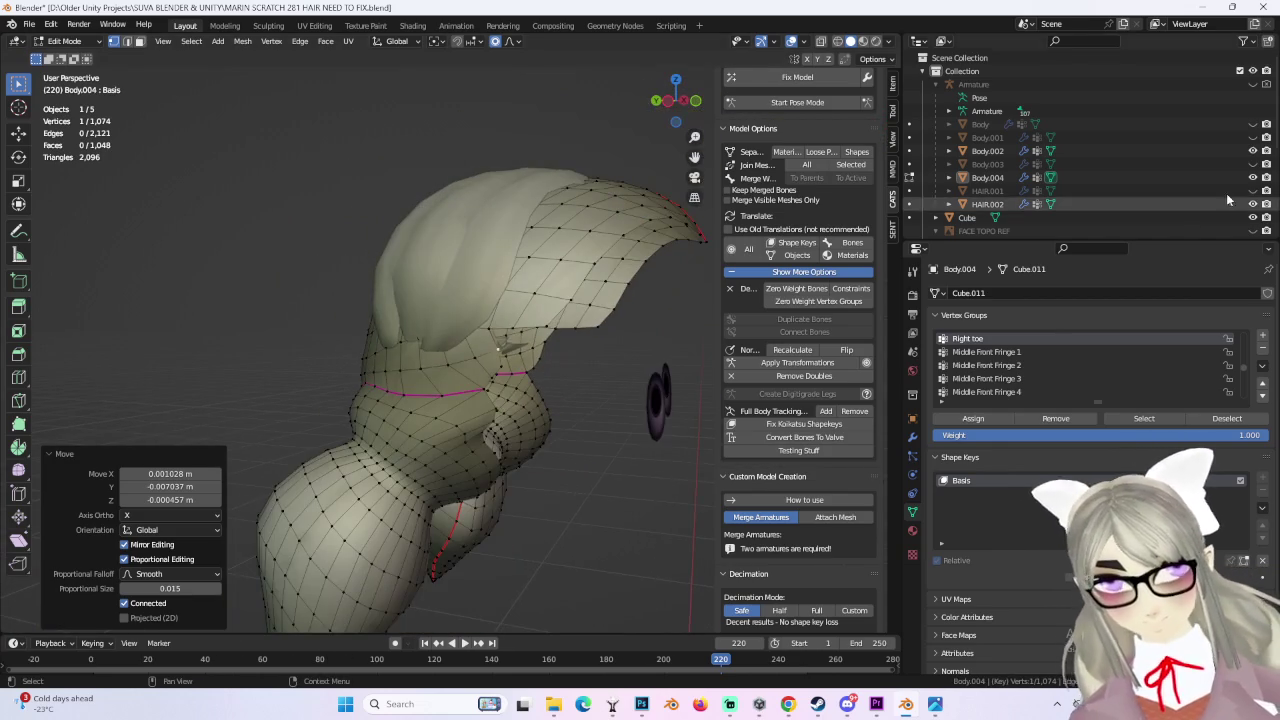
click(1252, 191)
Step: Smooth the first stretch of the seam outline with proportional vertex moves
mouse_move(580, 457)
middle_down()
mouse_move(542, 340)
mouse_move(580, 391)
mouse_move(566, 371)
mouse_move(528, 376)
mouse_move(617, 363)
mouse_move(606, 371)
mouse_move(663, 400)
mouse_move(665, 435)
mouse_move(694, 437)
middle_up()
click(584, 379)
click(622, 351)
scroll(713, 457, down, 1)
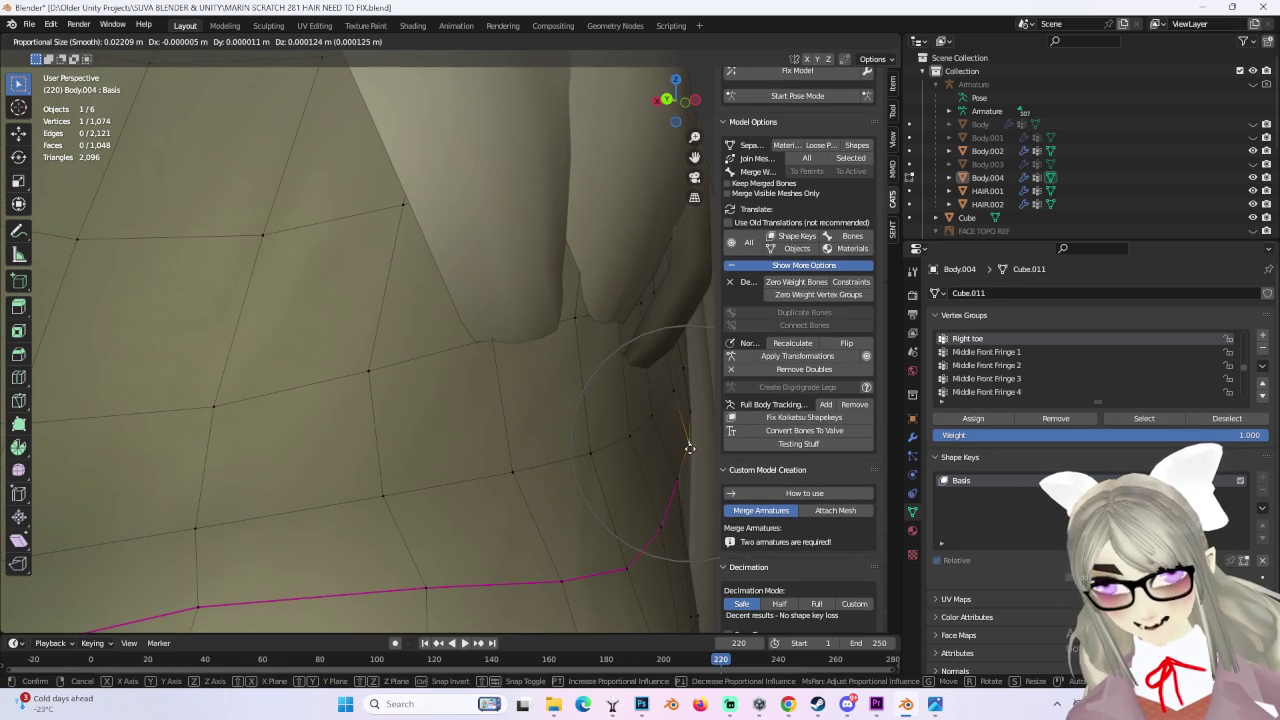
click(675, 446)
scroll(683, 443, down, 5)
mouse_move(671, 443)
middle_down()
mouse_move(560, 450)
mouse_move(617, 443)
mouse_move(583, 409)
mouse_move(531, 391)
mouse_move(579, 365)
mouse_move(515, 438)
mouse_move(523, 411)
mouse_move(560, 414)
middle_up()
click(504, 434)
click(522, 422)
key(g)
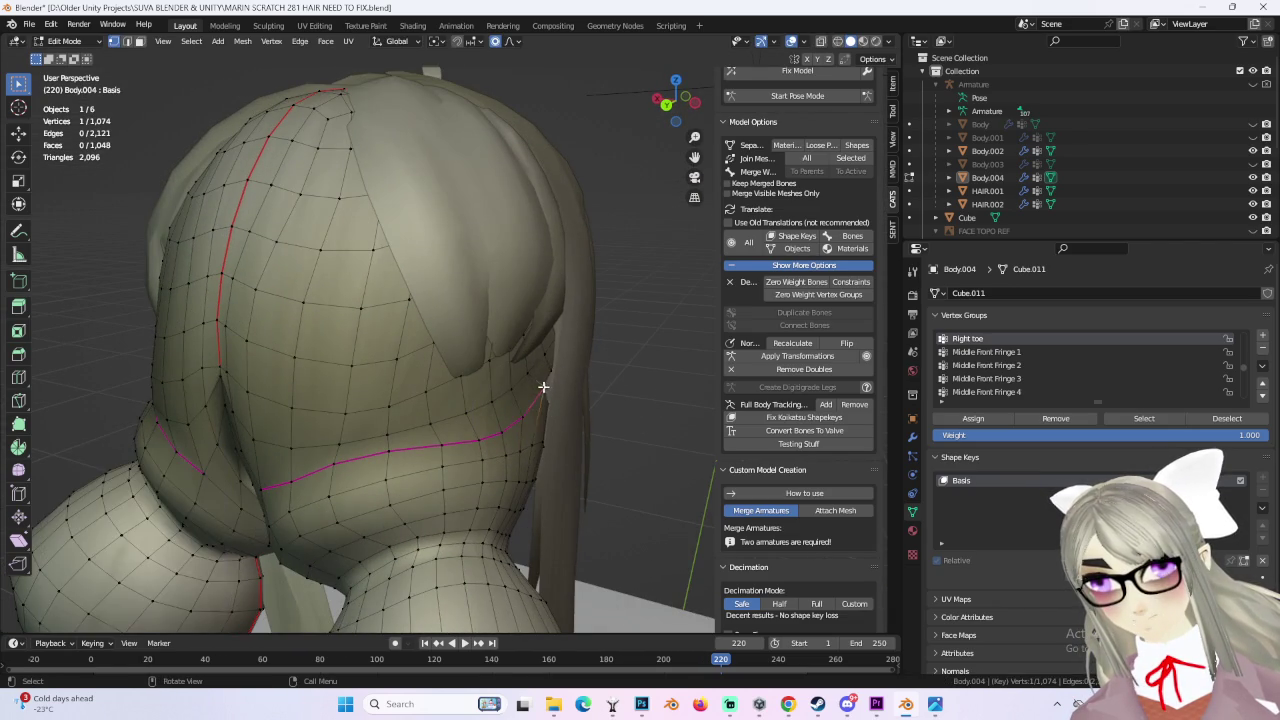
click(528, 389)
mouse_move(557, 351)
middle_down()
mouse_move(523, 409)
mouse_move(450, 369)
middle_up()
Step: Keep nudging seam vertices from the side until the outline sits beneath the hair
right_click(447, 369)
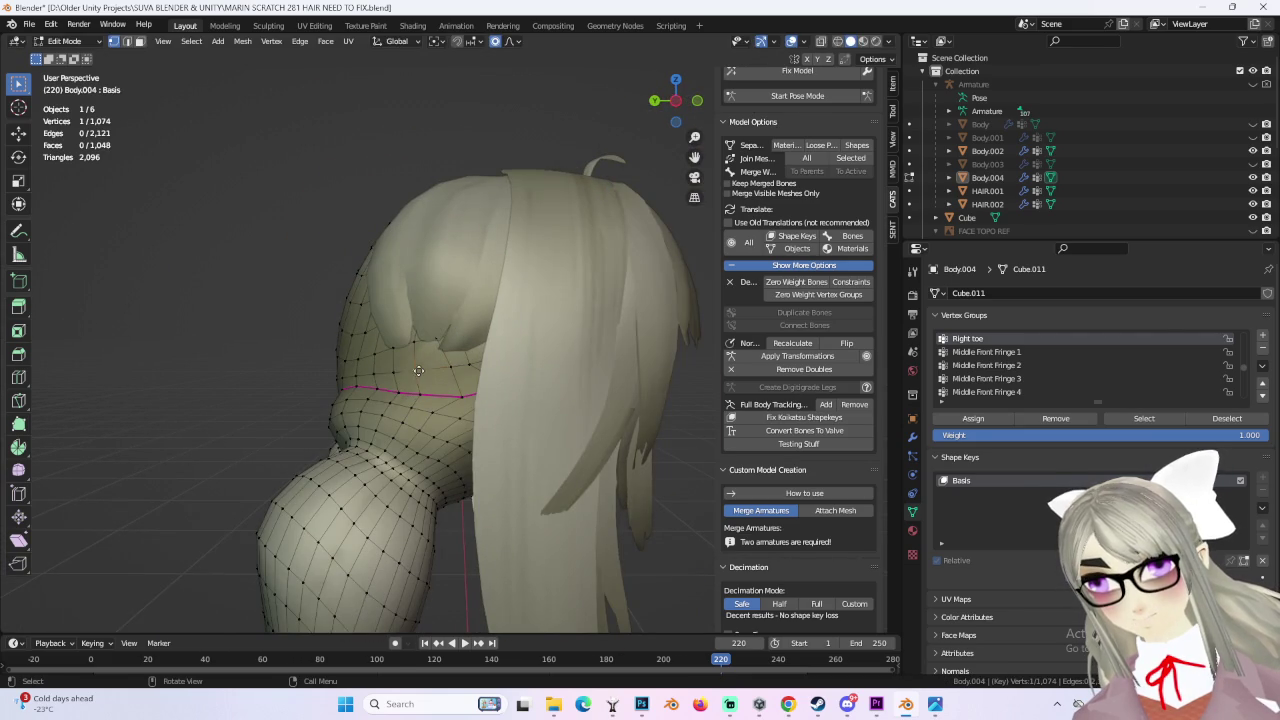
click(428, 370)
mouse_move(428, 370)
middle_down()
mouse_move(492, 440)
mouse_move(424, 393)
mouse_move(557, 394)
mouse_move(443, 408)
mouse_move(306, 400)
mouse_move(407, 404)
middle_up()
click(430, 395)
key(g)
right_click(456, 398)
click(478, 397)
key(g)
click(446, 388)
key(g)
mouse_move(296, 451)
middle_down()
mouse_move(342, 442)
mouse_move(401, 378)
mouse_move(472, 425)
mouse_move(423, 434)
mouse_move(586, 398)
mouse_move(515, 413)
middle_up()
click(343, 446)
click(385, 405)
key(g)
click(436, 462)
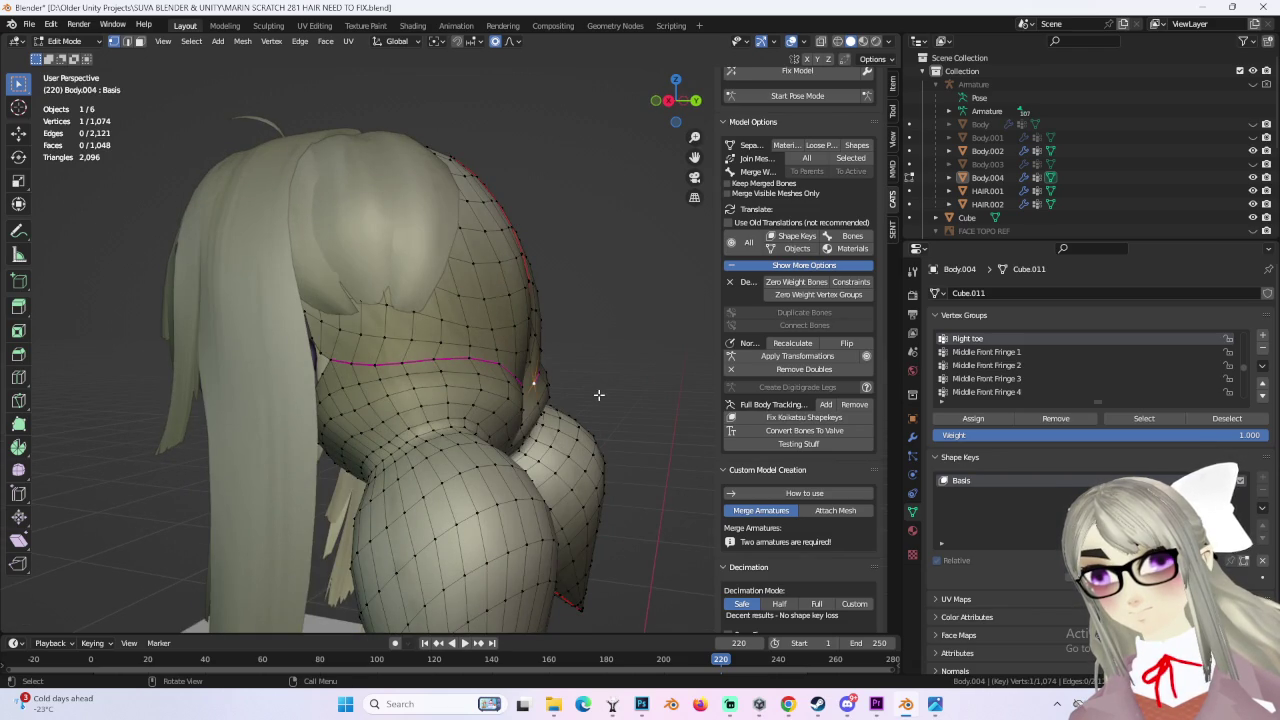
Step: Orbit around the mesh to check the smoothed seam outline
middle_drag(598, 395, 349, 398)
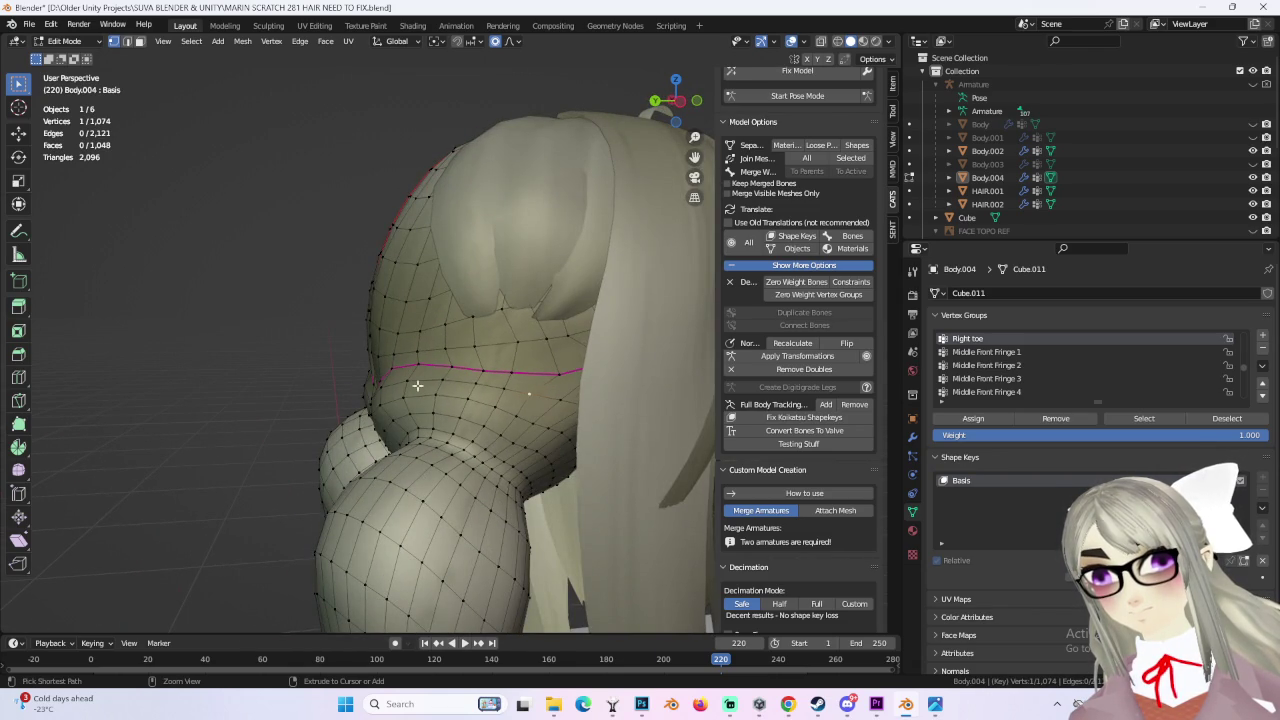
mouse_move(446, 381)
middle_down()
mouse_move(597, 374)
mouse_move(577, 354)
middle_up()
scroll(312, 360, up, 3)
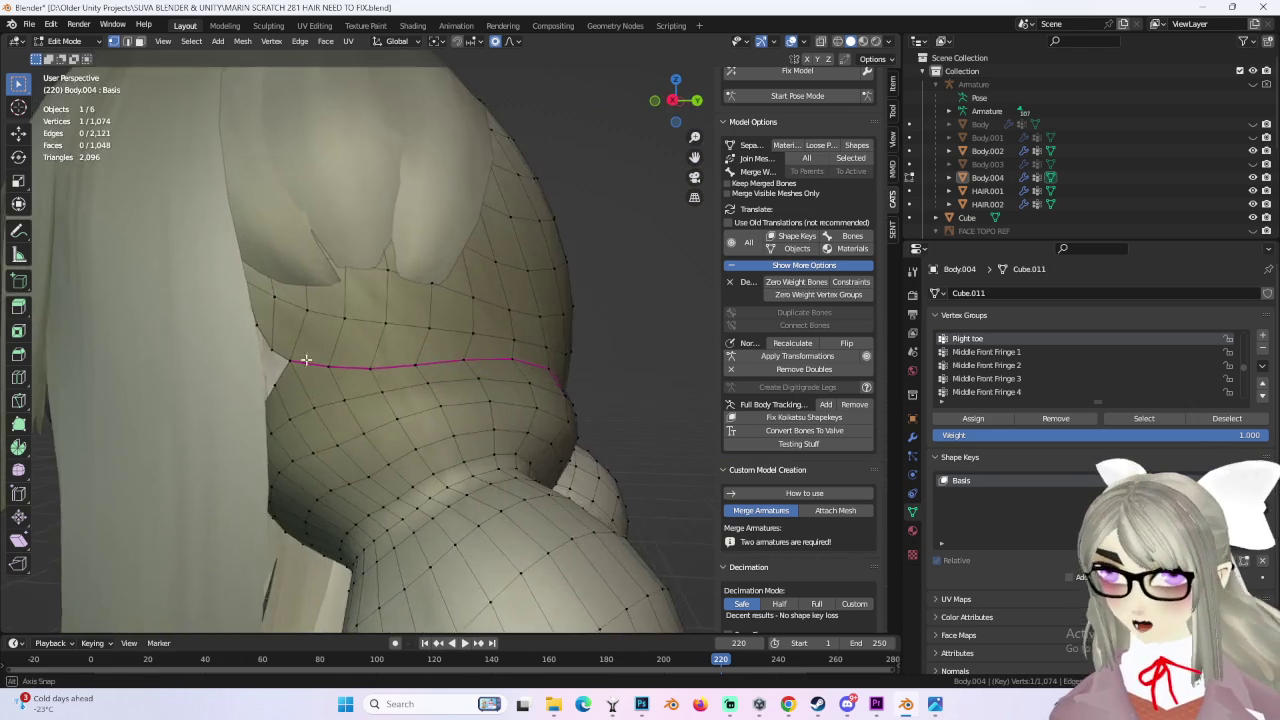
middle_drag(312, 360, 265, 355)
click(31, 24)
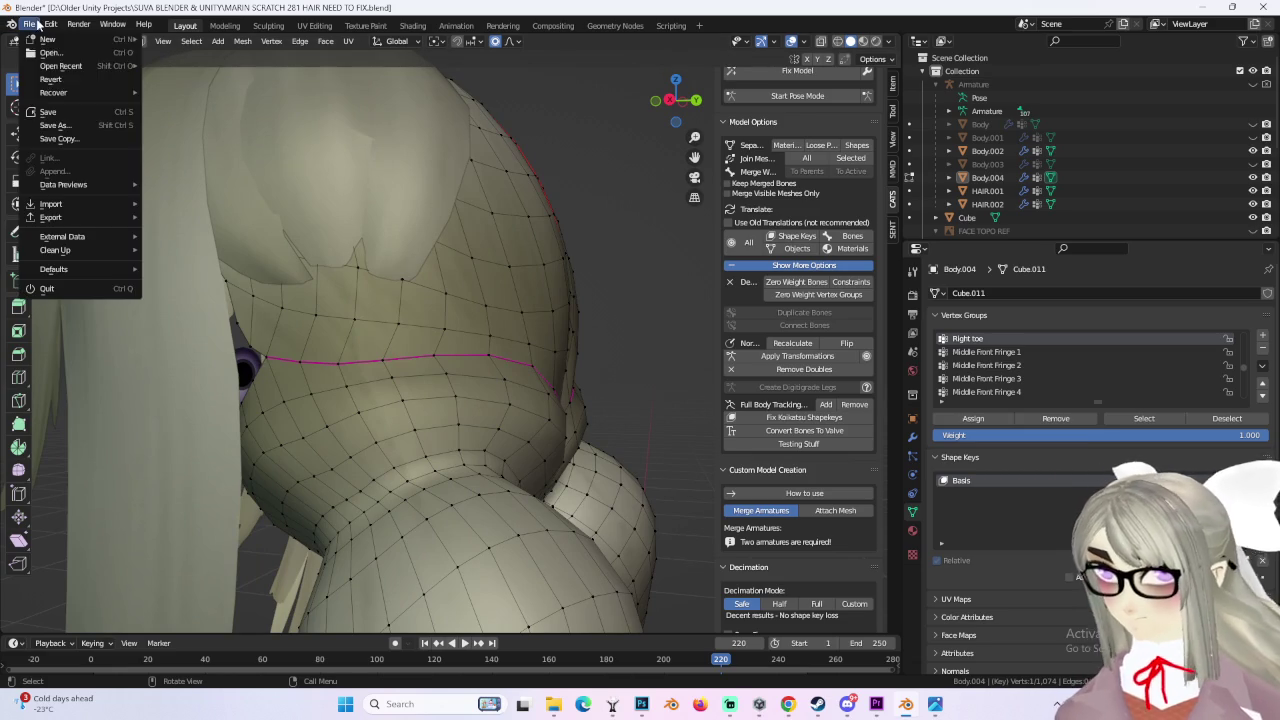
Step: Discard unsaved edits, reopen MARIN SCRATCH 281 HAIR NEED TO FIX.blend, and zoom toward the lower body
key(ctrl+q)
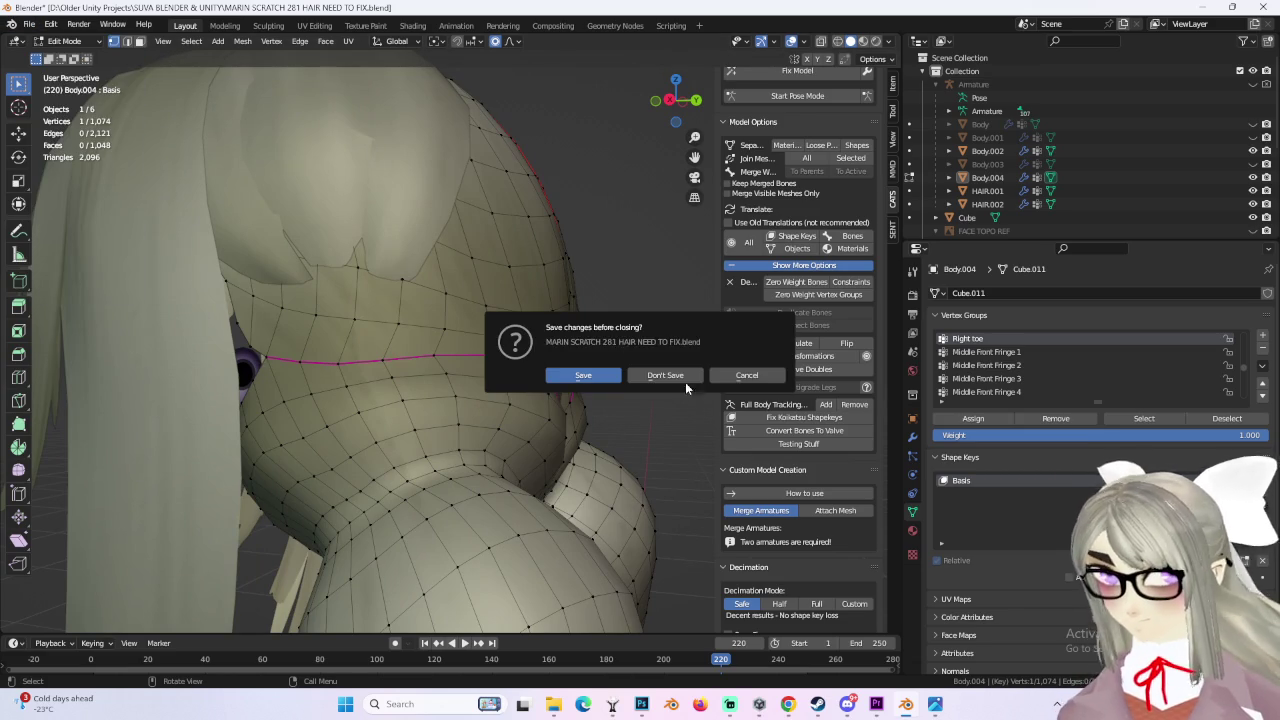
click(672, 375)
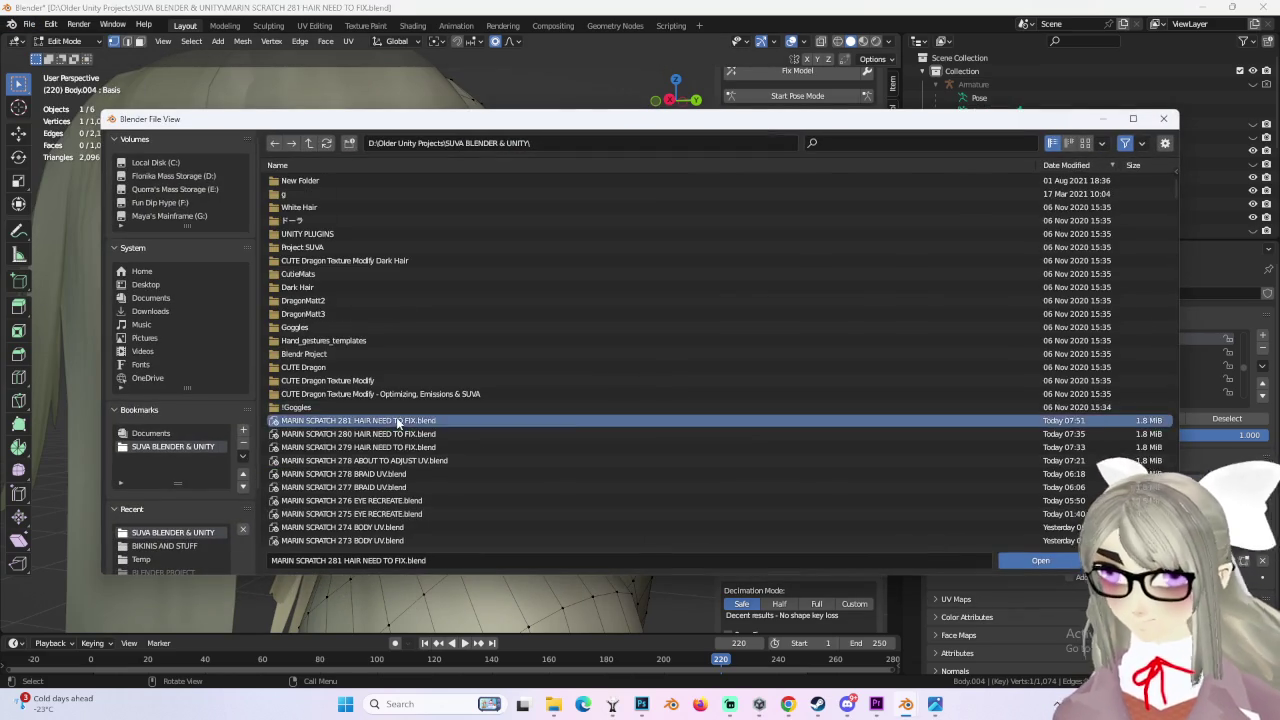
double_click(397, 422)
mouse_move(398, 390)
middle_down()
mouse_move(525, 402)
mouse_move(326, 434)
mouse_move(560, 410)
middle_up()
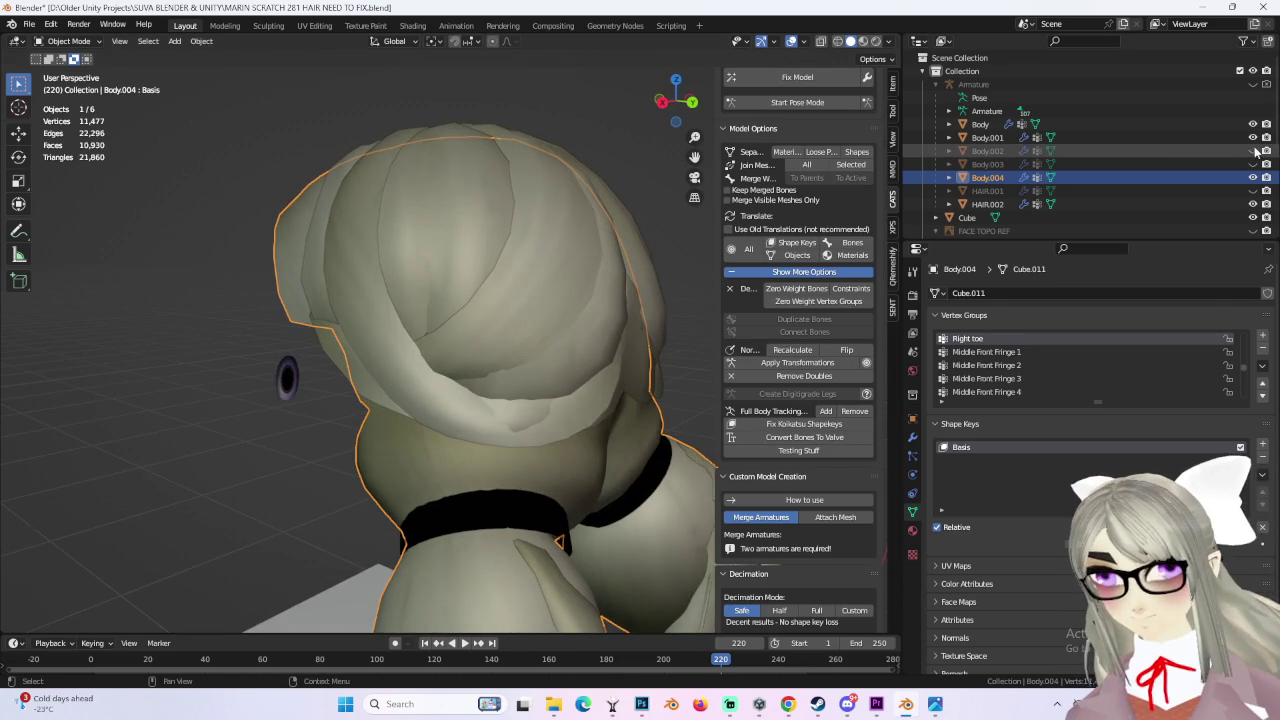
scroll(544, 299, up, 5)
mouse_move(544, 299)
middle_down()
mouse_move(490, 292)
mouse_move(486, 257)
mouse_move(480, 306)
mouse_move(477, 291)
mouse_move(562, 290)
mouse_move(571, 251)
mouse_move(543, 343)
mouse_move(586, 343)
mouse_move(566, 341)
mouse_move(628, 291)
middle_up()
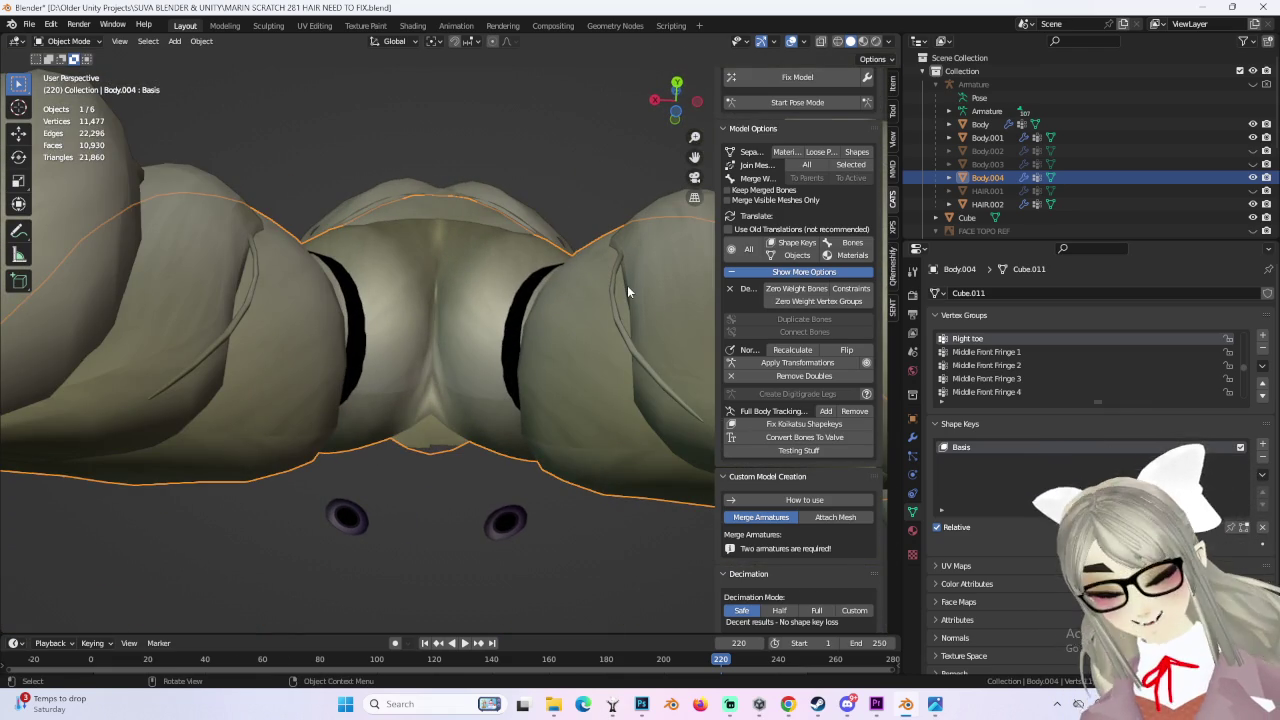
Step: Orbit around the reloaded avatar's lower body and check it in front view
mouse_move(620, 263)
middle_down()
mouse_move(600, 294)
mouse_move(561, 298)
mouse_move(475, 251)
mouse_move(531, 328)
mouse_move(547, 320)
mouse_move(540, 347)
mouse_move(557, 323)
mouse_move(565, 345)
mouse_move(549, 295)
mouse_move(556, 316)
mouse_move(578, 289)
mouse_move(510, 293)
mouse_move(494, 207)
mouse_move(533, 218)
mouse_move(500, 372)
mouse_move(686, 409)
mouse_move(594, 323)
mouse_move(531, 403)
mouse_move(541, 437)
mouse_move(556, 352)
mouse_move(542, 448)
mouse_move(549, 358)
mouse_move(414, 358)
mouse_move(600, 340)
middle_up()
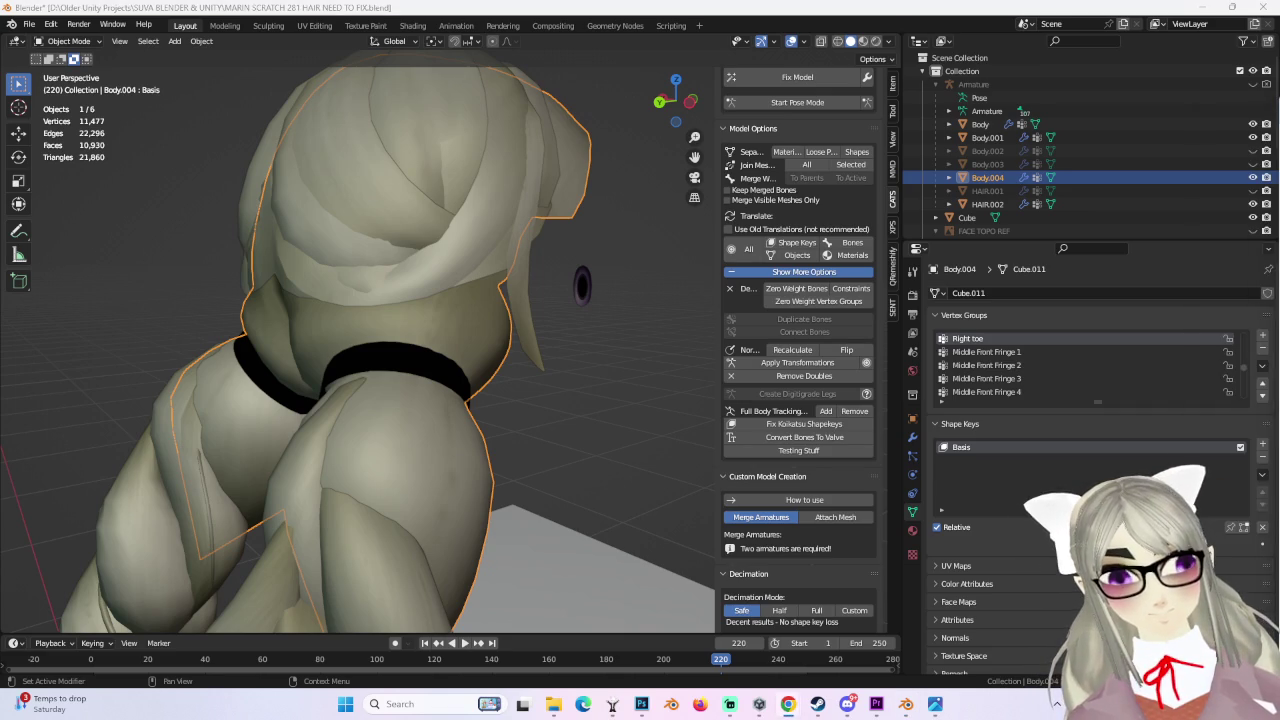
middle_drag(406, 406, 347, 386)
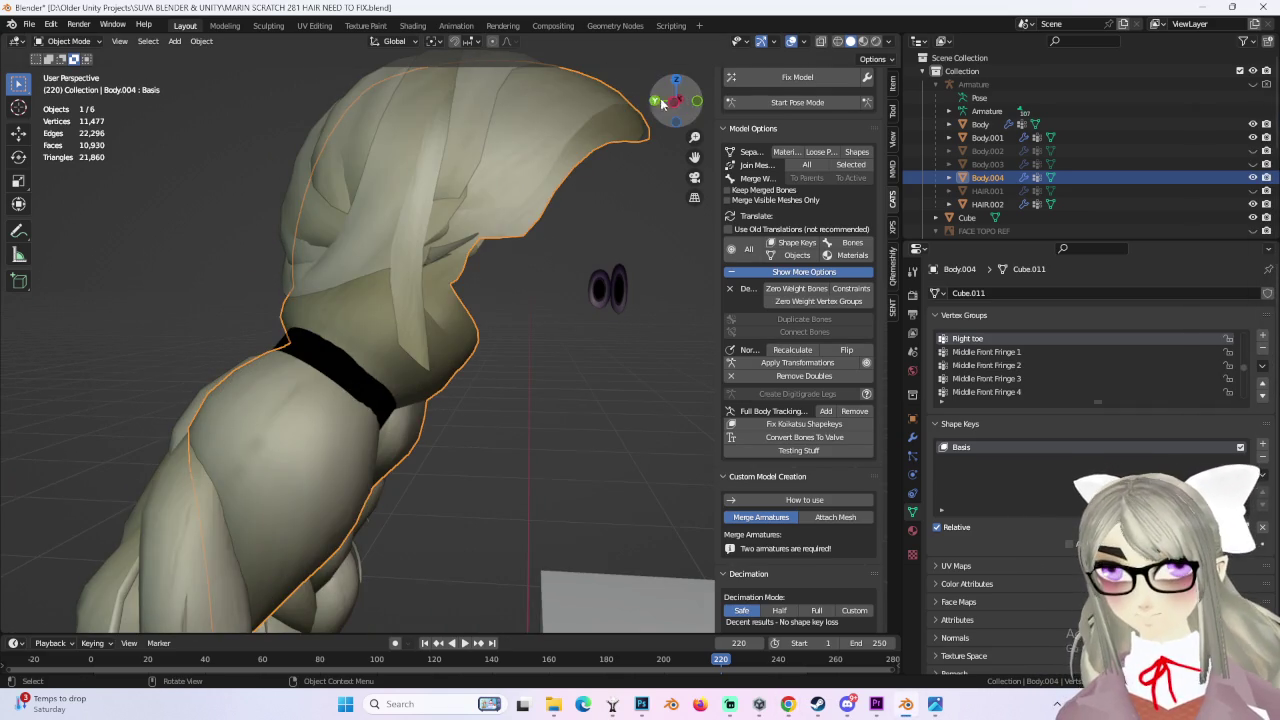
click(646, 100)
click(650, 101)
click(652, 102)
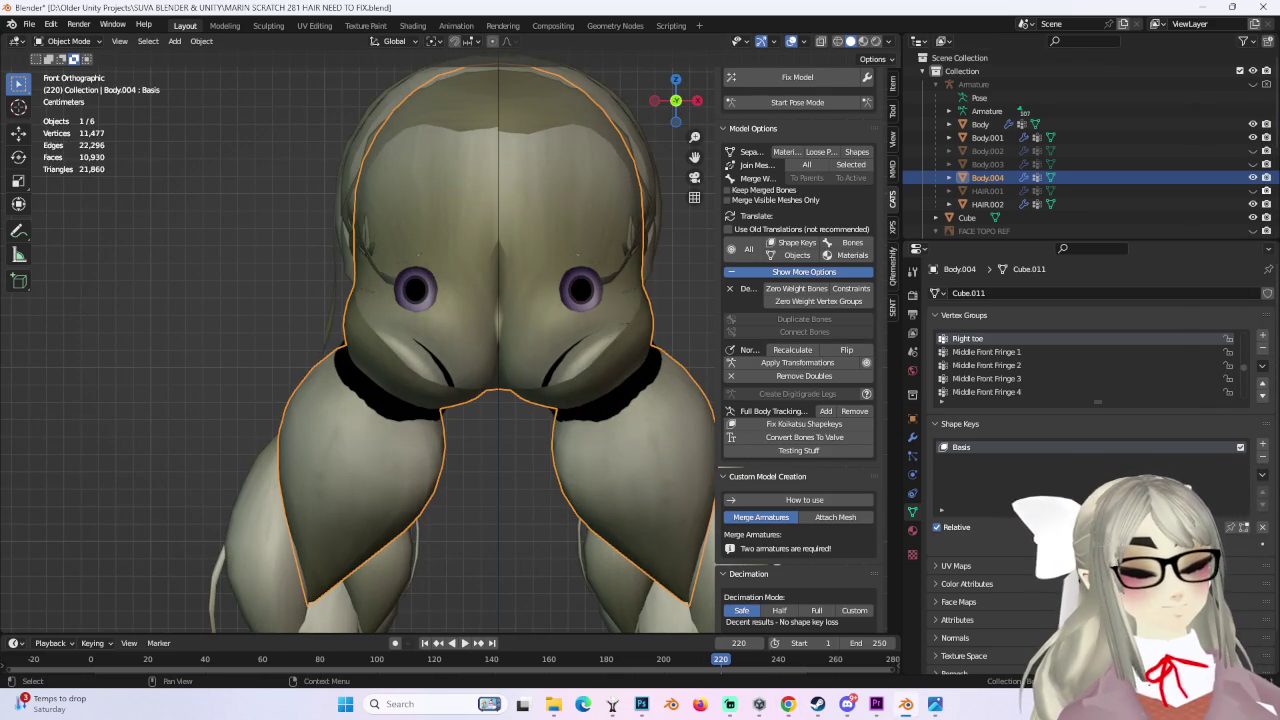
mouse_move(552, 348)
middle_down()
mouse_move(686, 343)
mouse_move(406, 248)
middle_up()
Step: Open Body.004 in Edit Mode after briefly entering and leaving Edit Mode on Body
click(406, 248)
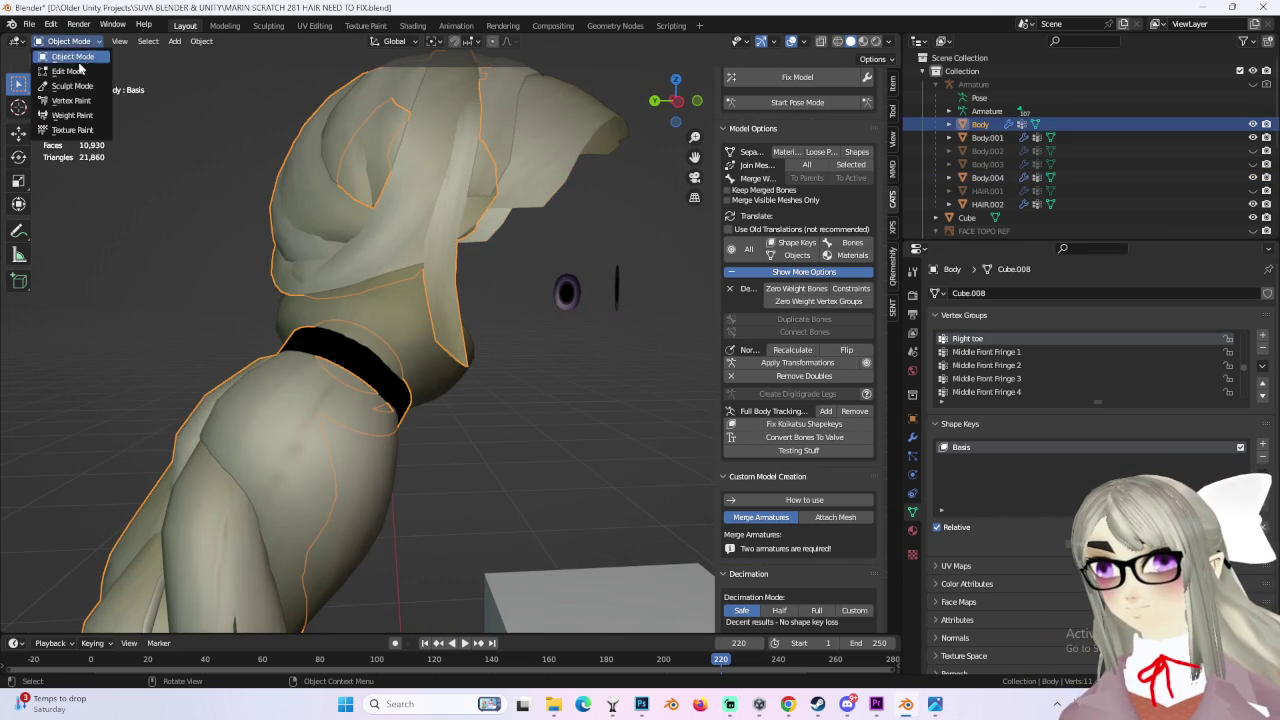
click(68, 71)
mouse_move(380, 300)
middle_down()
mouse_move(512, 262)
mouse_move(124, 53)
middle_up()
key(Tab)
click(340, 216)
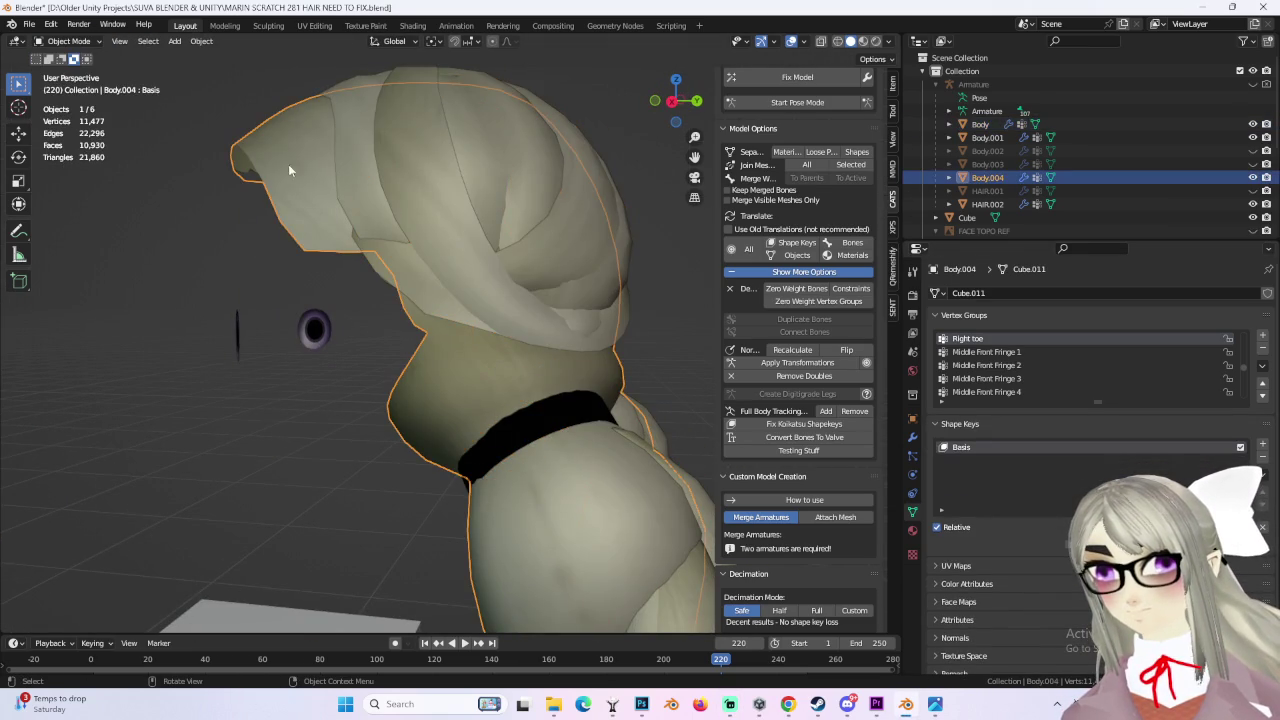
click(84, 71)
middle_drag(400, 300, 646, 224)
Step: Hide Body and check the seam against HAIR.001 from the left side view
click(681, 102)
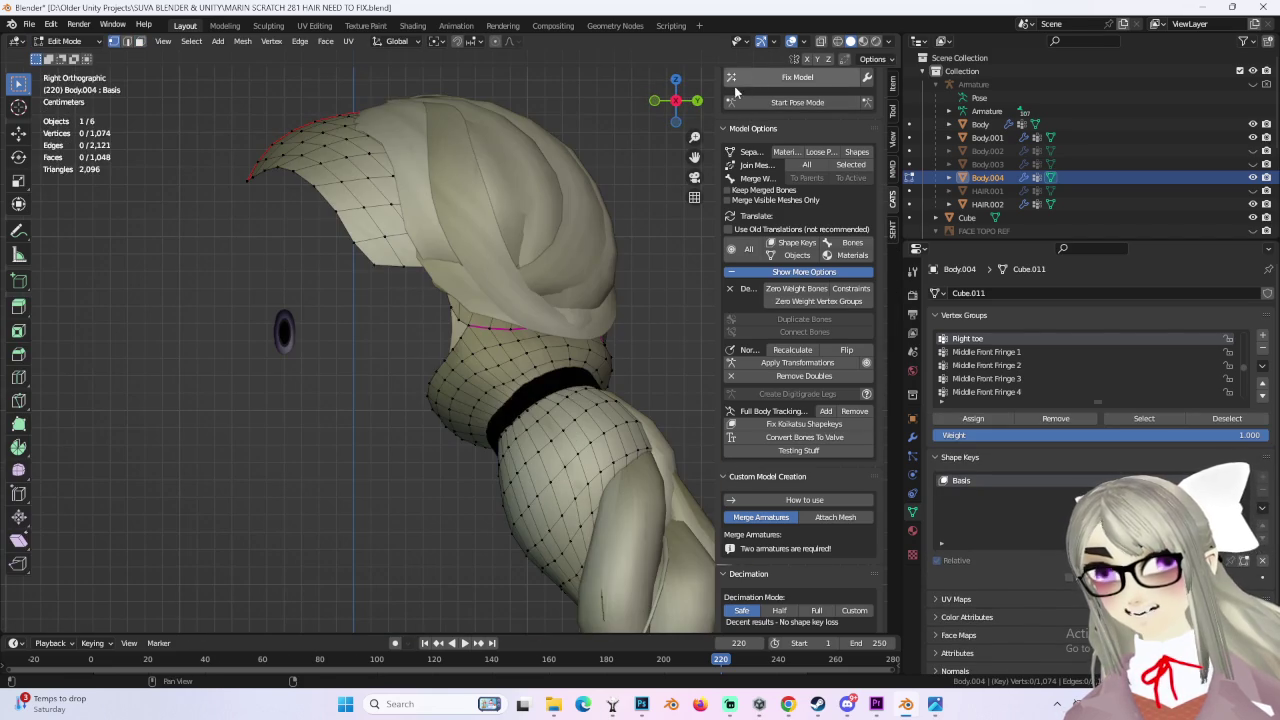
click(676, 101)
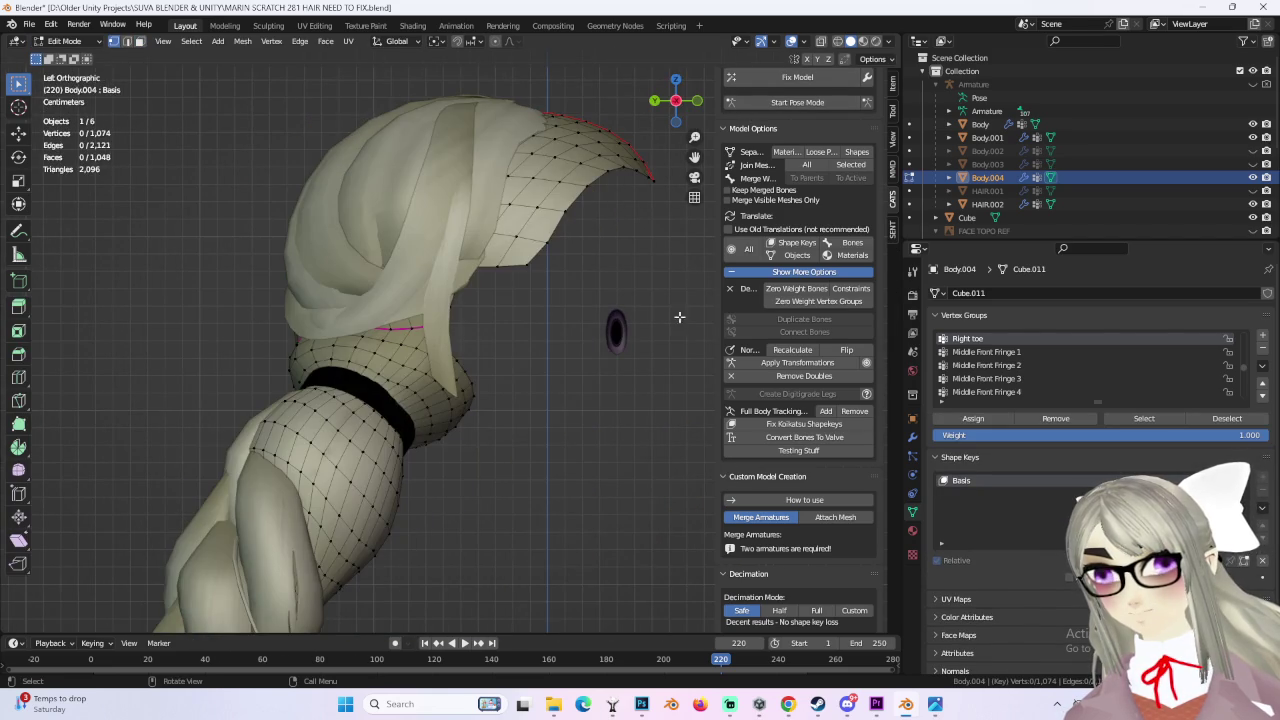
click(1252, 124)
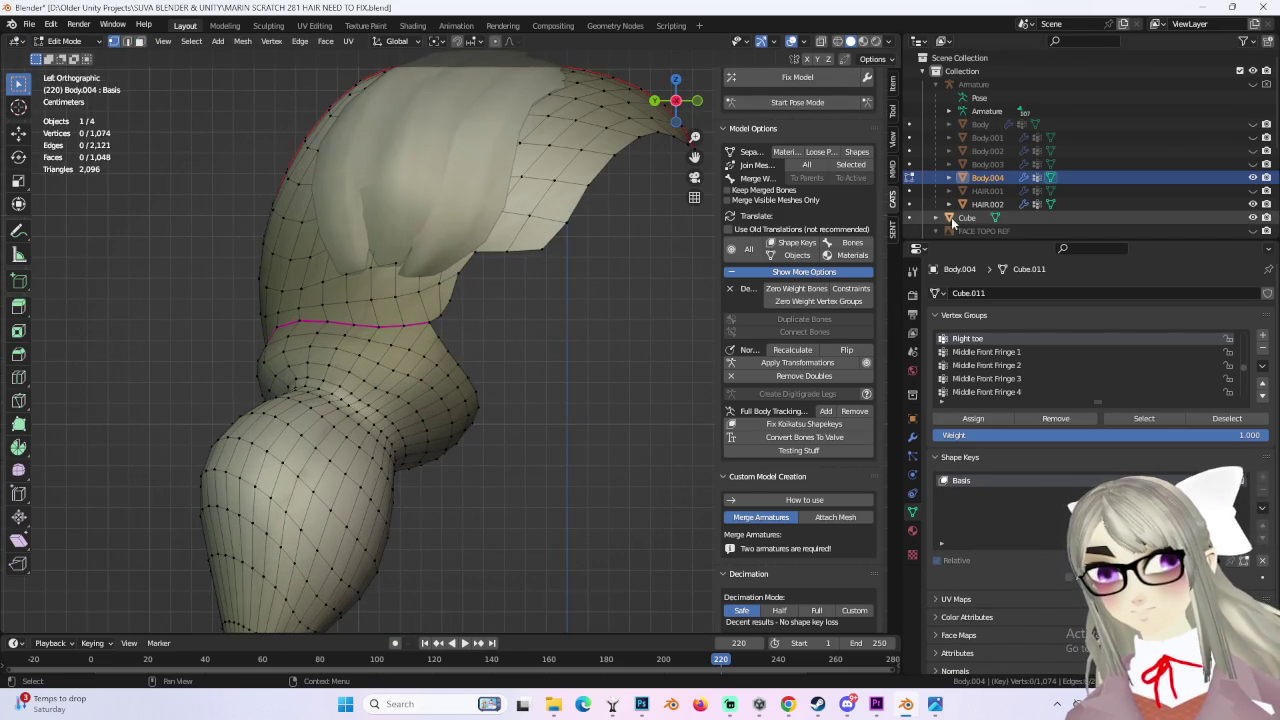
click(1252, 191)
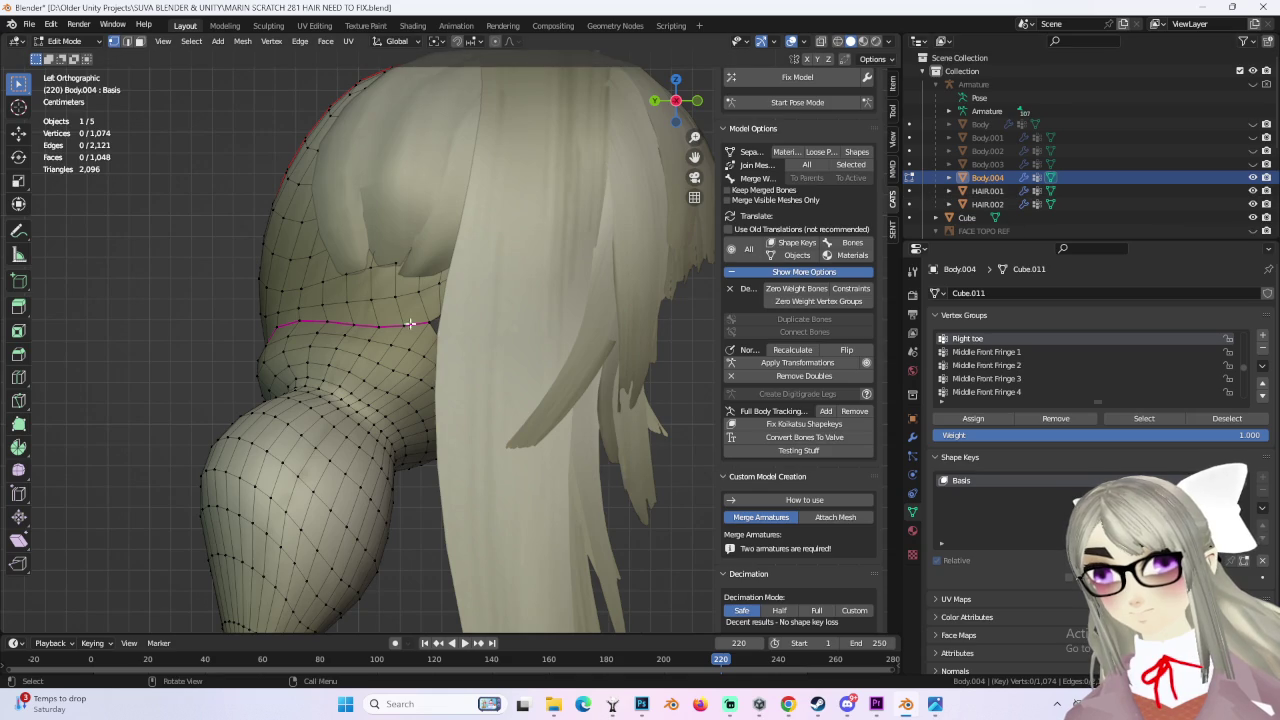
middle_drag(439, 340, 474, 347)
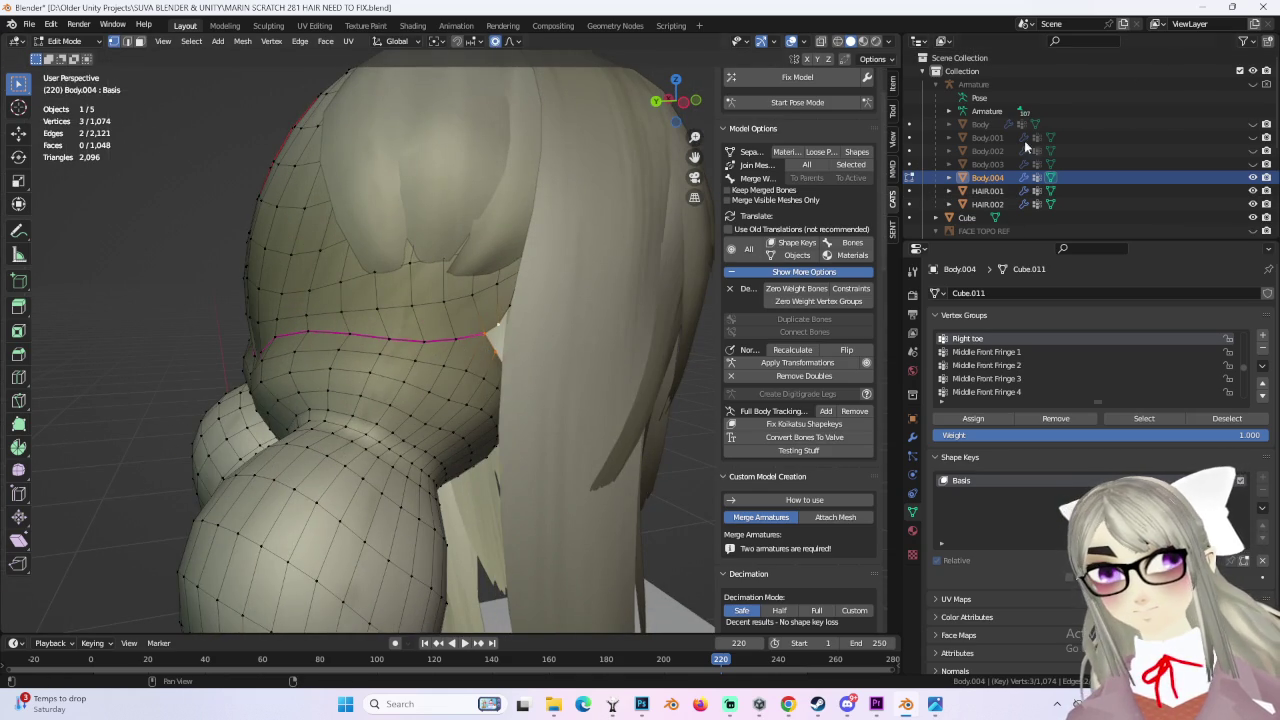
click(1253, 191)
middle_drag(549, 300, 465, 320)
click(675, 117)
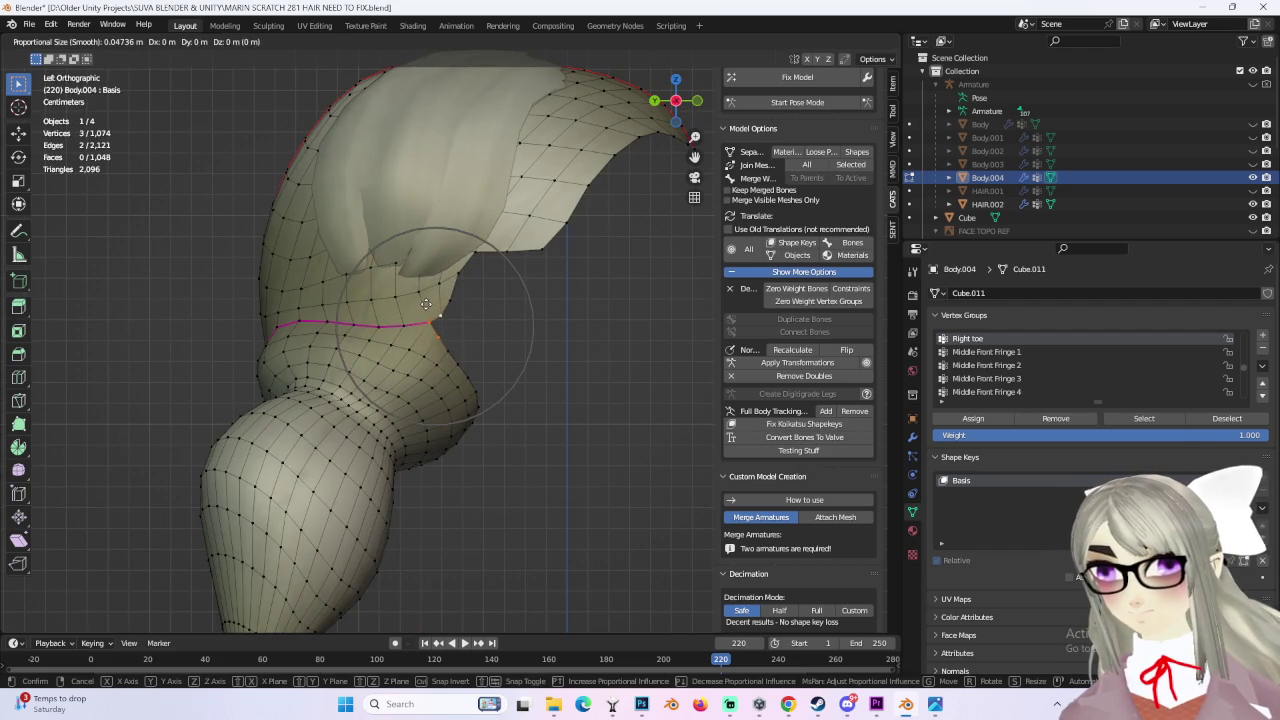
Step: Raise the seam edge loop beneath the hair along Y with proportional moves
click(427, 304)
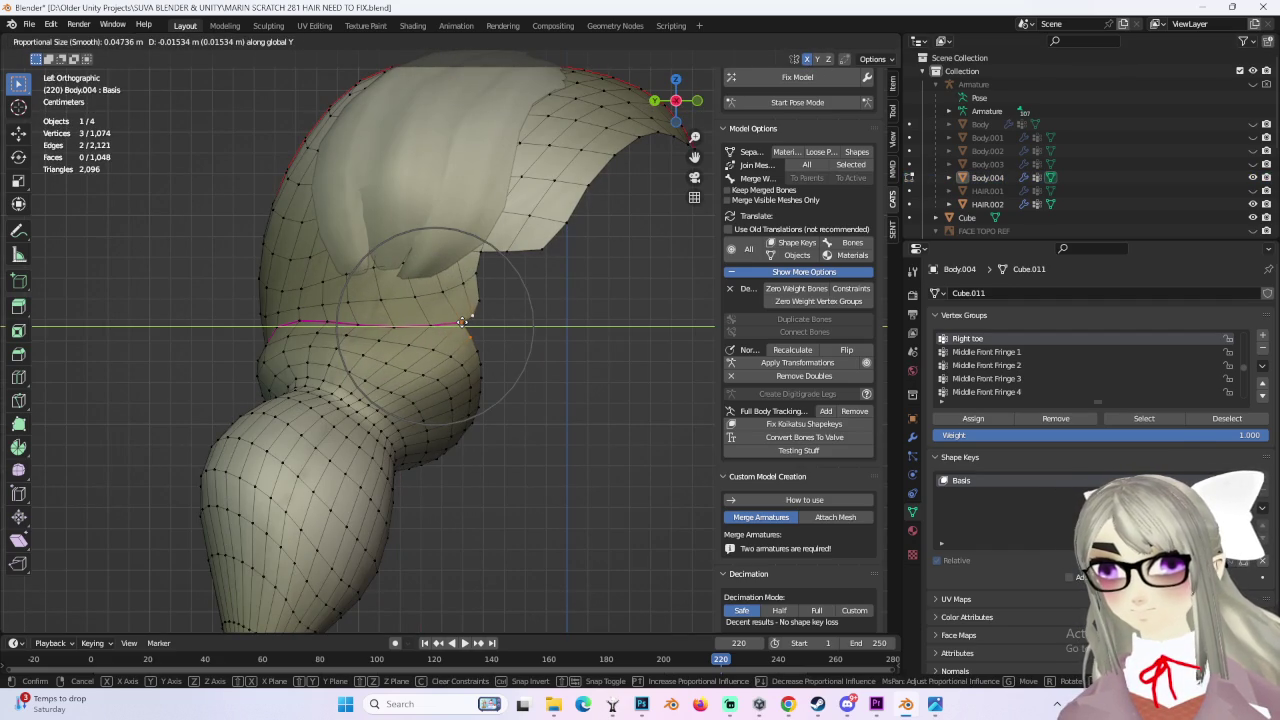
click(462, 321)
scroll(477, 349, up, 1)
click(338, 317)
key(g)
click(337, 306)
key(ctrl+z)
key(g)
click(342, 305)
Step: Raise two more seam vertices using proportional falloff
click(386, 318)
key(g)
click(419, 314)
mouse_move(419, 314)
middle_down()
mouse_move(416, 360)
mouse_move(314, 335)
mouse_move(408, 374)
mouse_move(564, 295)
mouse_move(586, 400)
mouse_move(680, 335)
middle_up()
click(314, 333)
key(g)
click(334, 333)
Step: Show HAIR.001 again and unhide Body.002 and Body
click(1264, 190)
mouse_move(560, 320)
middle_down()
mouse_move(586, 334)
mouse_move(640, 300)
middle_up()
click(1253, 124)
click(1254, 125)
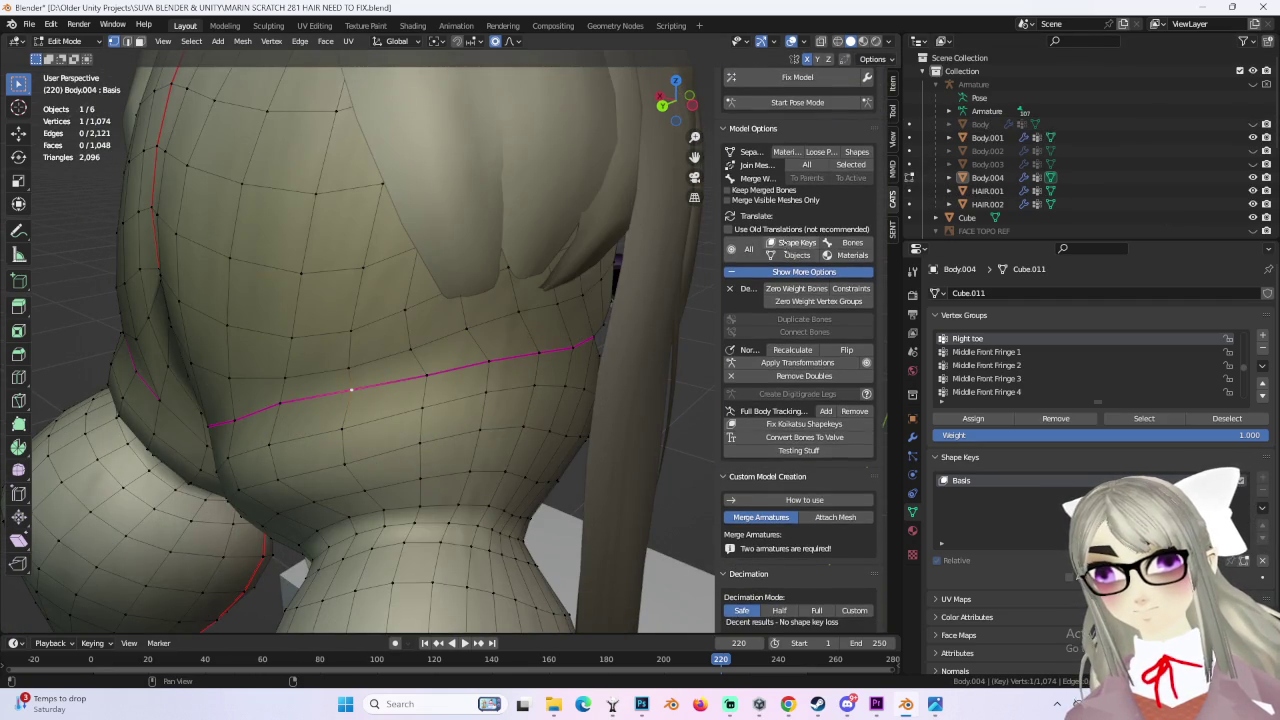
click(1253, 150)
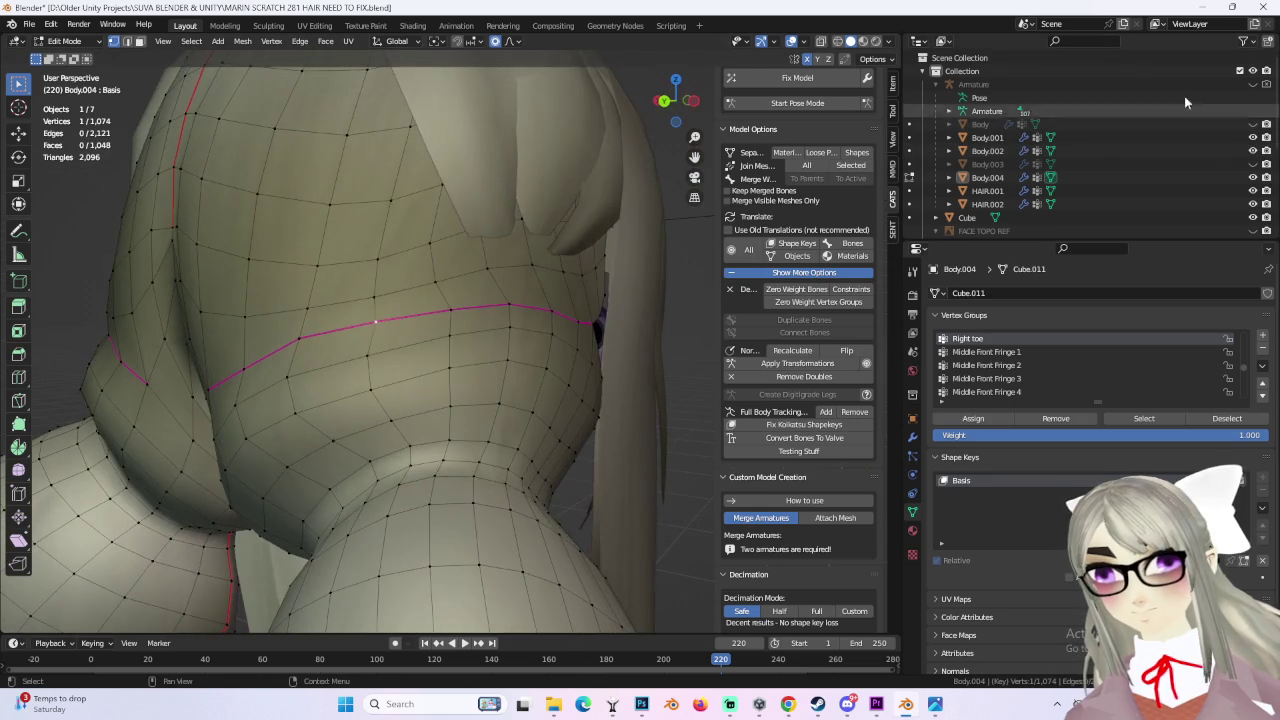
click(1253, 124)
Step: Viewing from below, nudge selected seam vertices with proportional moves
scroll(557, 320, up, 2)
mouse_move(557, 320)
middle_down()
mouse_move(657, 326)
mouse_move(629, 354)
mouse_move(503, 346)
mouse_move(496, 303)
mouse_move(571, 266)
mouse_move(677, 371)
mouse_move(658, 340)
mouse_move(668, 324)
mouse_move(574, 346)
mouse_move(651, 316)
mouse_move(640, 331)
mouse_move(629, 314)
mouse_move(656, 352)
mouse_move(398, 371)
mouse_move(500, 330)
mouse_move(497, 249)
mouse_move(586, 280)
mouse_move(440, 260)
mouse_move(394, 199)
middle_up()
key(g)
click(661, 337)
key(g)
click(571, 266)
scroll(656, 352, up, 5)
key(g)
click(649, 355)
Step: Make two further proportional vertex moves along the seam
key(g)
scroll(452, 365, up, 2)
click(452, 365)
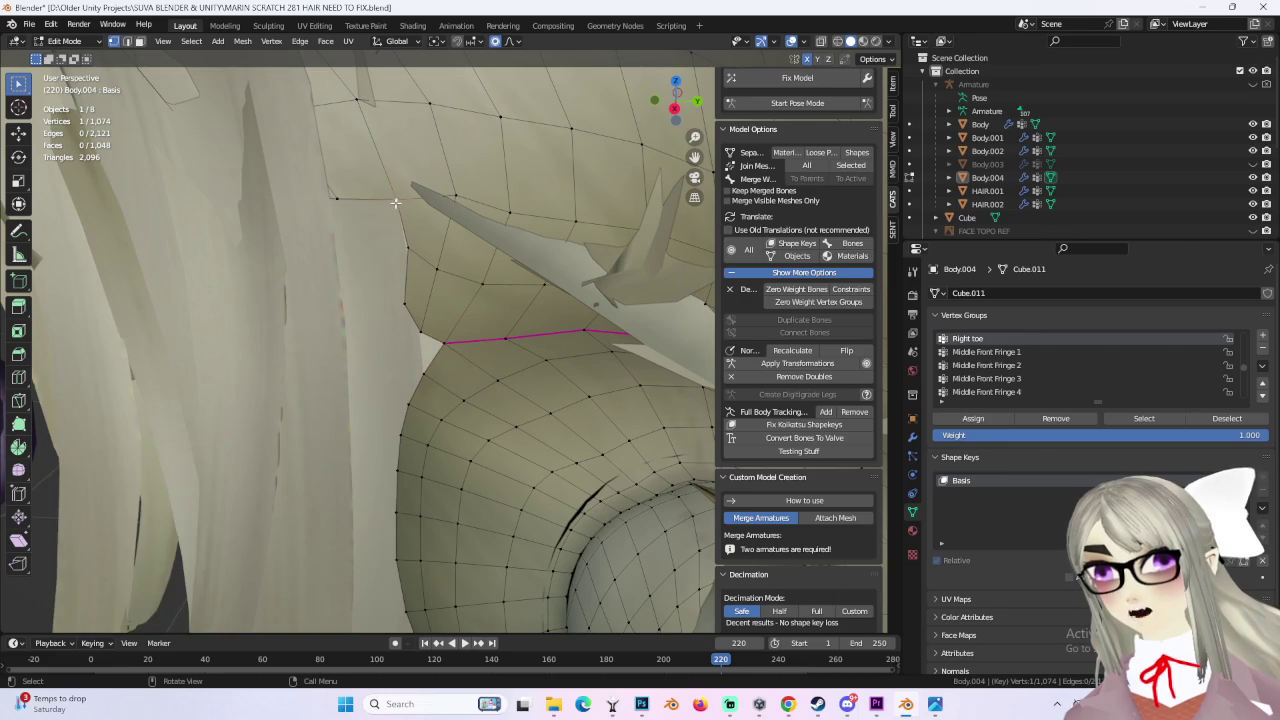
click(362, 214)
key(g)
click(386, 225)
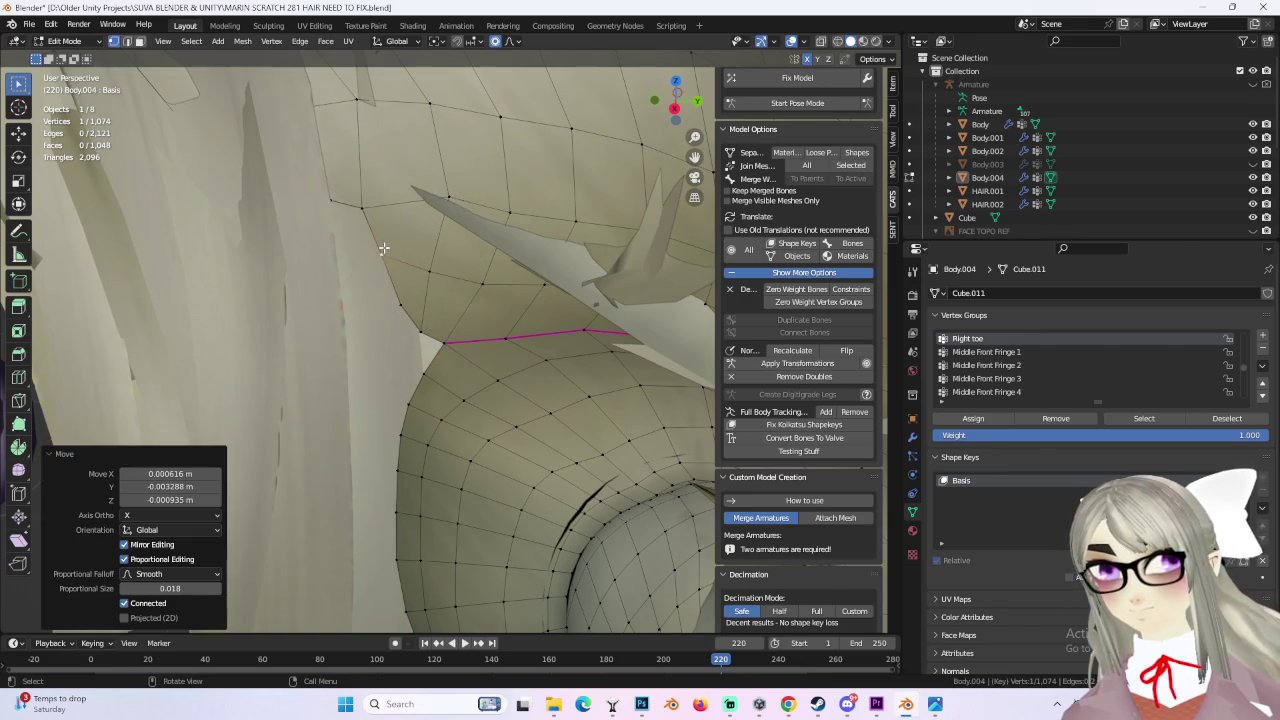
scroll(421, 276, up, 5)
scroll(421, 276, down, 5)
scroll(434, 294, down, 5)
Step: Refine the neck seam, last move -0.001306, 0.002278, -0.00234 m, then return to Object Mode
mouse_move(434, 294)
middle_down()
mouse_move(377, 245)
mouse_move(391, 214)
mouse_move(403, 246)
mouse_move(509, 223)
mouse_move(586, 186)
mouse_move(537, 211)
mouse_move(582, 236)
mouse_move(502, 366)
middle_up()
click(510, 385)
key(g)
click(500, 393)
mouse_move(491, 380)
middle_down()
mouse_move(563, 366)
mouse_move(529, 397)
mouse_move(560, 357)
mouse_move(551, 344)
middle_up()
middle_drag(628, 233, 444, 330)
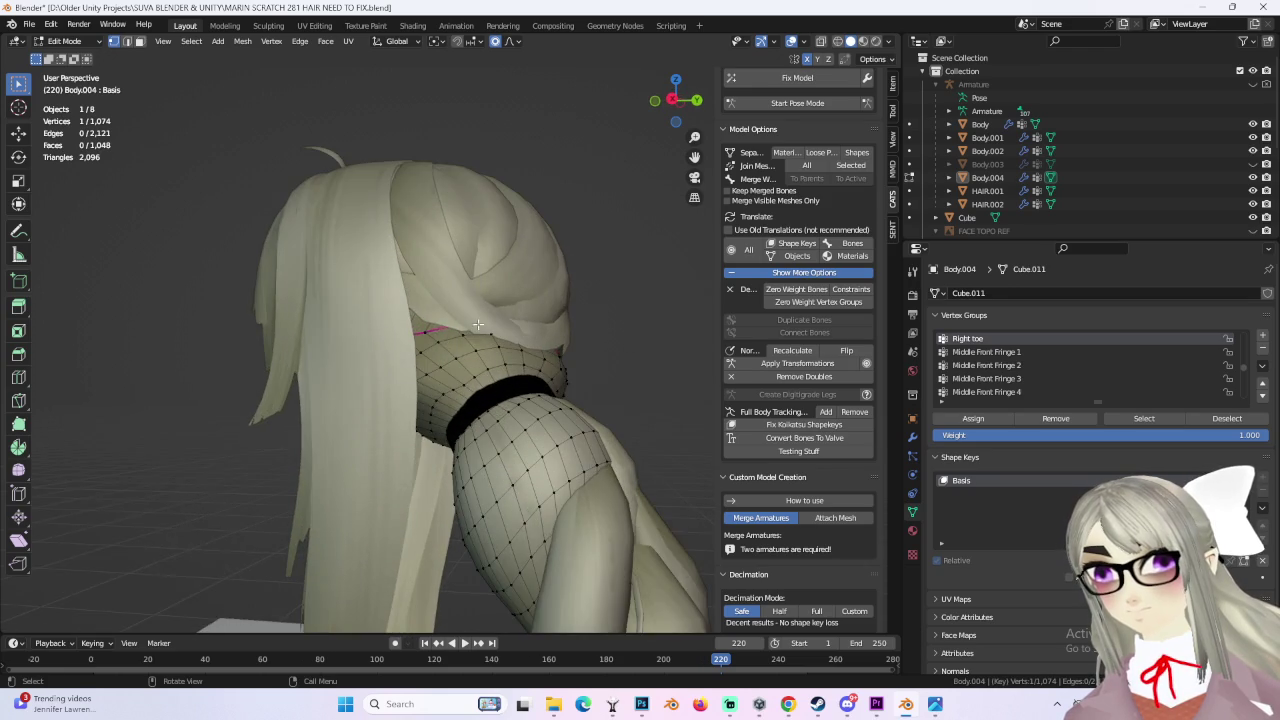
scroll(406, 370, up, 3)
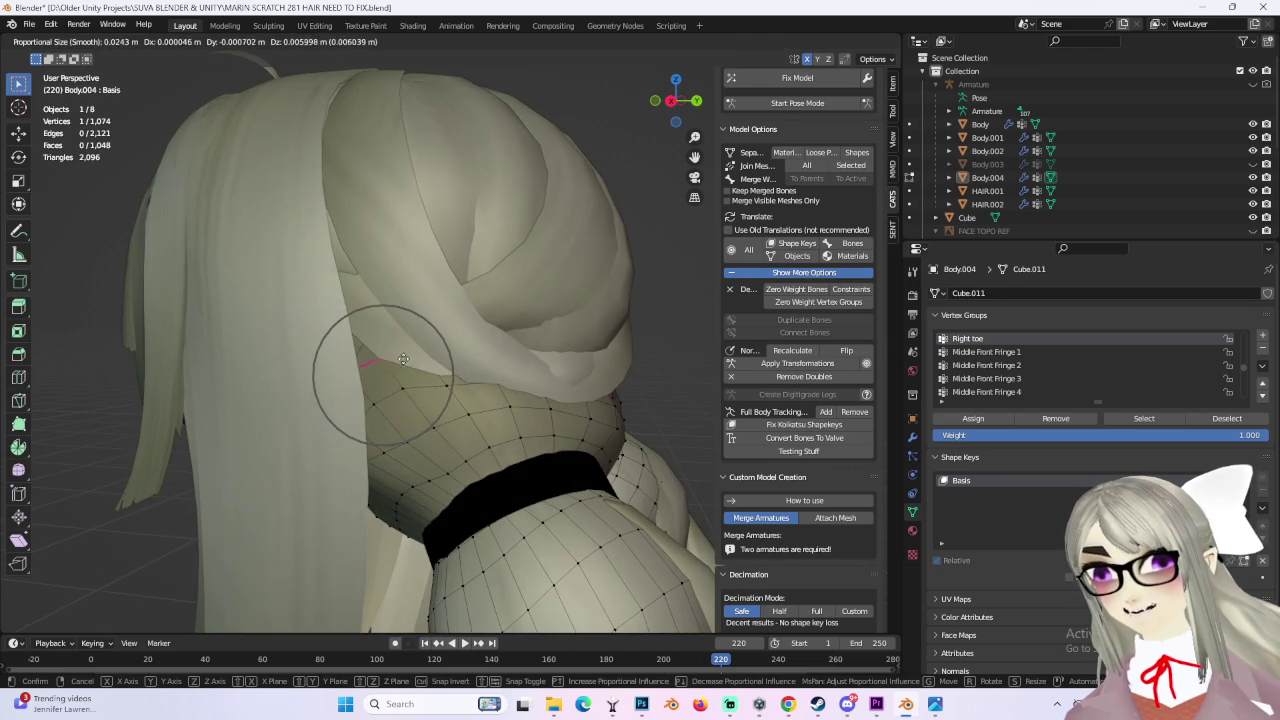
click(403, 356)
mouse_move(349, 300)
middle_down()
mouse_move(297, 360)
mouse_move(243, 363)
mouse_move(245, 375)
mouse_move(376, 370)
mouse_move(508, 335)
middle_up()
key(g)
click(245, 400)
mouse_move(564, 277)
middle_down()
mouse_move(470, 250)
mouse_move(199, 61)
middle_up()
click(72, 56)
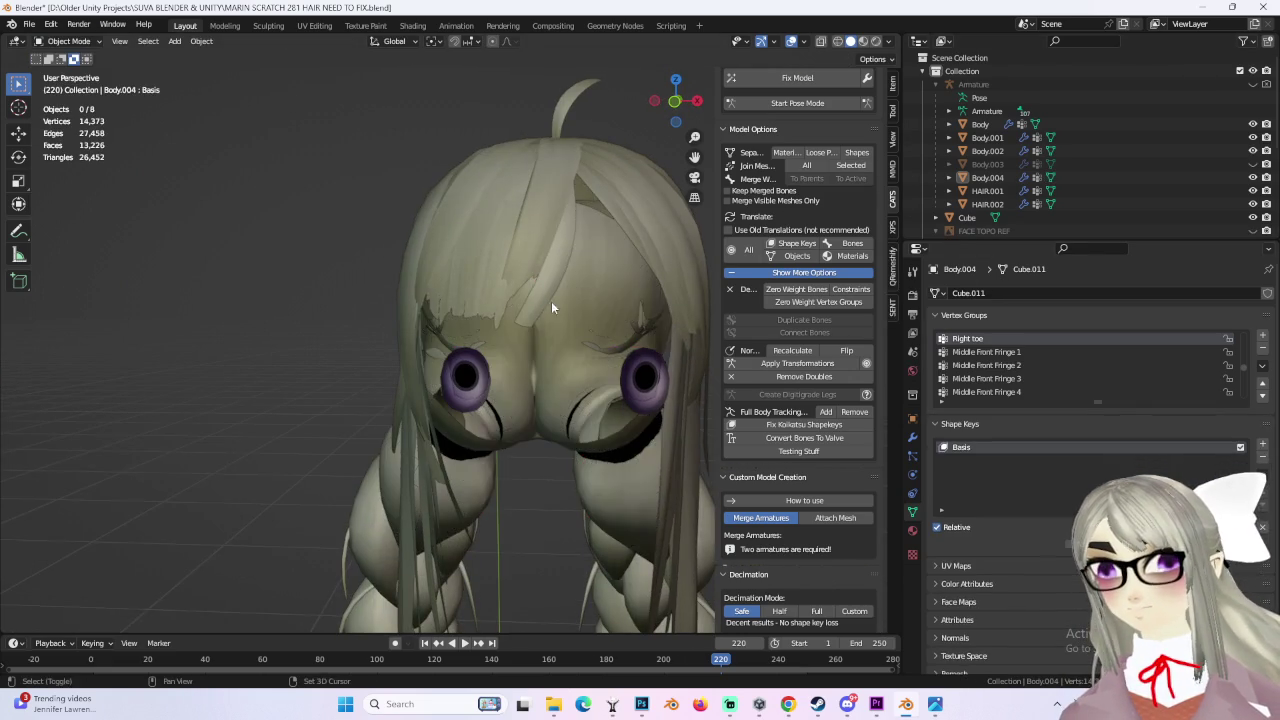
Step: Select Body.001, hide Body.002 and unhide Body.003 to show the face
scroll(581, 303, up, 3)
click(474, 413)
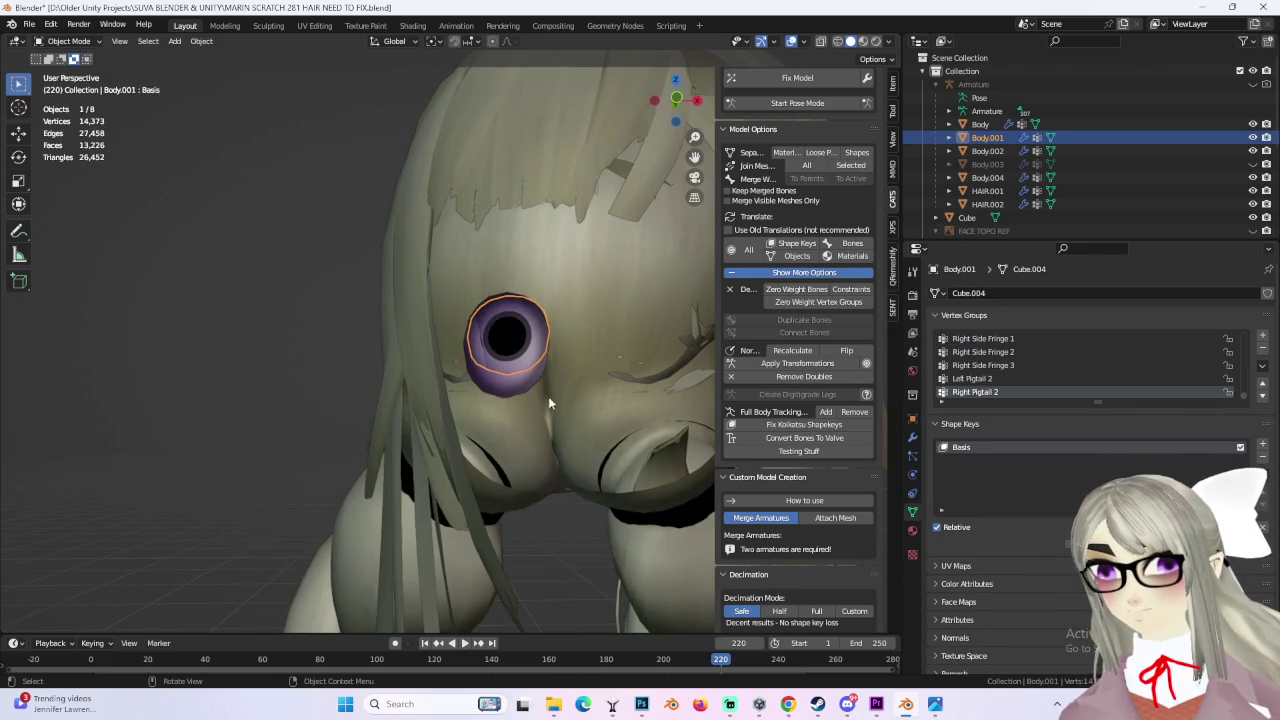
click(1253, 151)
click(1253, 164)
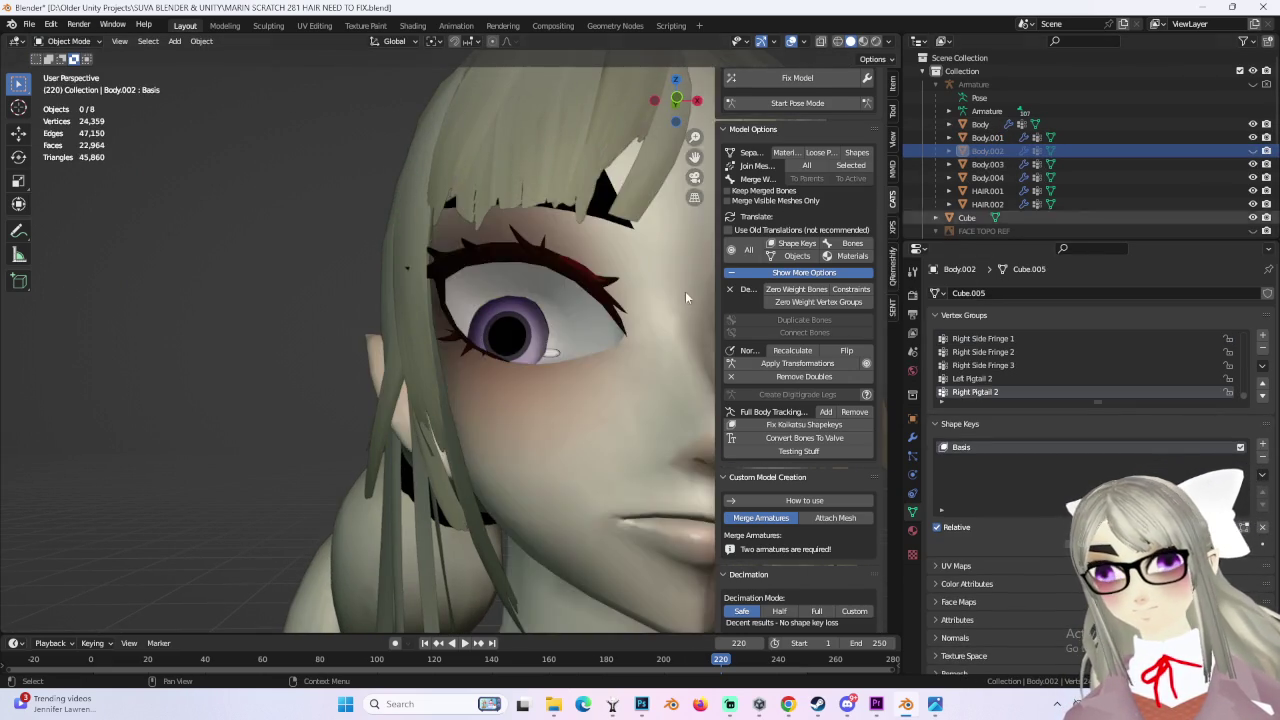
scroll(640, 330, down, 3)
scroll(640, 330, down, 1)
scroll(600, 330, down, 2)
Step: Select the Body.003 mesh and bring up the interaction mode list
middle_drag(577, 337, 662, 336)
scroll(600, 300, down, 2)
mouse_move(542, 221)
middle_down()
mouse_move(503, 395)
mouse_move(640, 390)
mouse_move(482, 406)
mouse_move(529, 388)
mouse_move(436, 390)
mouse_move(680, 386)
mouse_move(549, 394)
mouse_move(495, 270)
mouse_move(461, 294)
mouse_move(481, 389)
mouse_move(458, 341)
mouse_move(454, 360)
mouse_move(442, 343)
middle_up()
scroll(475, 404, up, 4)
scroll(475, 406, up, 2)
scroll(475, 408, up, 2)
scroll(505, 385, down, 2)
scroll(485, 350, down, 2)
scroll(478, 425, up, 3)
mouse_move(457, 398)
middle_down()
mouse_move(363, 420)
mouse_move(461, 416)
mouse_move(410, 424)
mouse_move(420, 400)
mouse_move(477, 404)
middle_up()
click(435, 389)
click(70, 40)
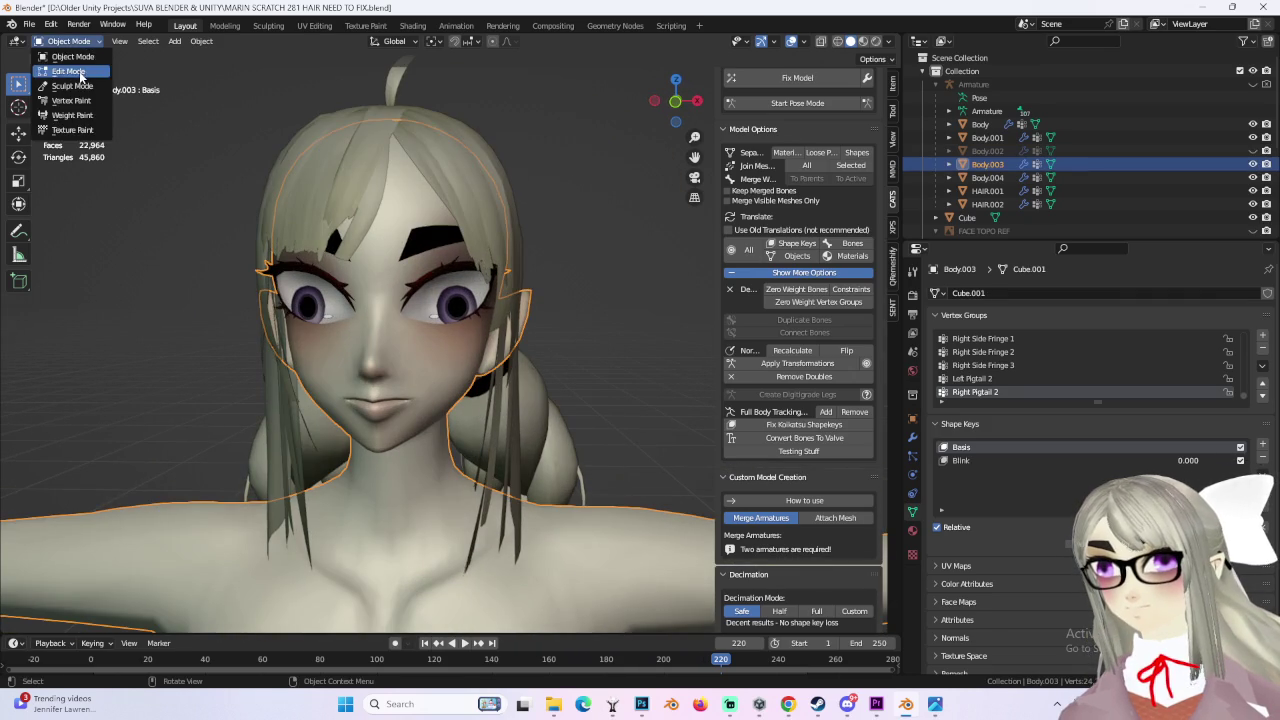
Step: Enter Edit Mode on Body.003 and try extruding a cheek face, then revert it
click(70, 68)
middle_drag(340, 285, 393, 279)
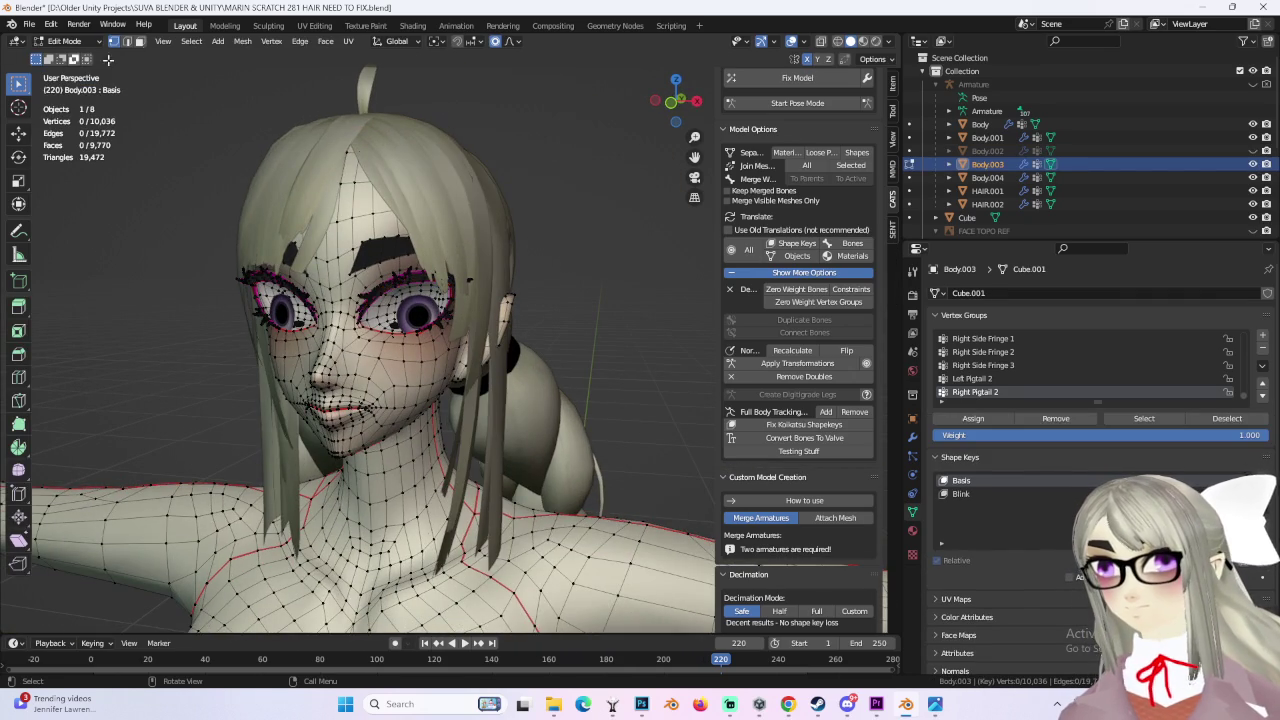
middle_drag(405, 355, 300, 380)
key(e)
click(200, 400)
mouse_move(200, 400)
middle_down()
mouse_move(338, 343)
mouse_move(360, 350)
mouse_move(347, 362)
mouse_move(505, 357)
mouse_move(420, 355)
middle_up()
key(ctrl+z)
Step: Extrude and move a prism from a nose face, then revert it
key(e)
click(308, 363)
mouse_move(308, 363)
middle_down()
mouse_move(520, 385)
mouse_move(391, 377)
mouse_move(485, 415)
mouse_move(628, 373)
mouse_move(350, 360)
middle_up()
key(g)
click(391, 390)
key(ctrl+z)
key(ctrl+z)
scroll(485, 415, down, 4)
Step: Extrude a new prism from the nose and move its tip along Z
key(e)
click(231, 343)
mouse_move(231, 343)
middle_down()
mouse_move(588, 443)
mouse_move(525, 424)
middle_up()
key(g)
key(z)
click(588, 443)
scroll(588, 443, up, 3)
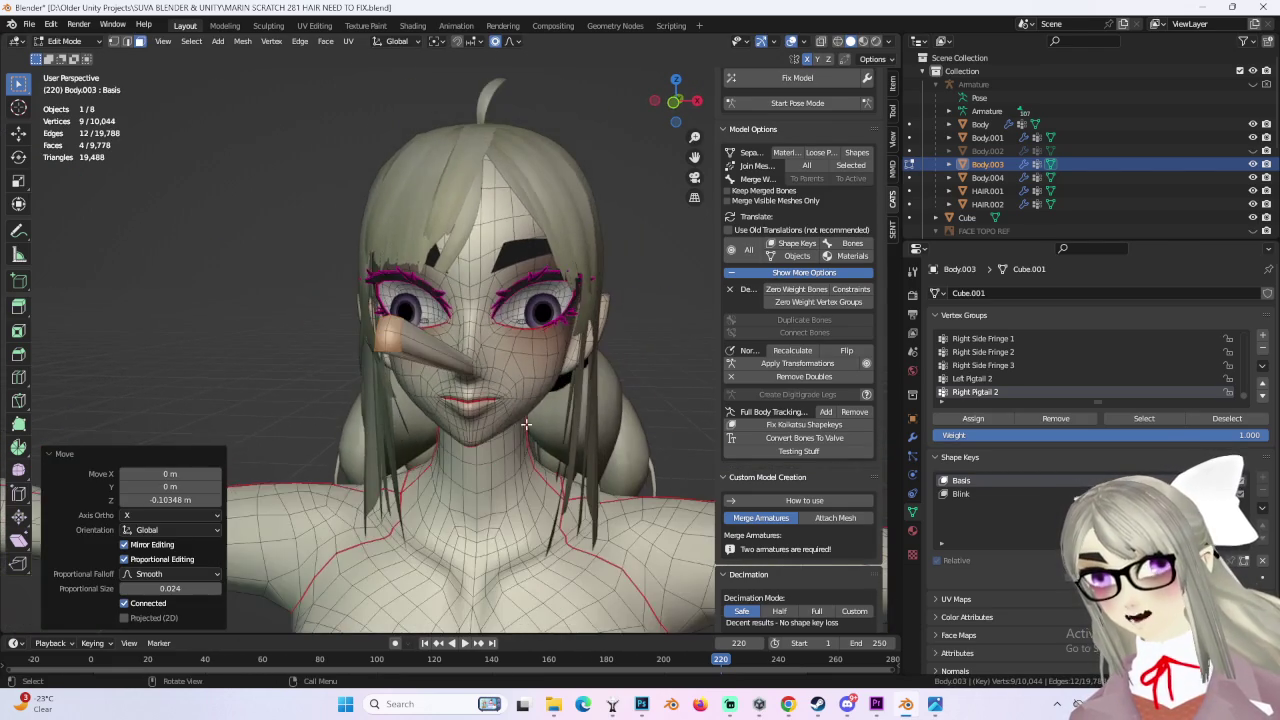
mouse_move(530, 380)
middle_down()
mouse_move(595, 407)
mouse_move(345, 399)
middle_up()
middle_drag(150, 139, 207, 210)
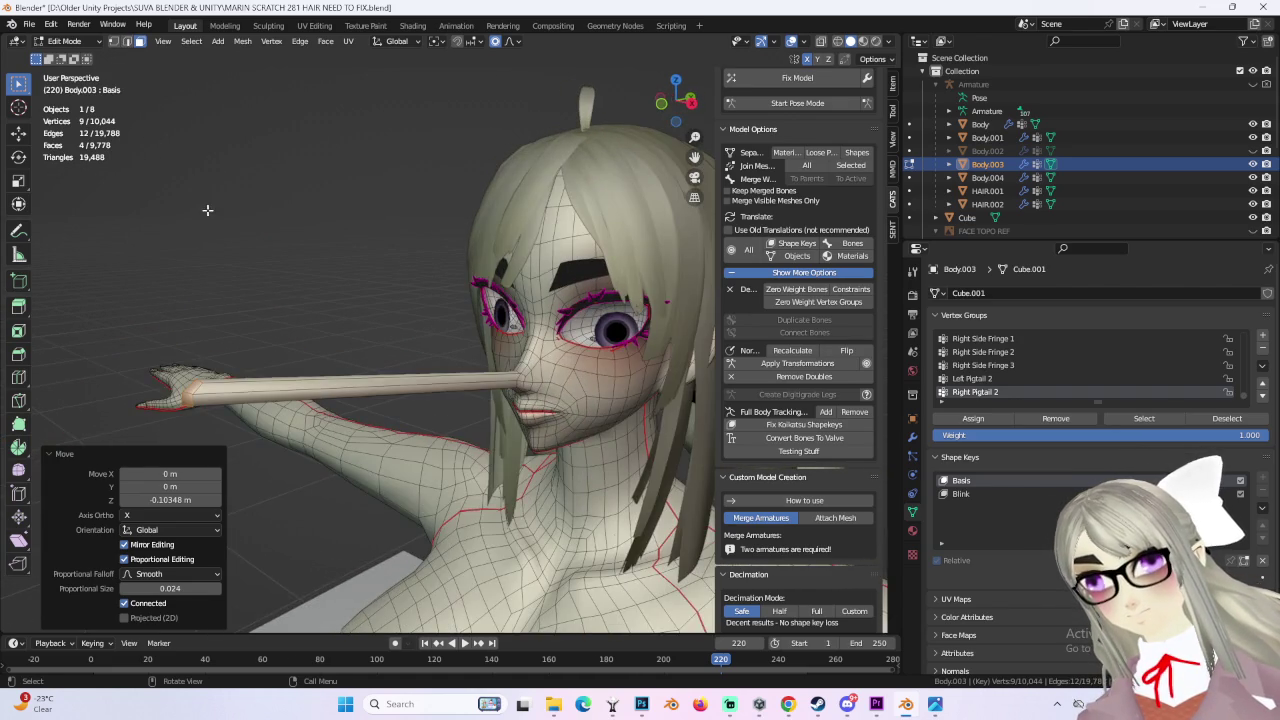
Step: Tilt the nose stick upward, extend it further and enlarge its tip
click(690, 102)
key(g)
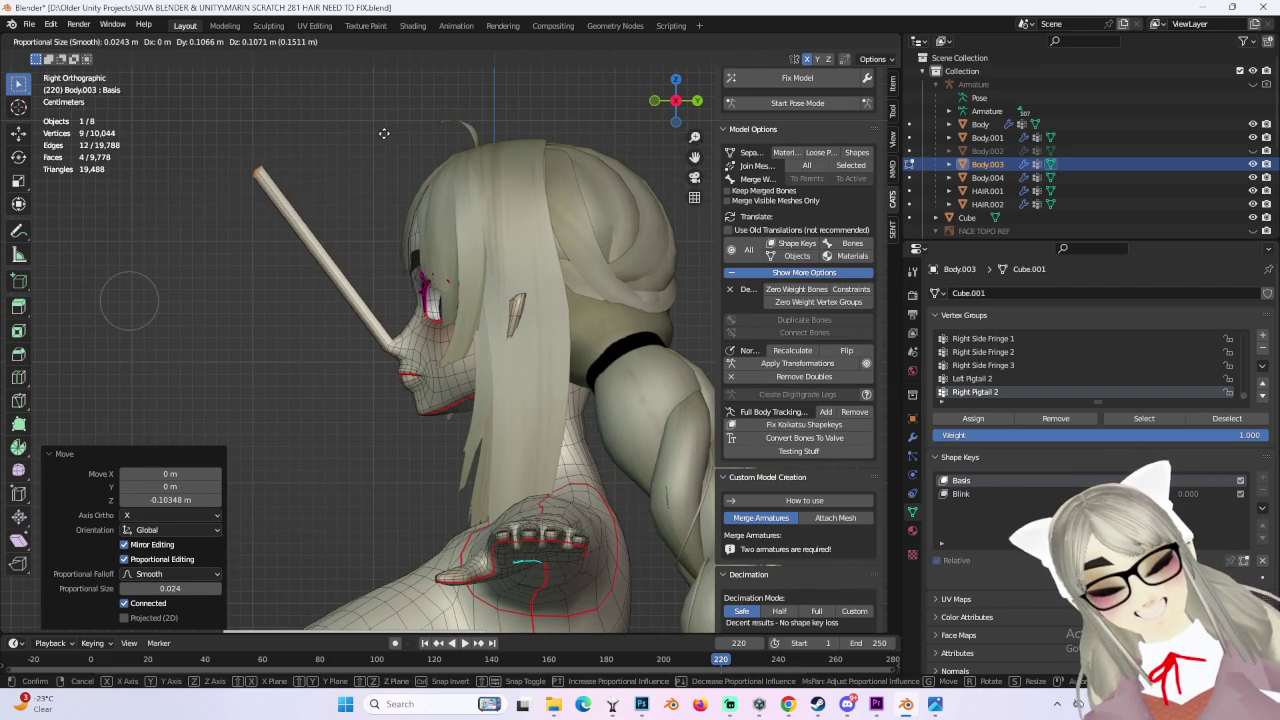
click(343, 171)
middle_drag(343, 171, 508, 271)
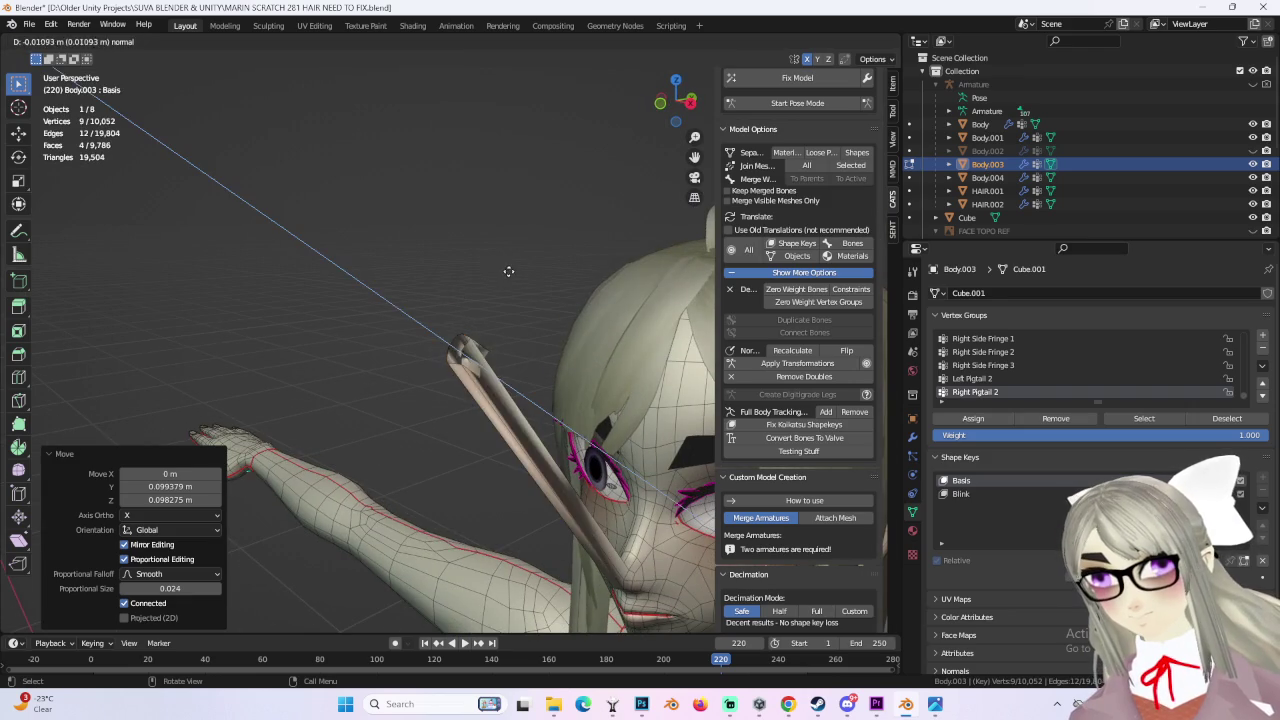
click(432, 264)
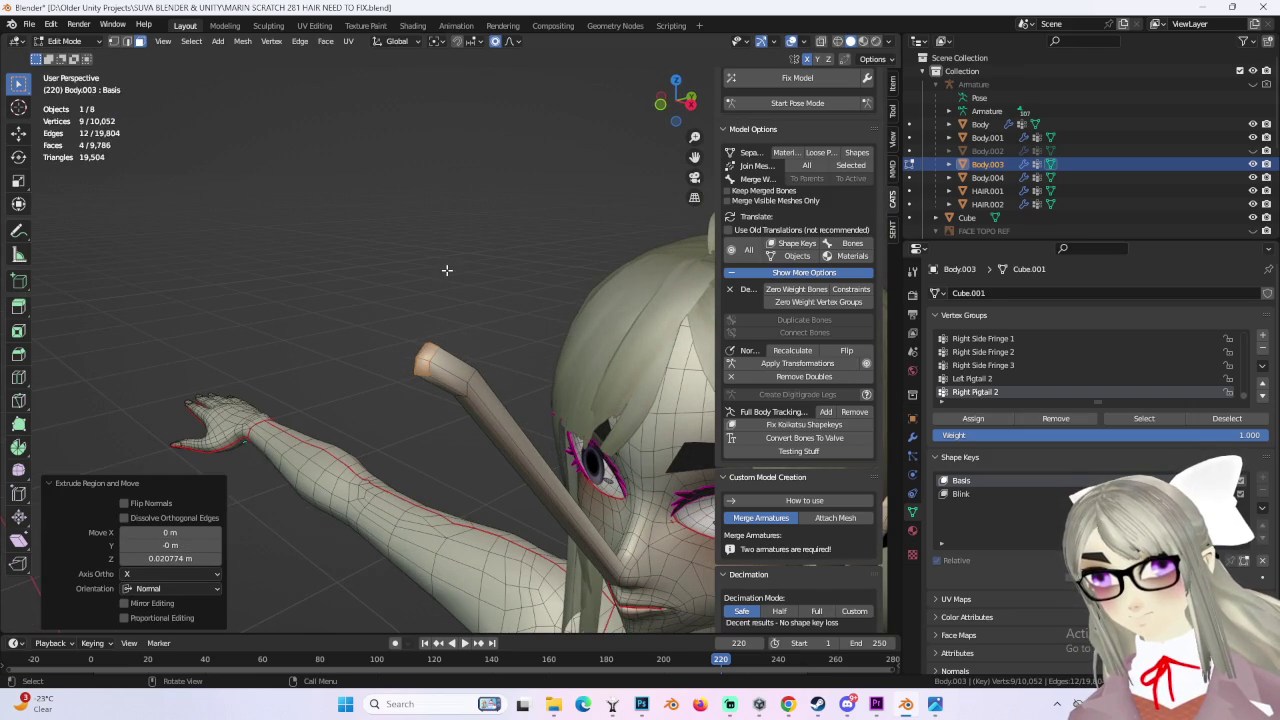
click(455, 262)
middle_drag(455, 262, 464, 257)
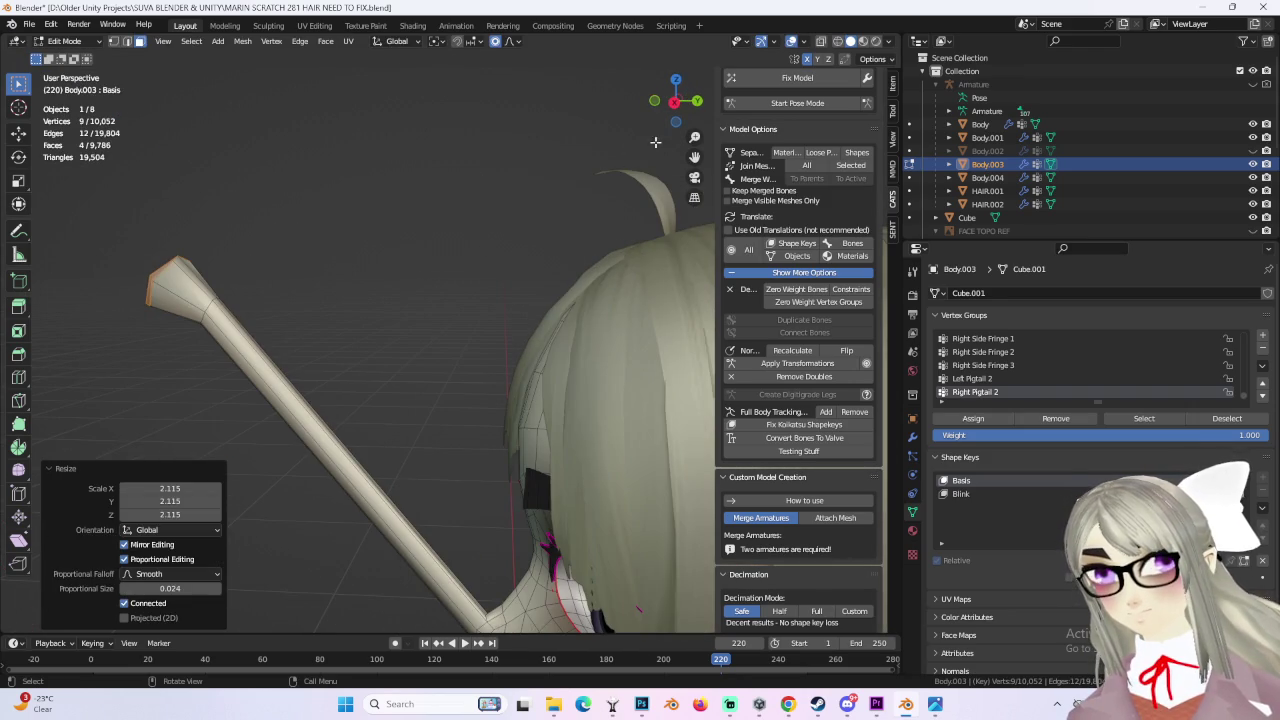
click(676, 104)
Step: Select the stick's tip face and move its vertices to thicken the stick
click(294, 316)
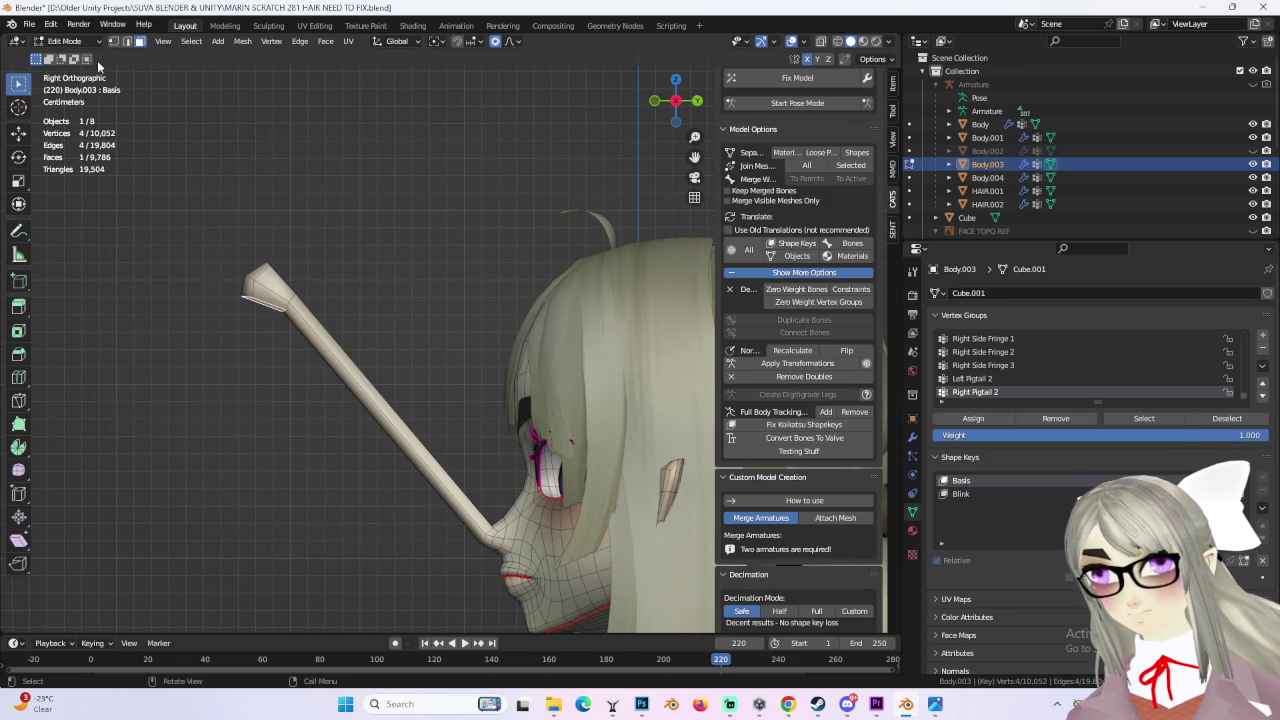
key(g)
click(285, 325)
key(ctrl+z)
key(g)
click(267, 347)
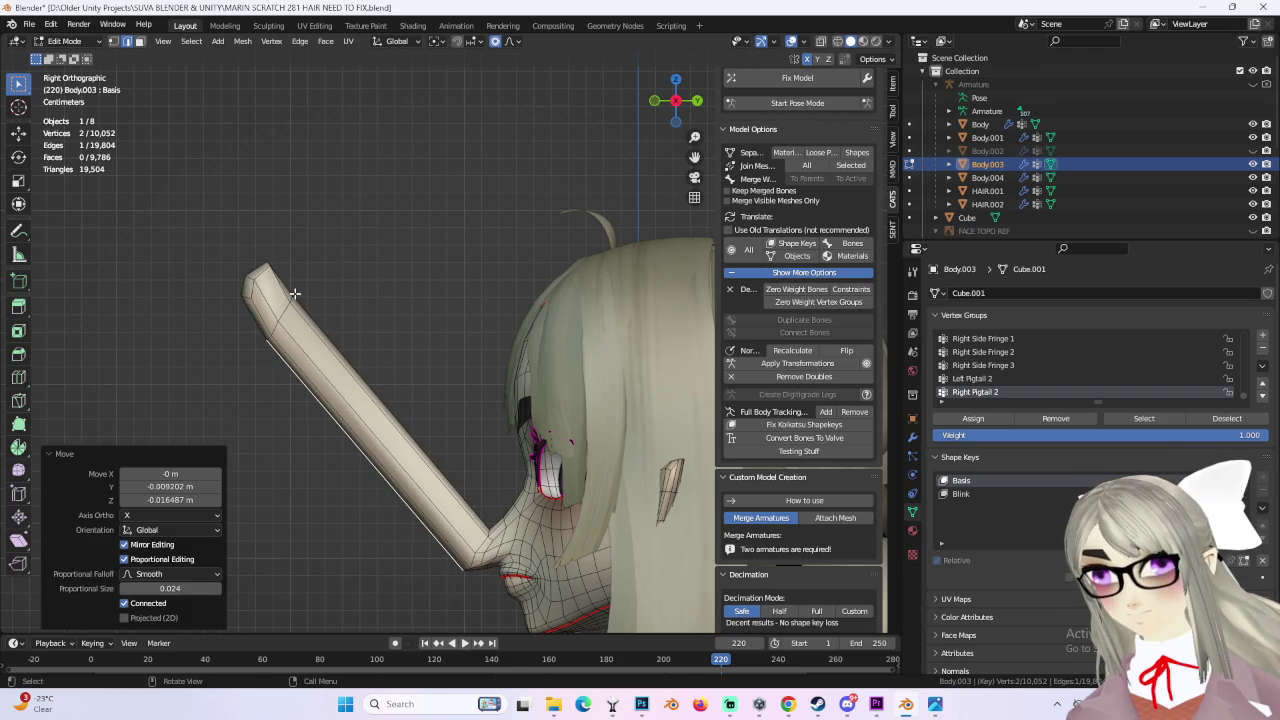
key(g)
click(348, 338)
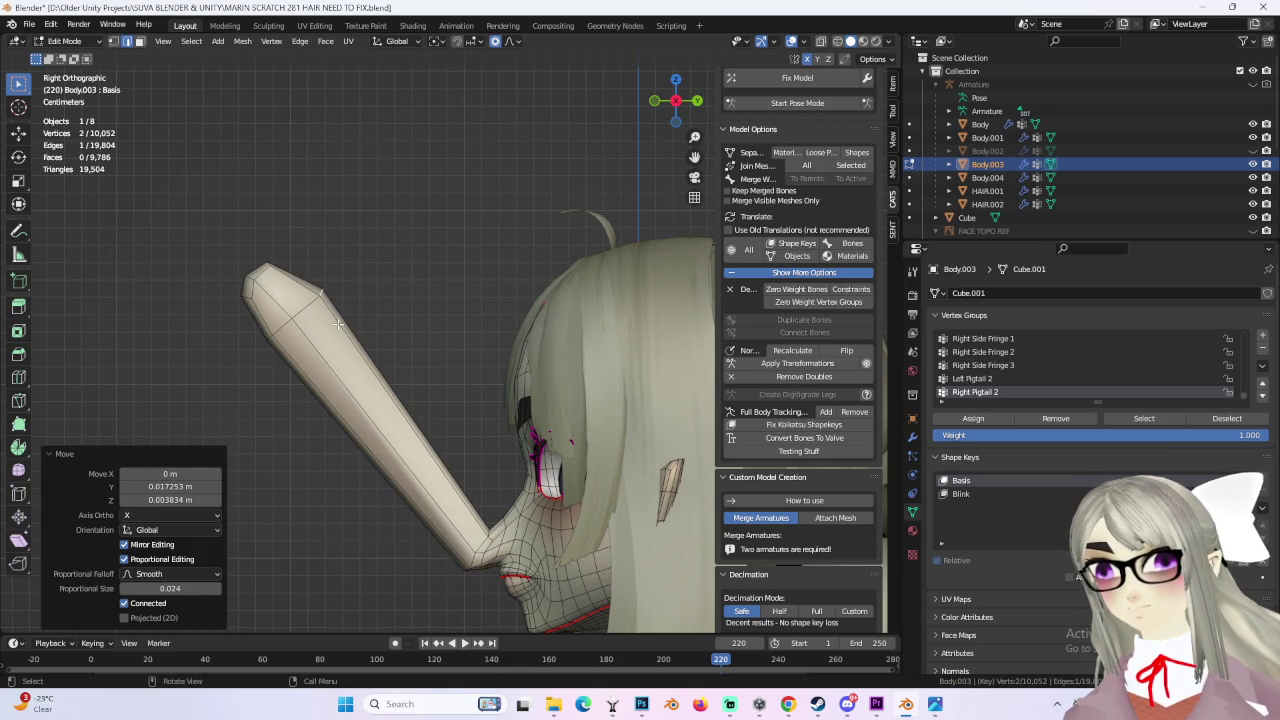
Step: Add an edge loop near the stick tip and adjust one of its edges
click(345, 323)
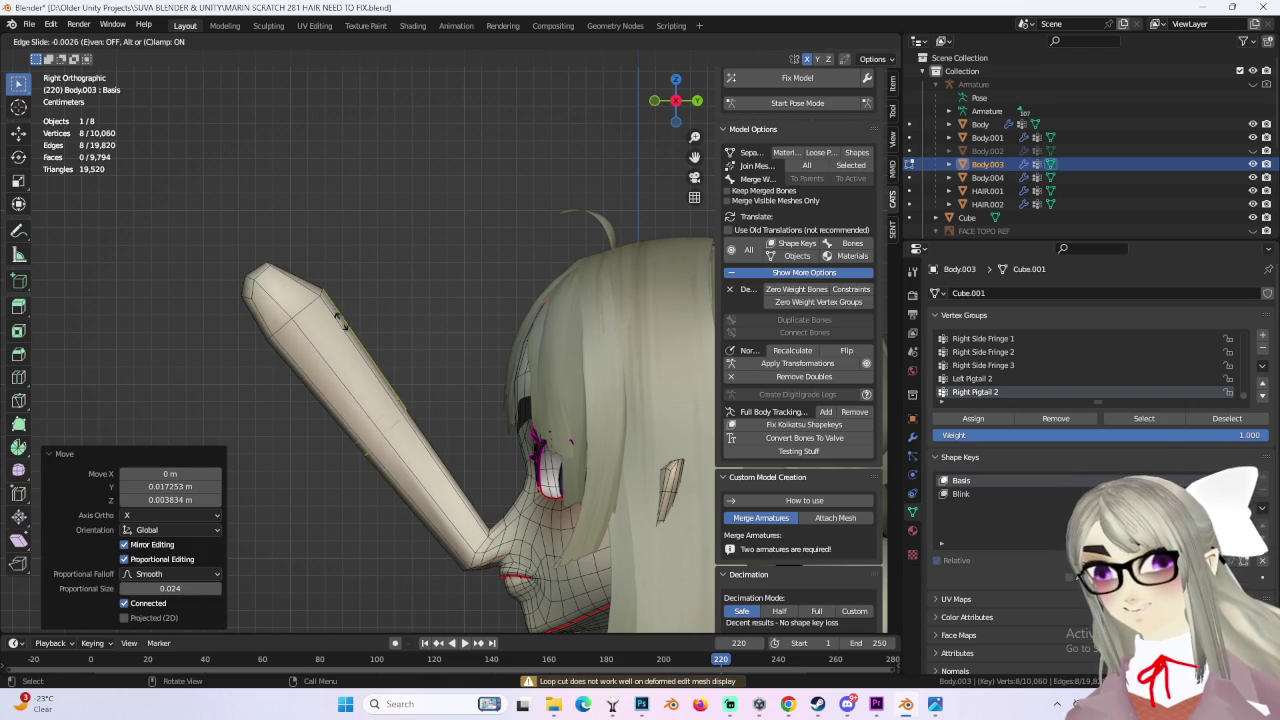
click(268, 254)
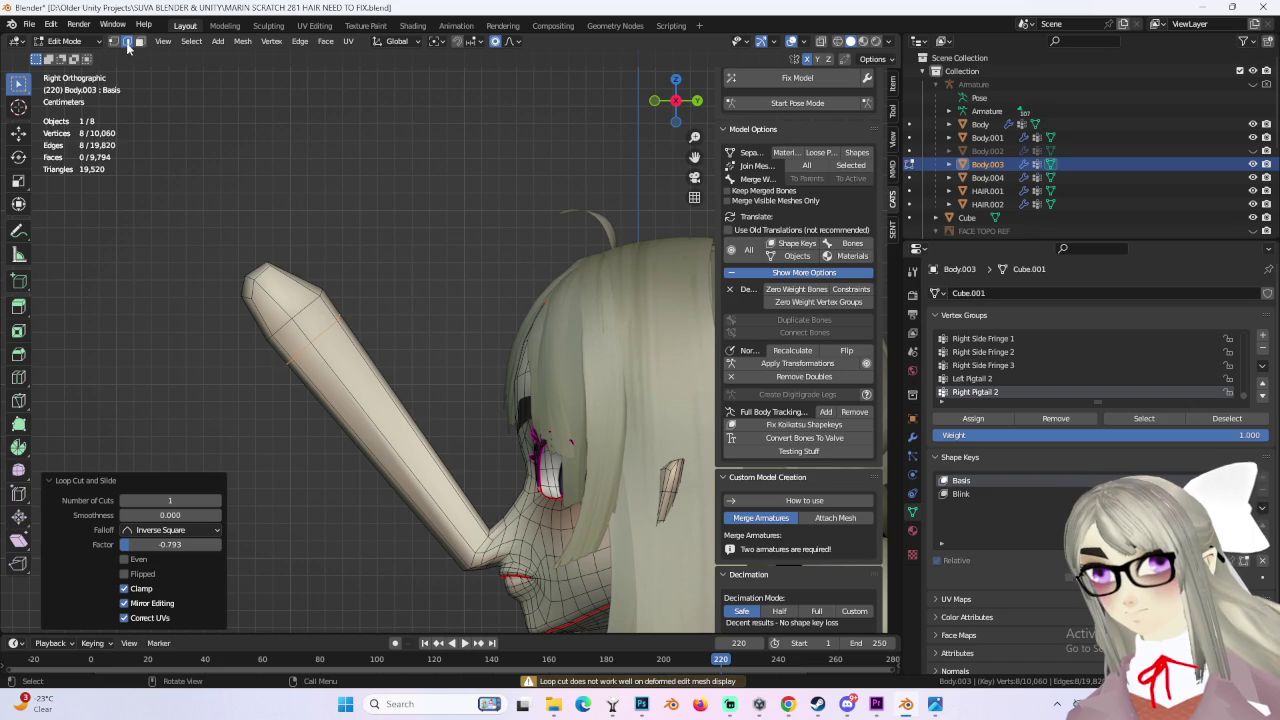
click(324, 328)
key(g)
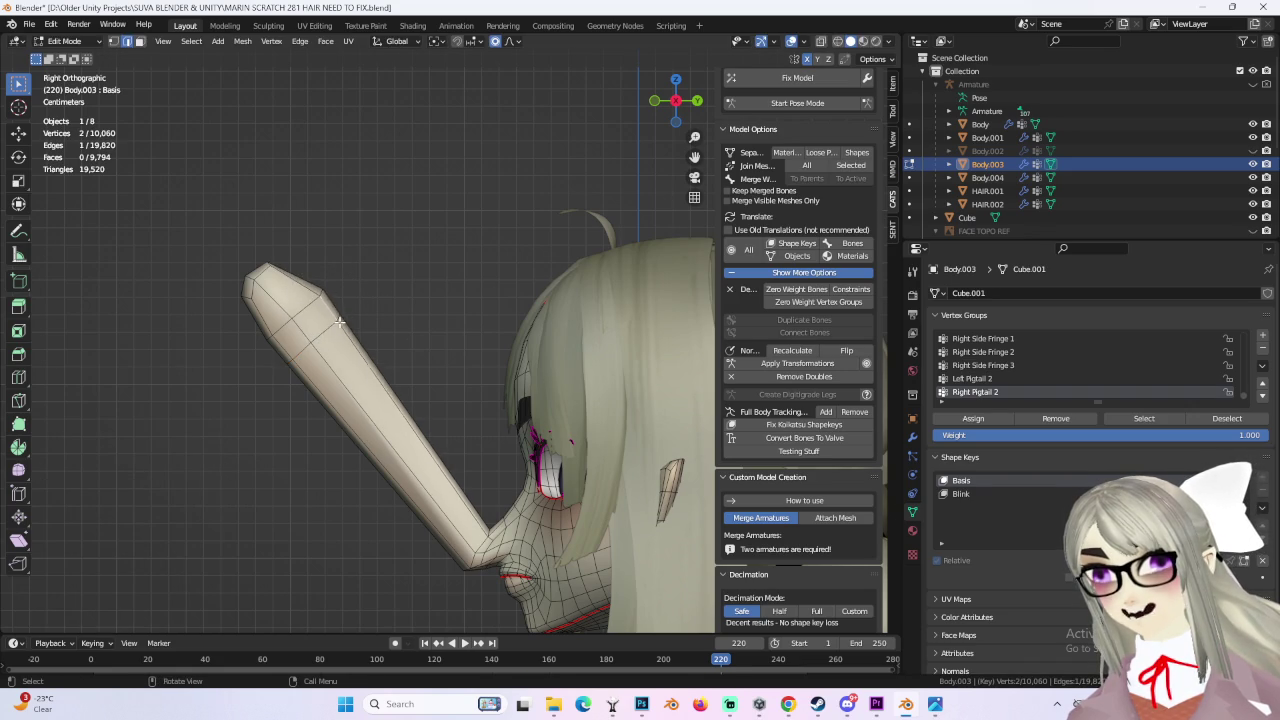
click(330, 338)
mouse_move(457, 480)
middle_down()
mouse_move(621, 326)
mouse_move(510, 366)
mouse_move(521, 395)
middle_up()
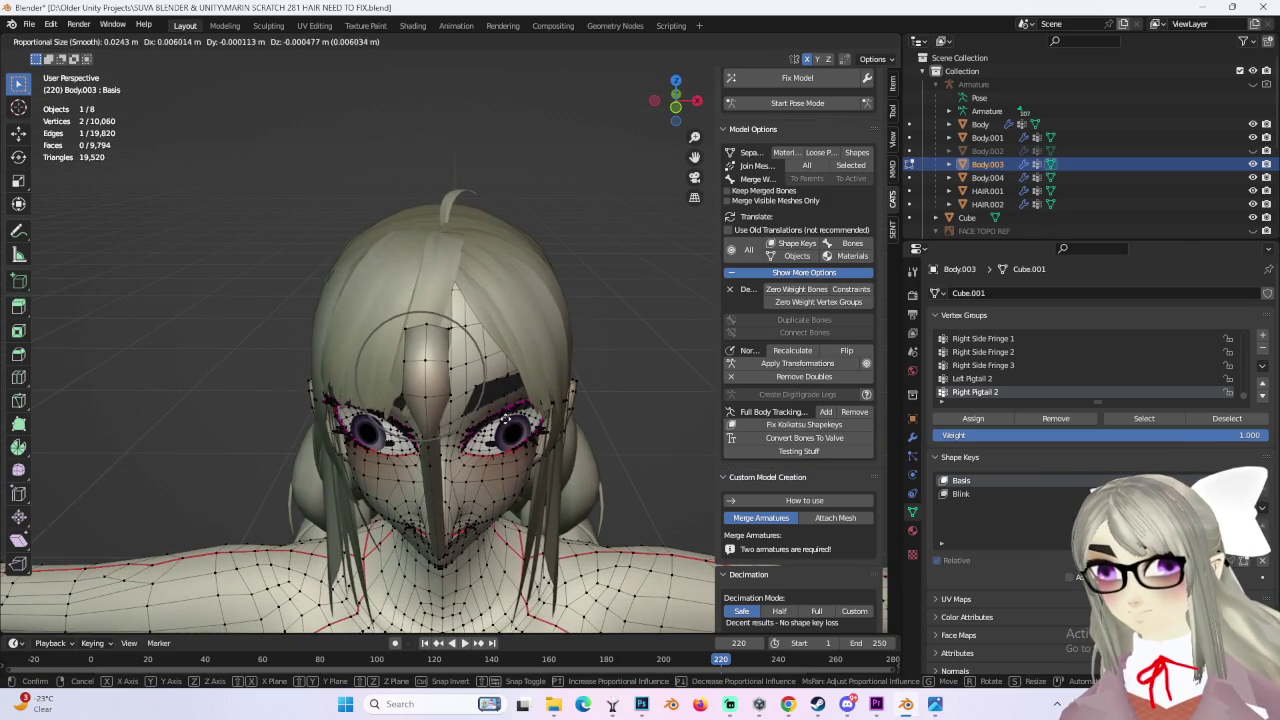
Step: From an elevated view, select a vertex on the chest and nudge it several times with G
middle_drag(512, 407, 433, 393)
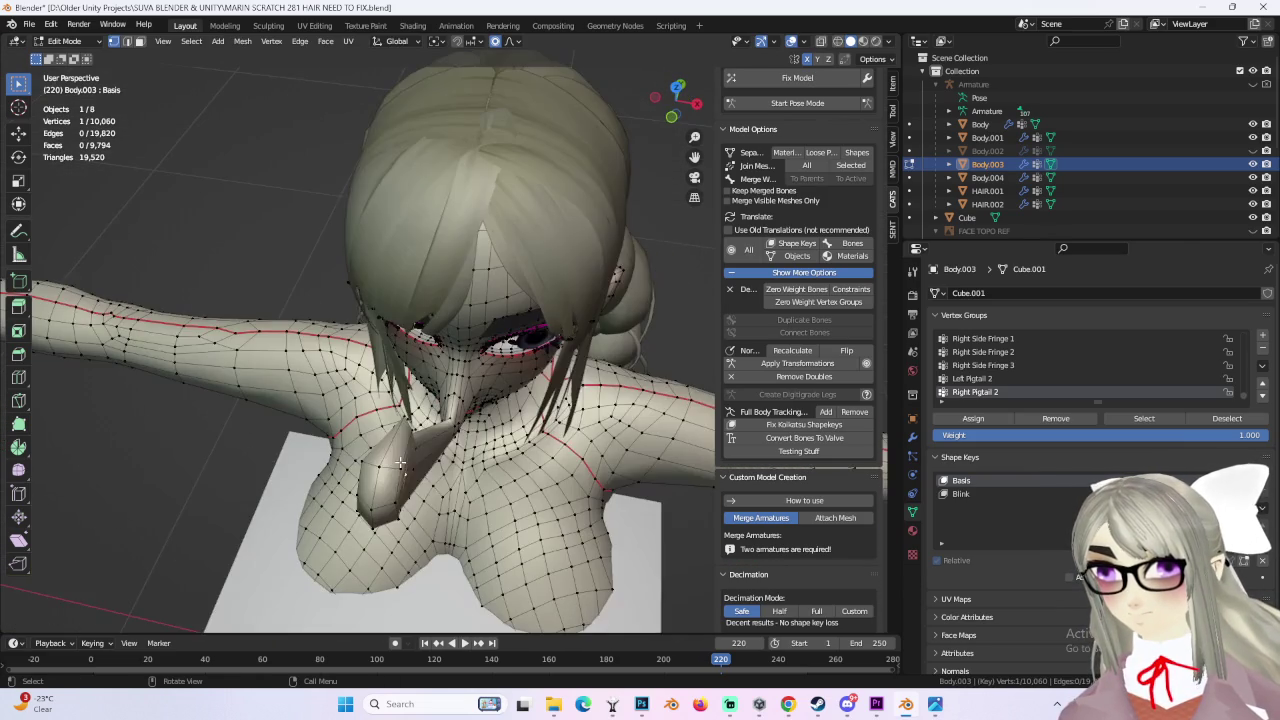
key(g)
click(435, 440)
middle_drag(435, 440, 435, 447)
key(g)
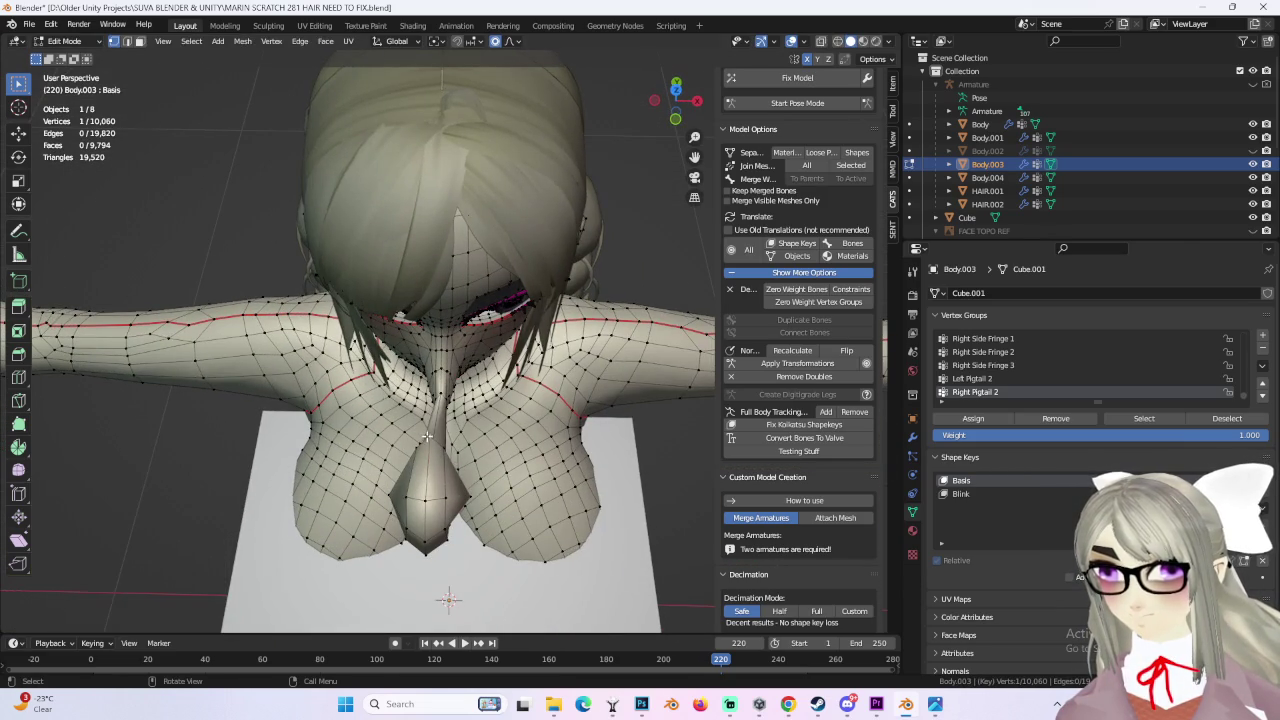
click(430, 452)
key(g)
click(405, 459)
key(g)
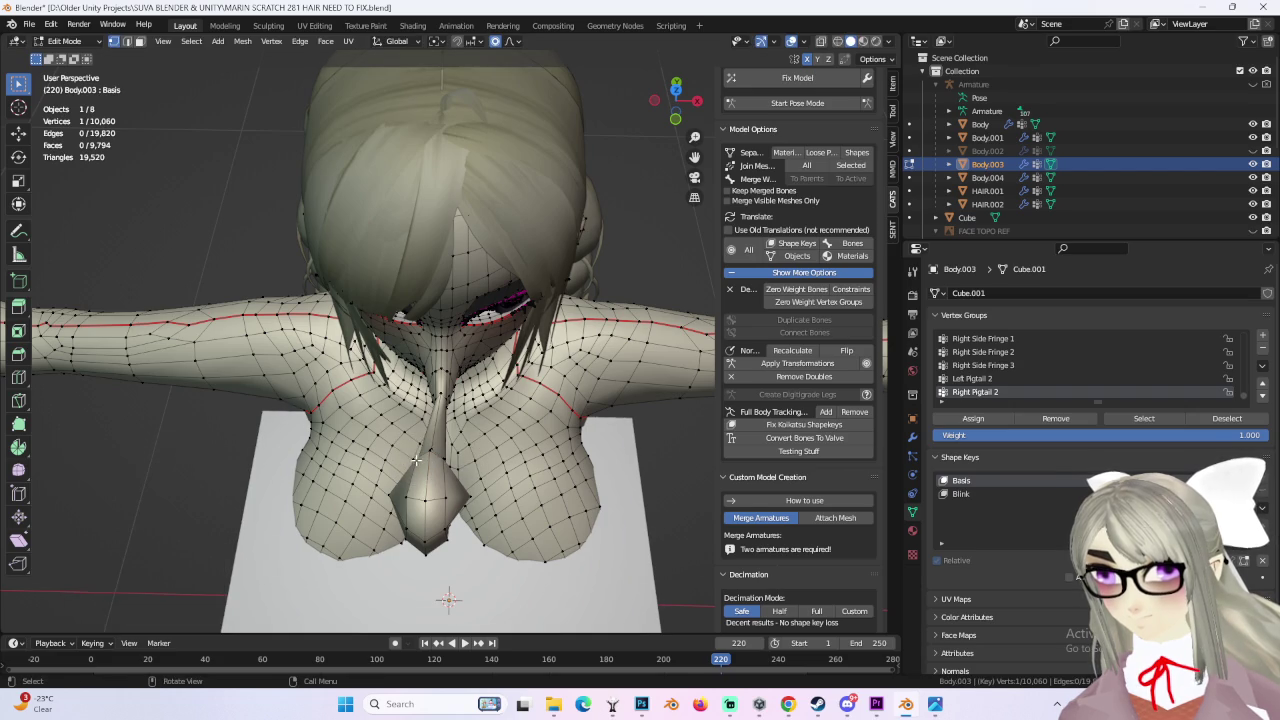
click(407, 461)
Step: From a side view of the arm, nudge the arm-tip vertices and move an arm edge
mouse_move(454, 470)
middle_down()
mouse_move(447, 503)
mouse_move(407, 390)
middle_up()
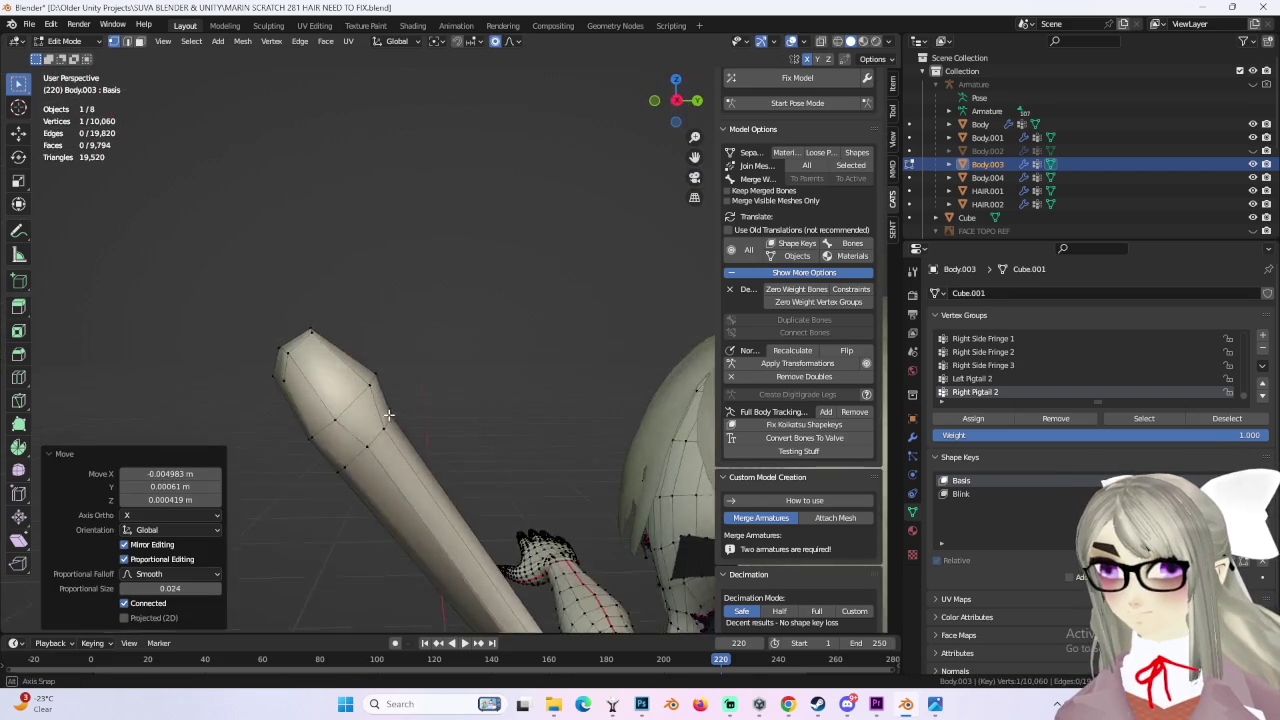
key(g)
click(334, 324)
key(g)
click(341, 324)
mouse_move(450, 352)
middle_down()
mouse_move(397, 366)
mouse_move(423, 383)
mouse_move(340, 372)
mouse_move(429, 366)
mouse_move(555, 430)
middle_up()
shift+click(408, 390)
key(g)
click(583, 451)
Step: Undo the move to clear the nose spike, leaving 10,036 vertices, and switch to edge select mode
key(ctrl+z)
mouse_move(474, 451)
middle_down()
mouse_move(475, 425)
mouse_move(507, 412)
middle_up()
click(674, 100)
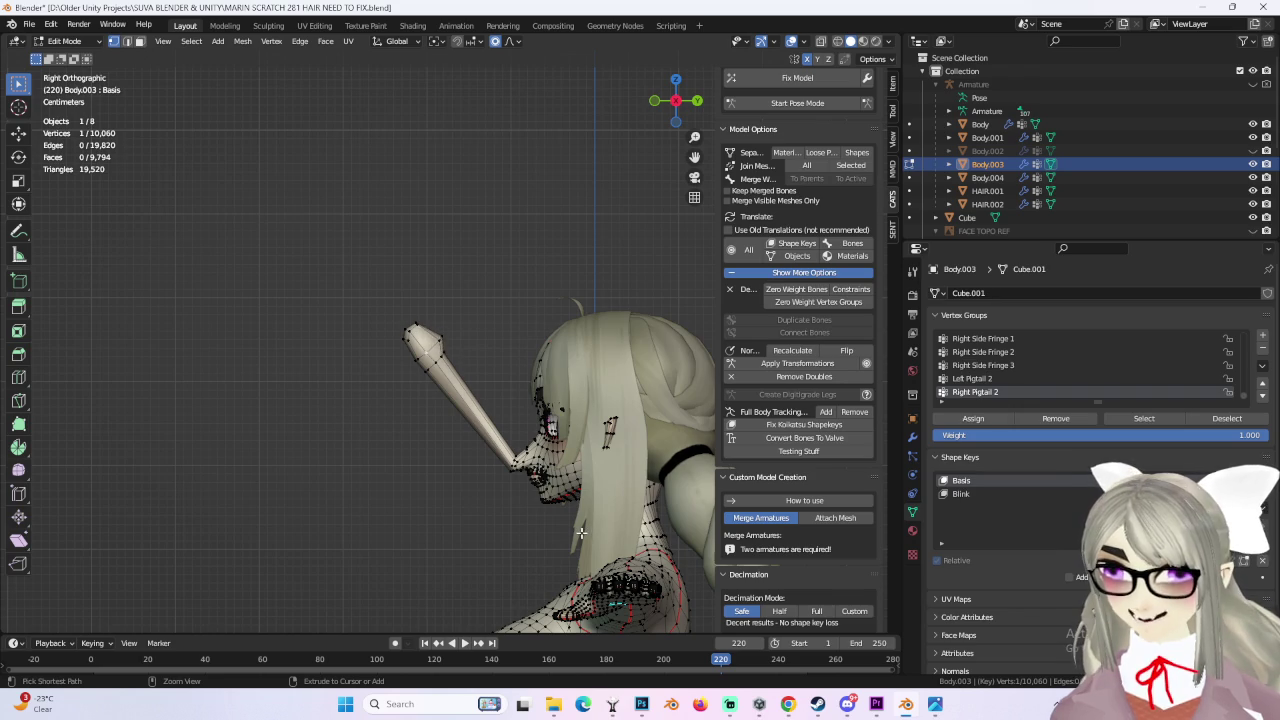
key(2)
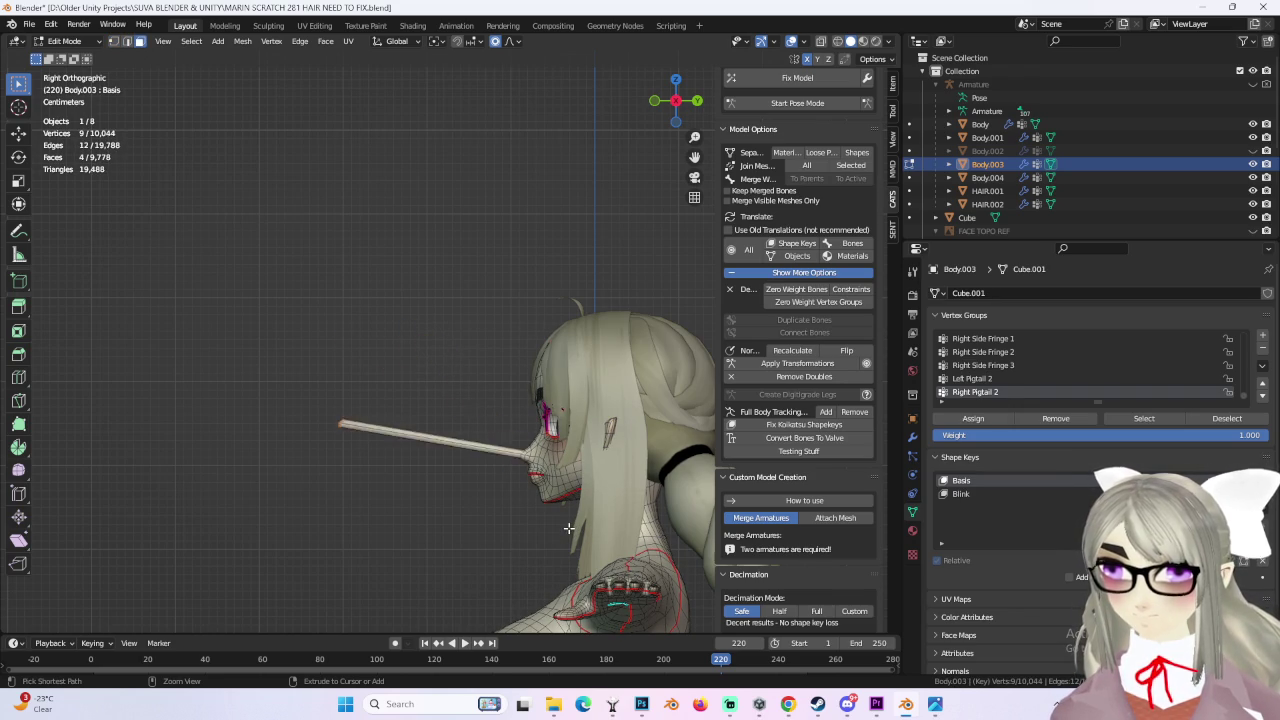
mouse_move(561, 524)
middle_down()
mouse_move(466, 443)
mouse_move(488, 427)
middle_up()
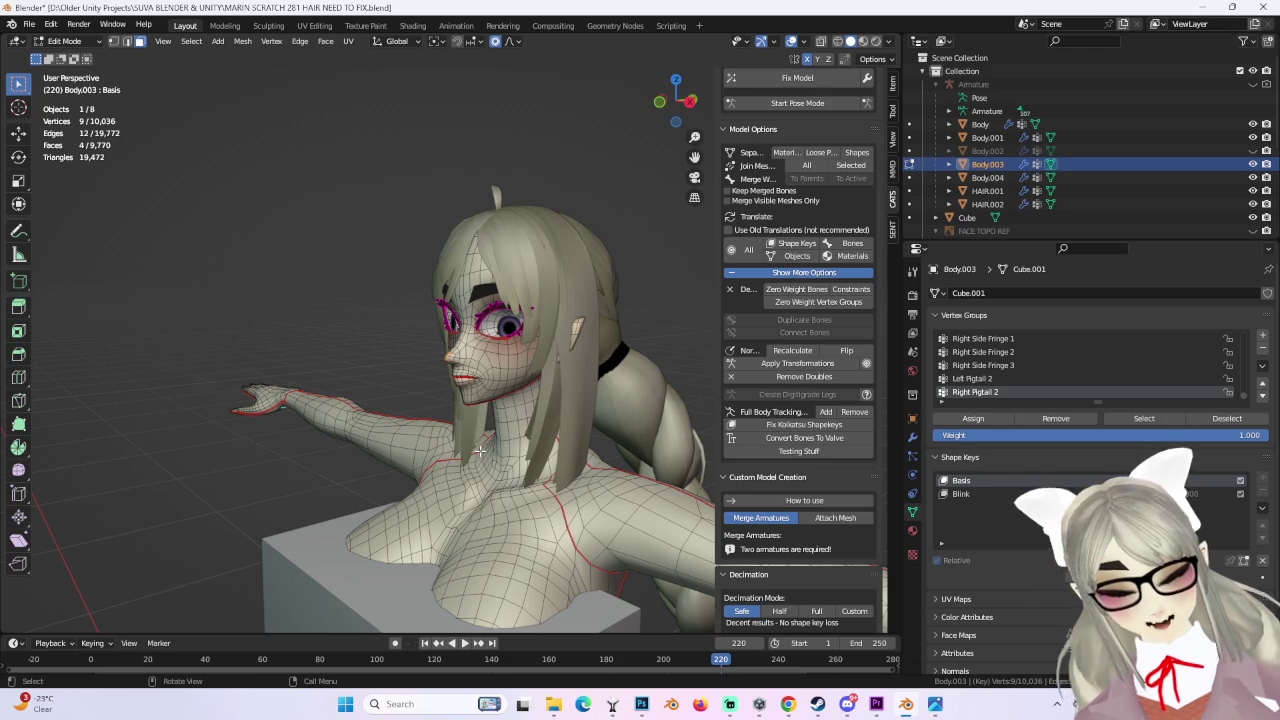
Step: Frame the face from the front, select the chin and lower lip, and shrink the selection
scroll(492, 382, up, 3)
middle_drag(492, 382, 483, 381)
mouse_move(342, 325)
middle_down()
mouse_move(354, 377)
mouse_move(587, 470)
middle_up()
scroll(587, 470, up, 2)
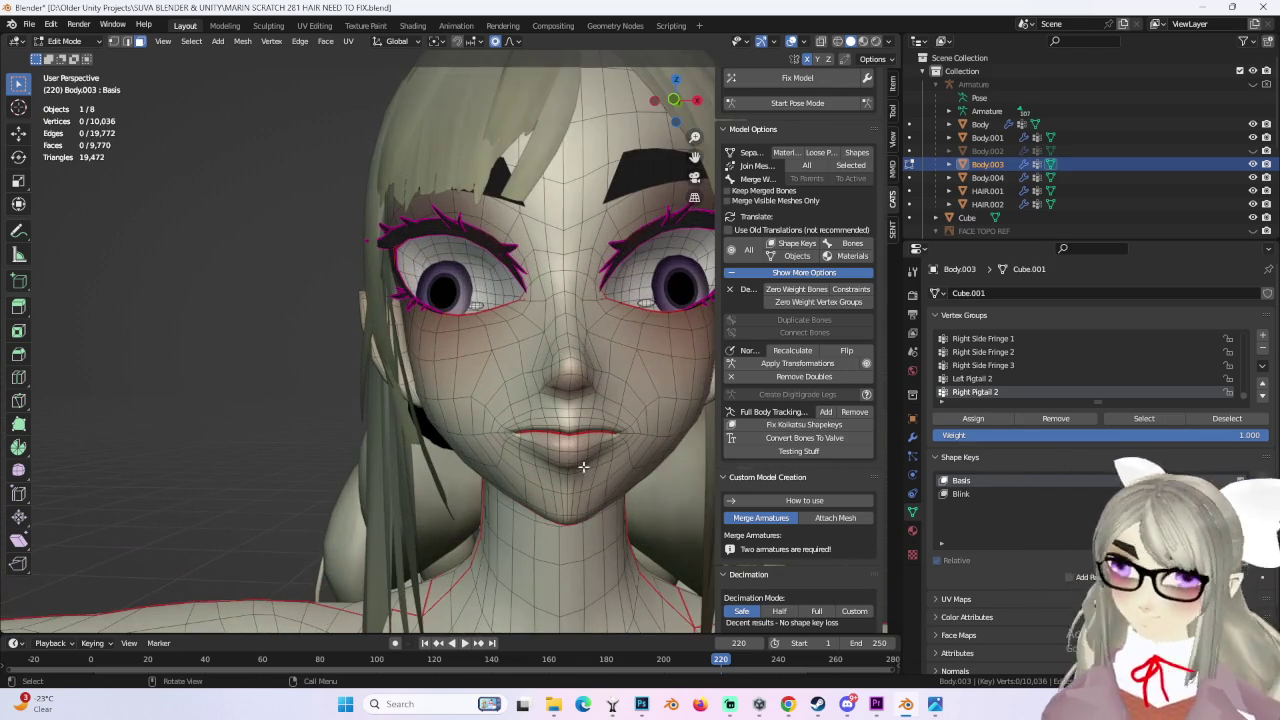
middle_drag(533, 424, 450, 430)
scroll(400, 437, up, 2)
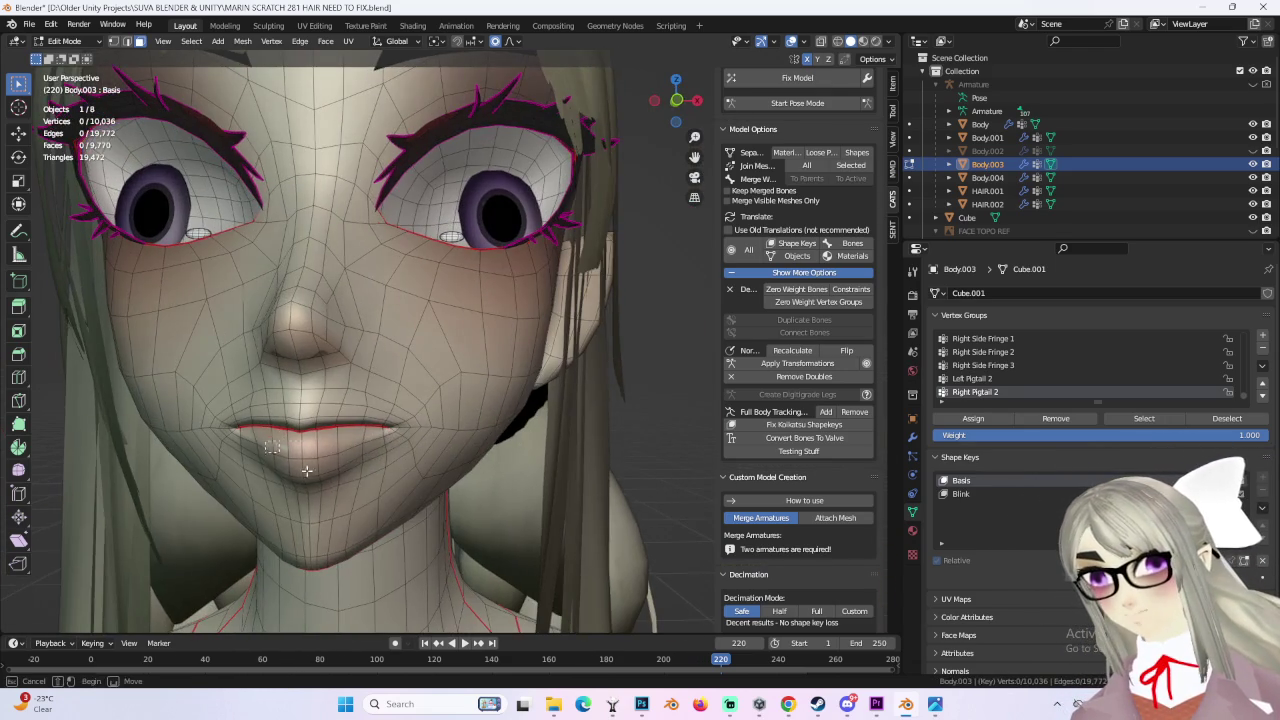
drag(272, 436, 370, 494)
click(677, 101)
scroll(338, 390, up, 2)
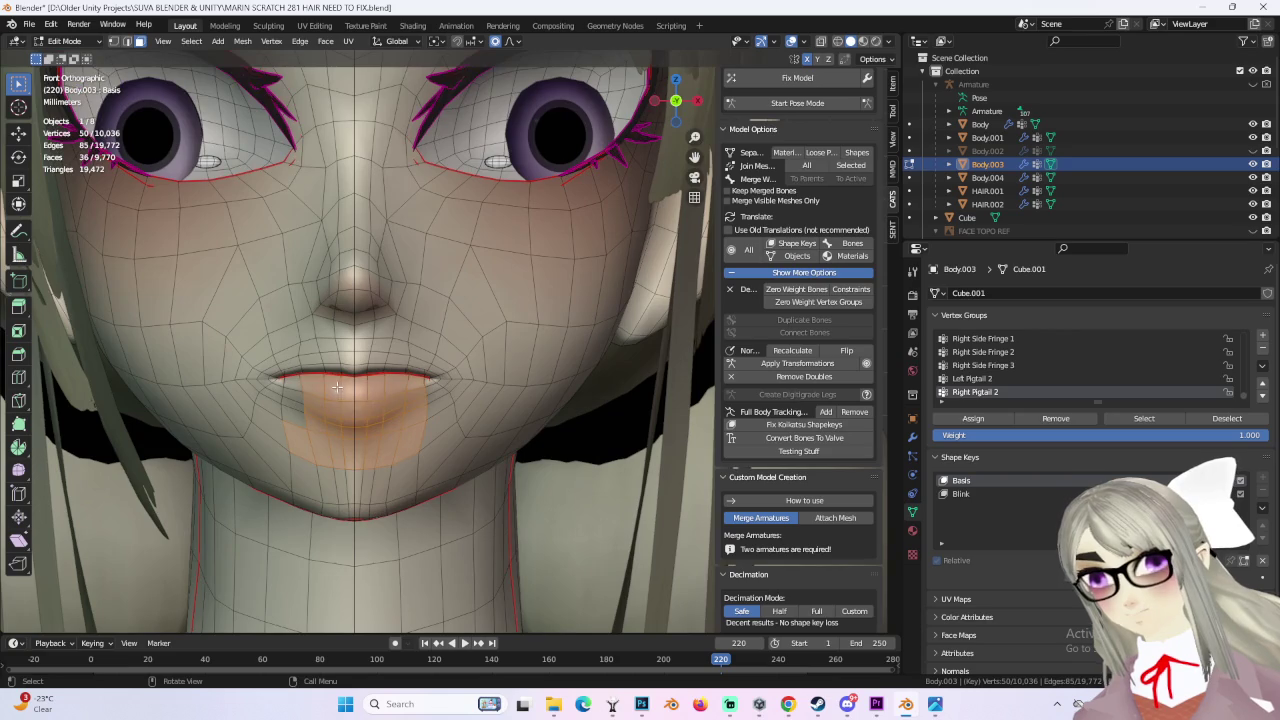
key(ctrl+KP_Subtract)
Step: Try pulling the lower lip down twice, undo both moves, and switch Body.003 to Object Mode
key(g)
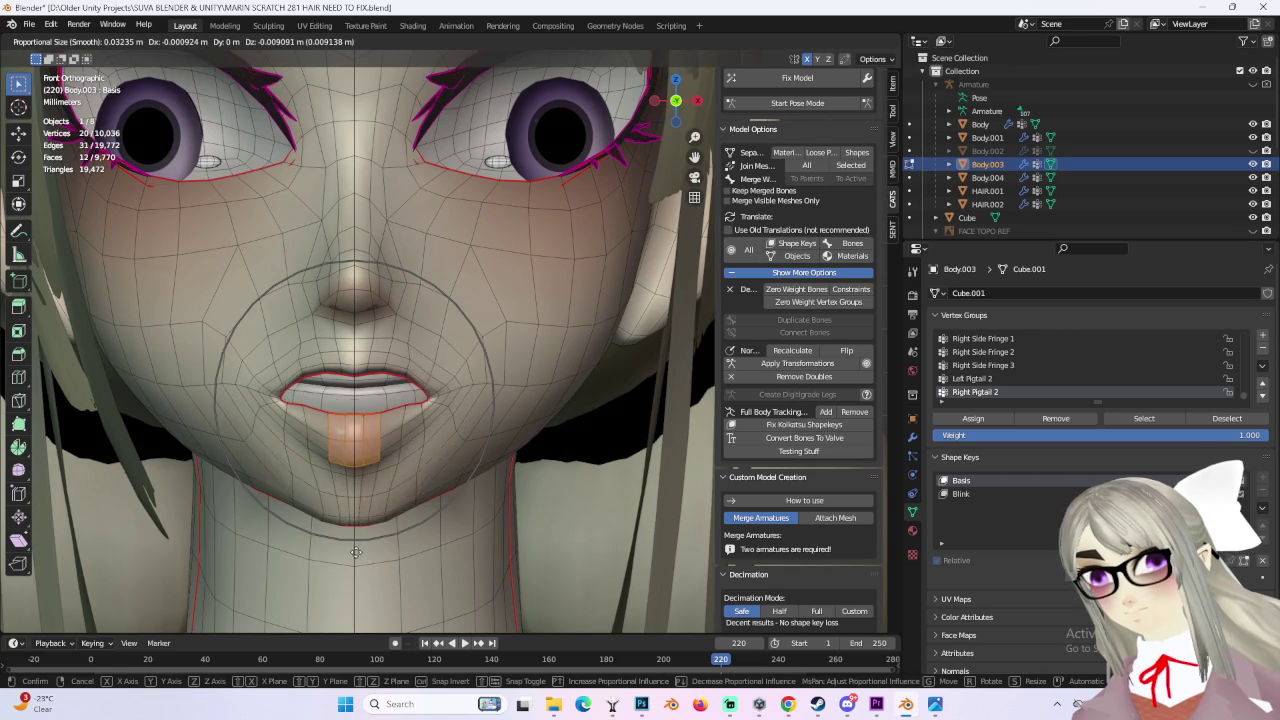
click(362, 547)
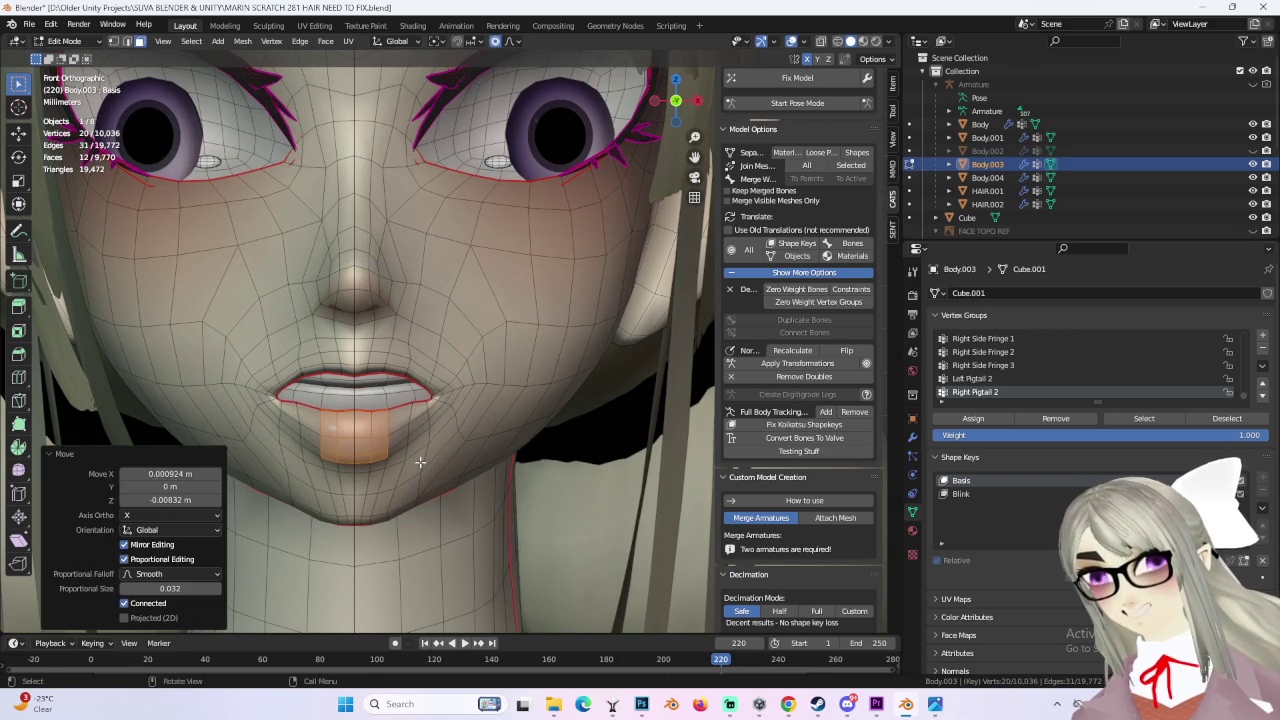
key(ctrl+z)
key(g)
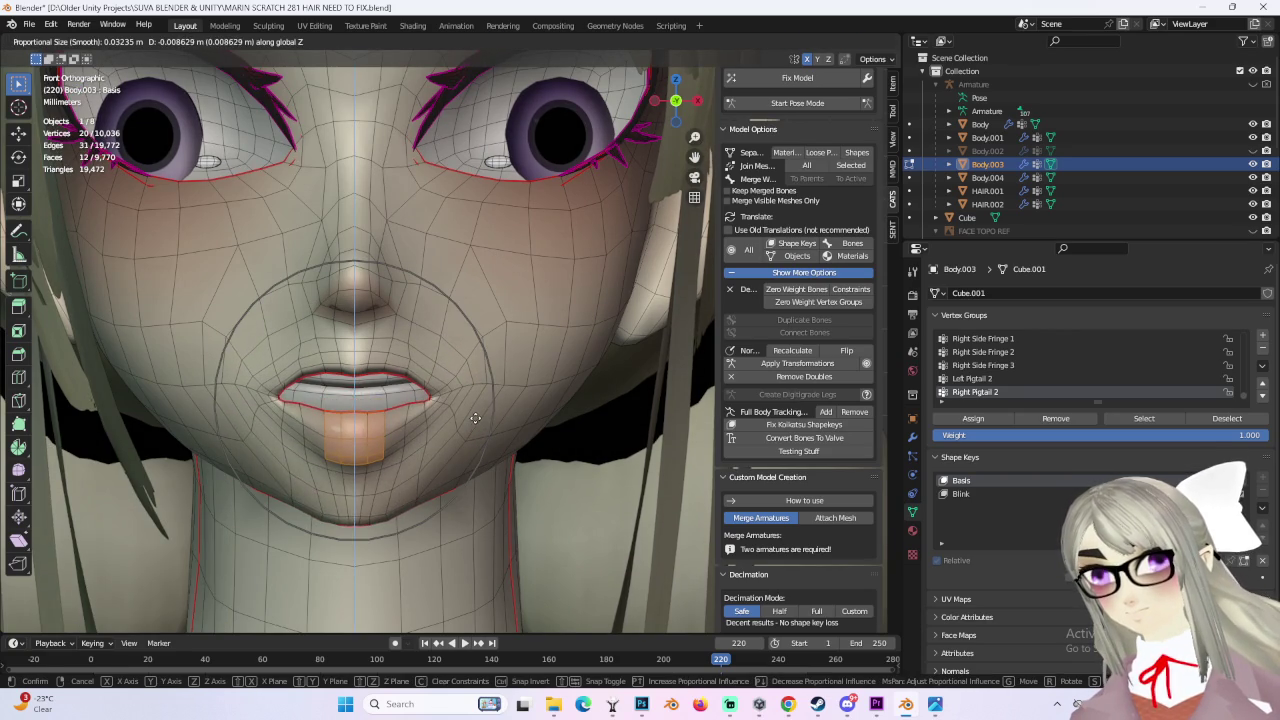
click(495, 382)
key(ctrl+z)
click(60, 42)
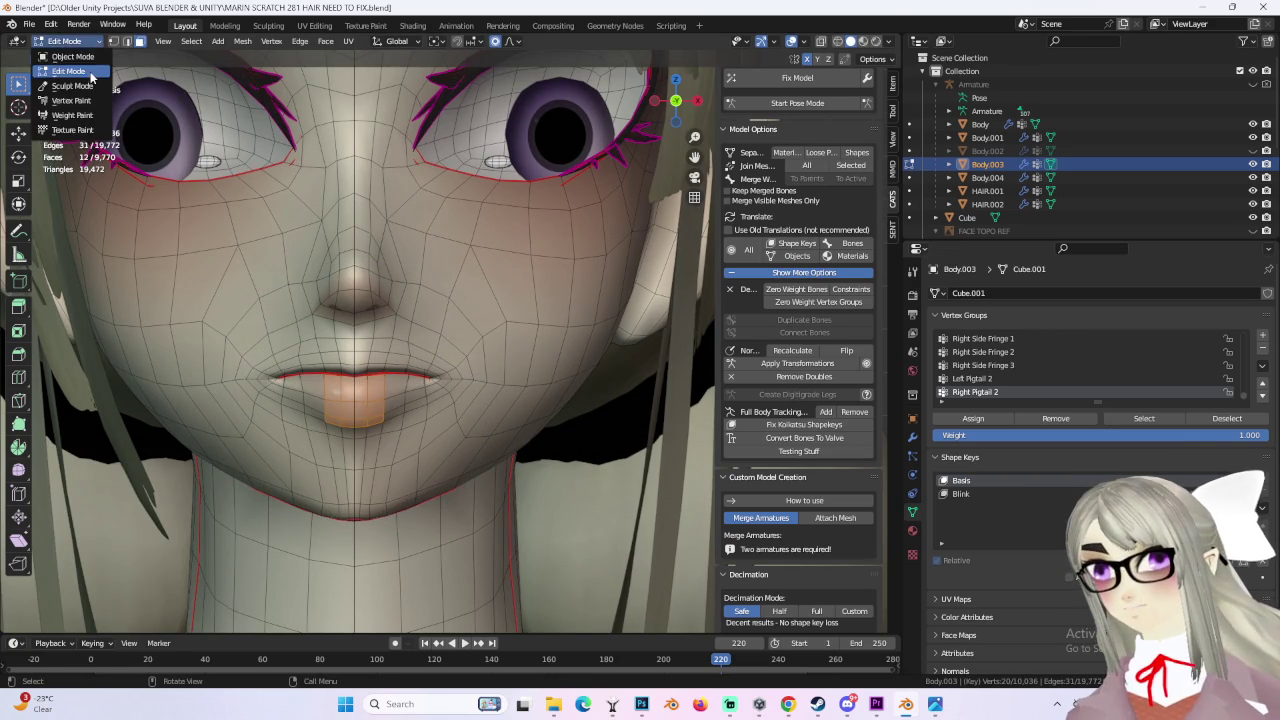
click(80, 42)
click(65, 58)
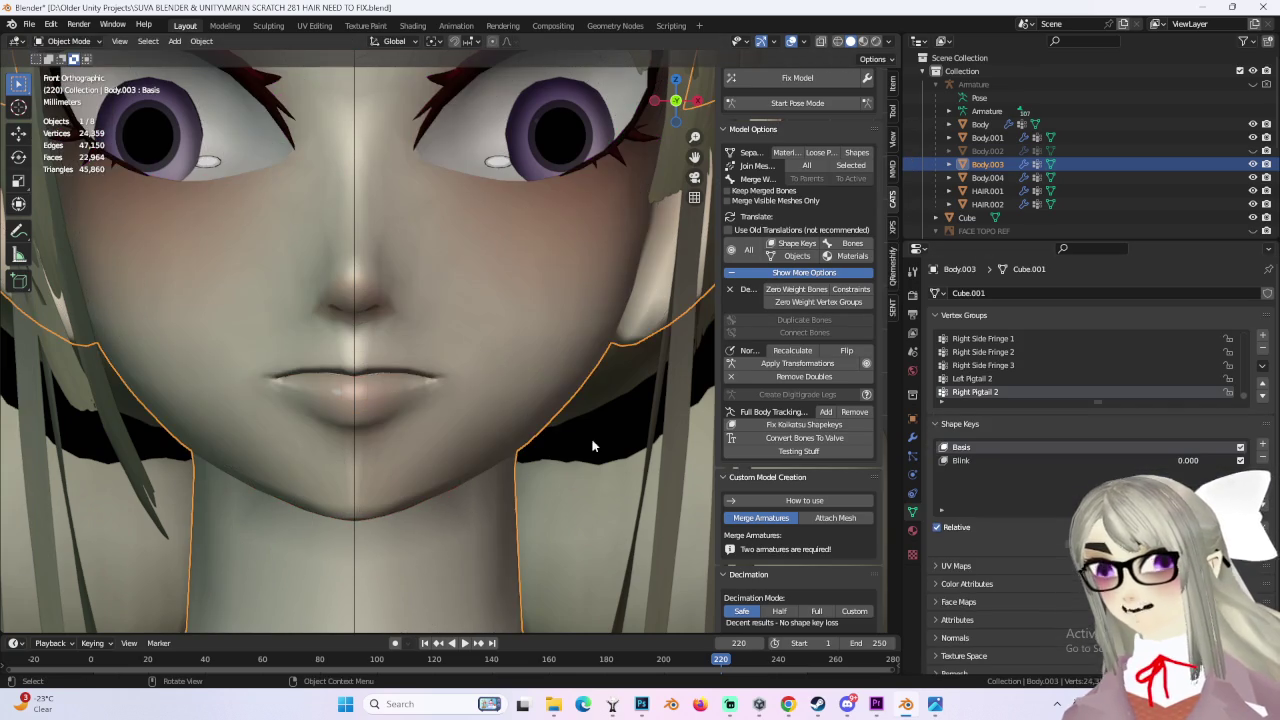
Step: Add a new MOUTH SURGERY shape key to Body.003 and enter Edit Mode
click(1263, 447)
text(MOUTH SURGERY)
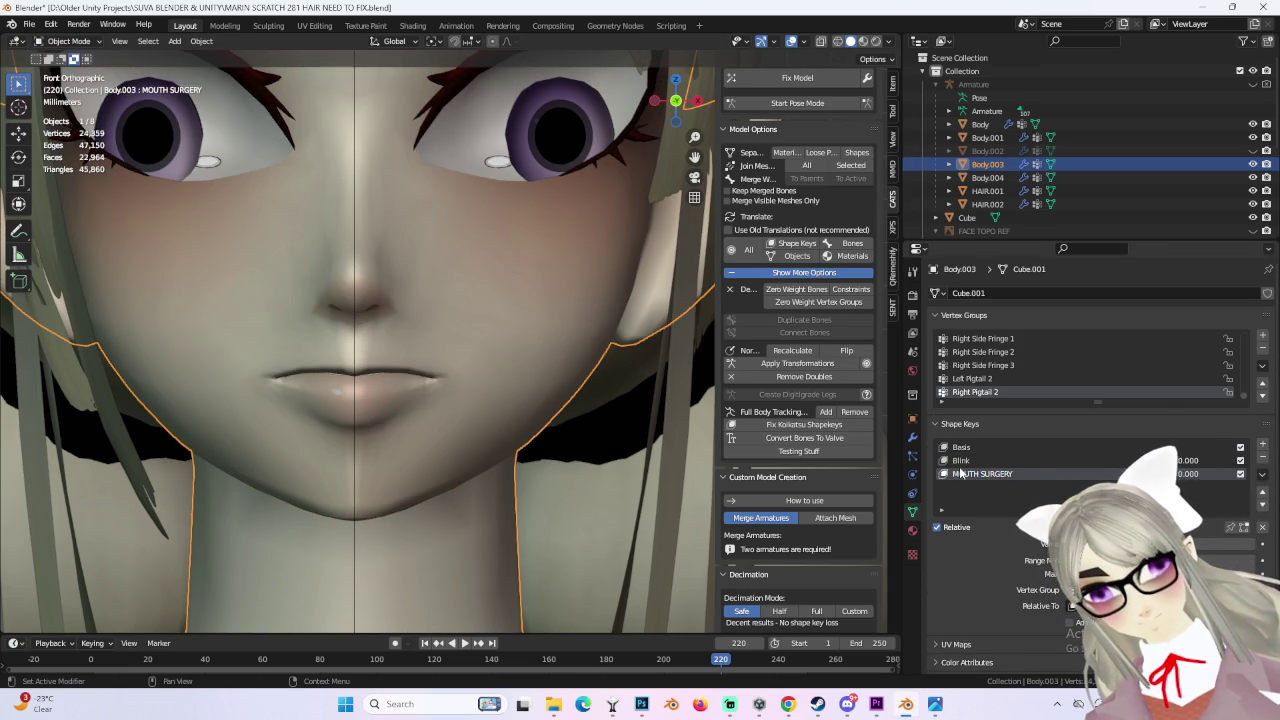
click(68, 41)
click(65, 60)
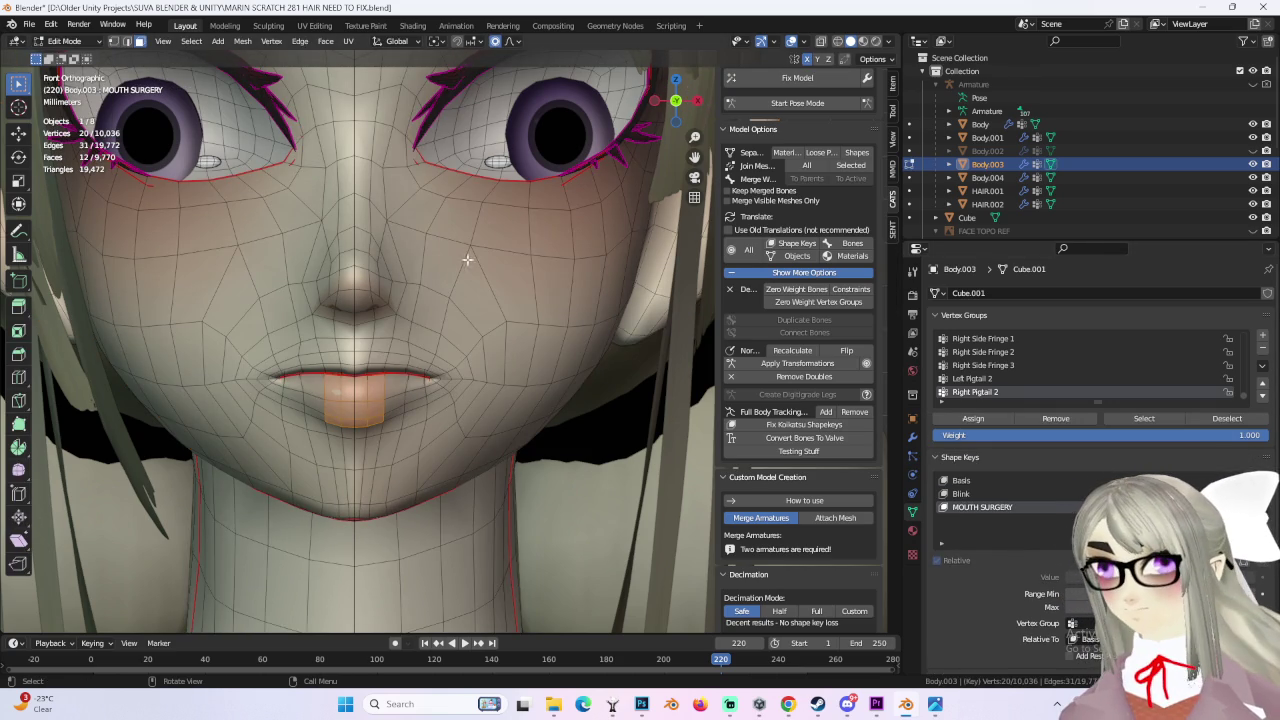
Step: Lower the lip edges along Z, raise the tongue faces, and shift the lip faces along Z and X
key(g)
key(z)
click(537, 366)
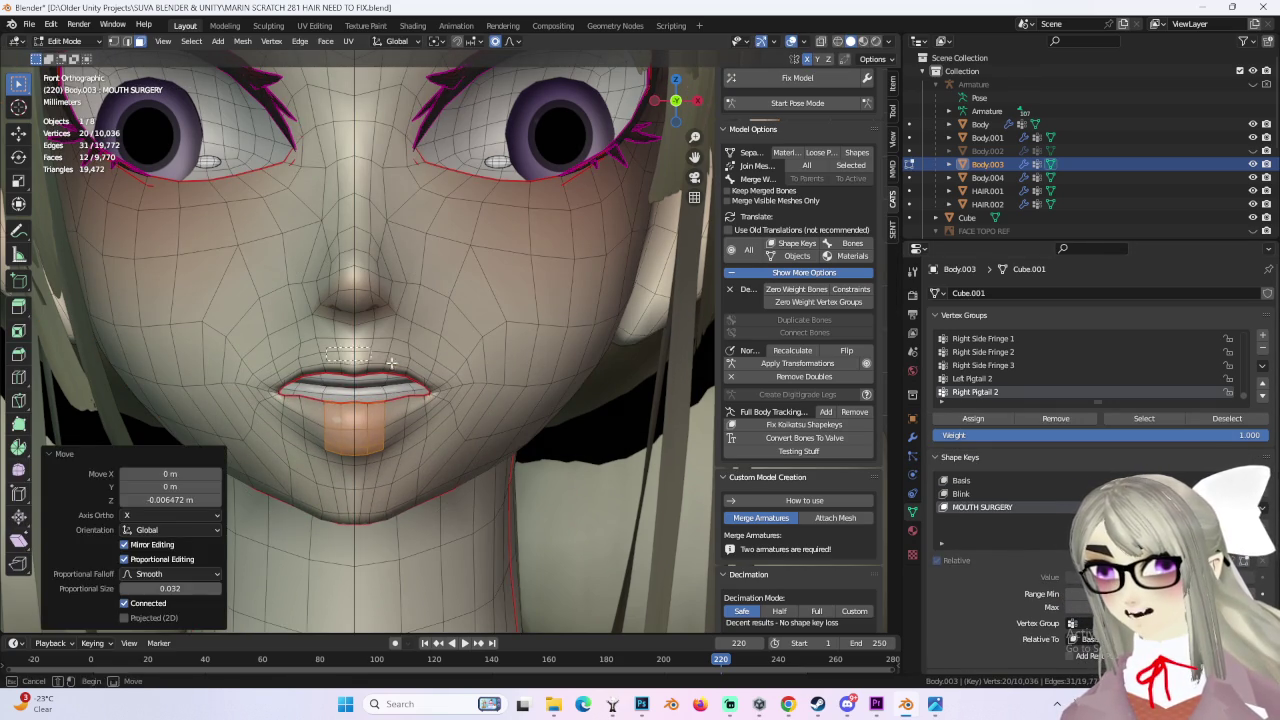
key(g)
click(357, 330)
shift+click(269, 410)
key(g)
key(z)
click(268, 409)
key(g)
key(x)
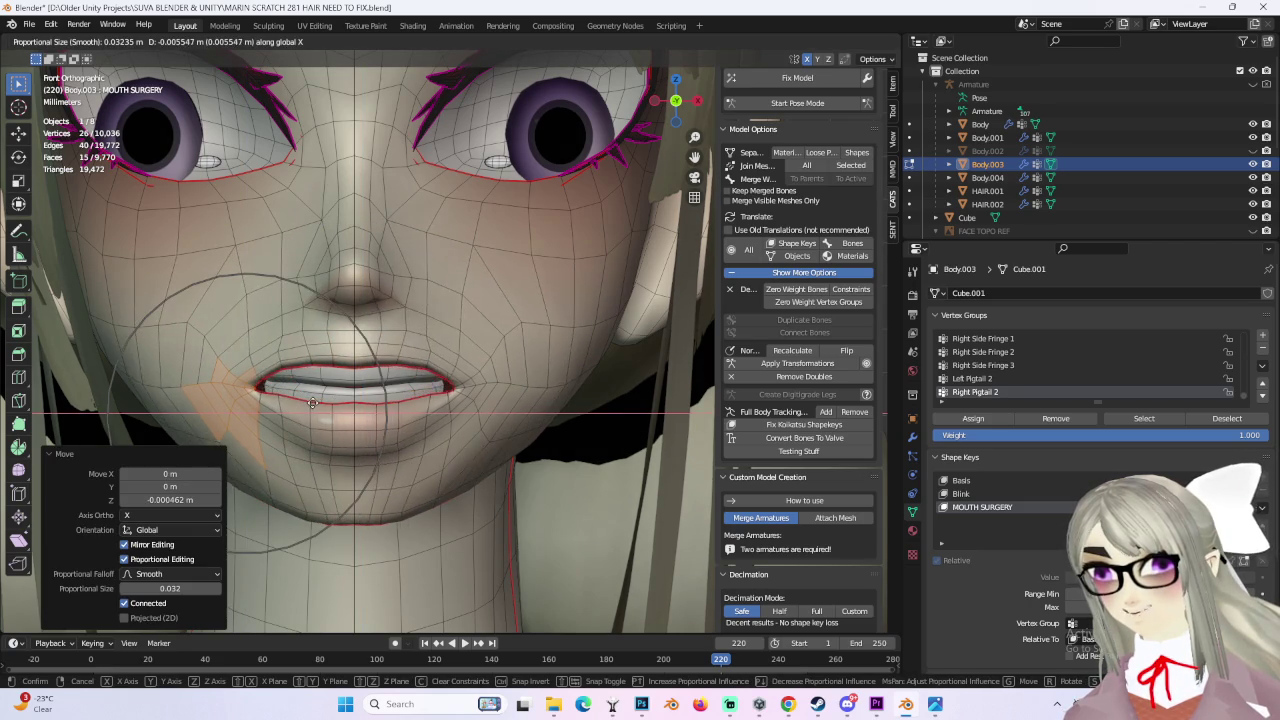
click(470, 399)
Step: Select a jaw face, view the face from the front, and return to Object Mode
scroll(470, 399, down, 3)
click(470, 399)
middle_drag(470, 399, 424, 304)
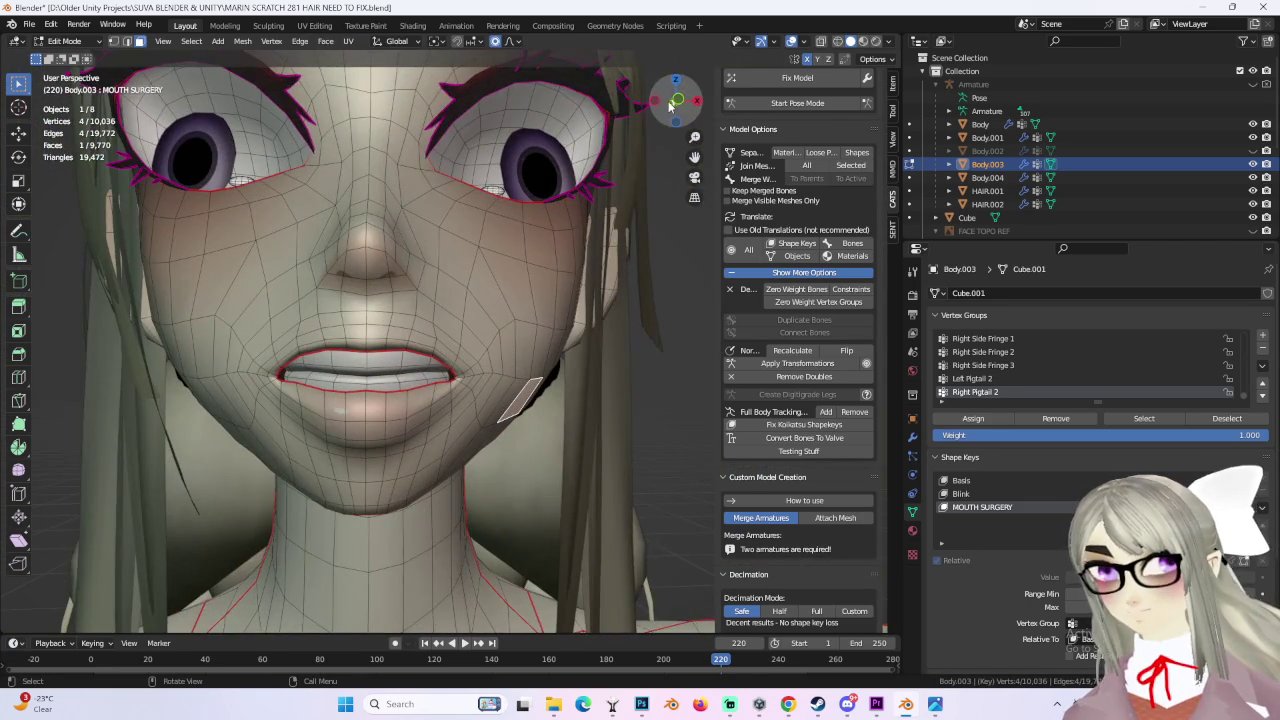
click(676, 101)
click(64, 41)
click(66, 60)
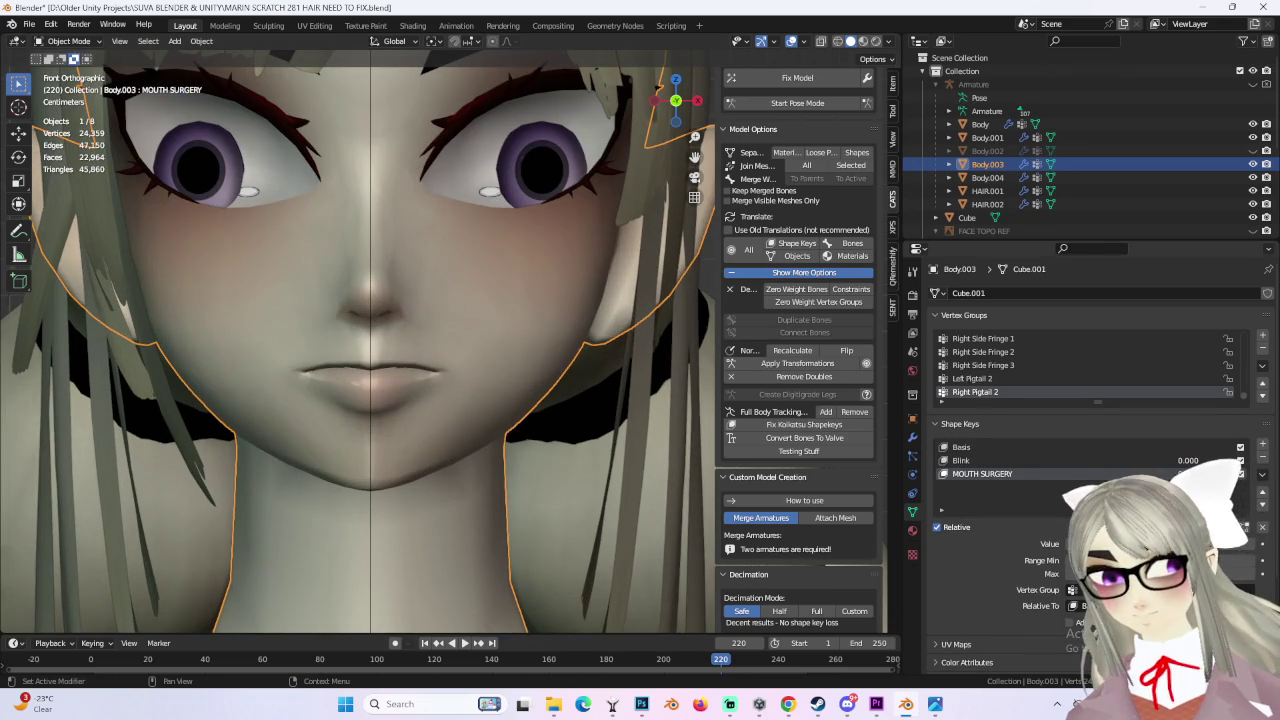
Step: Re-enter Edit Mode and select all linked inner lip faces, viewed from the front
middle_drag(404, 376, 378, 403)
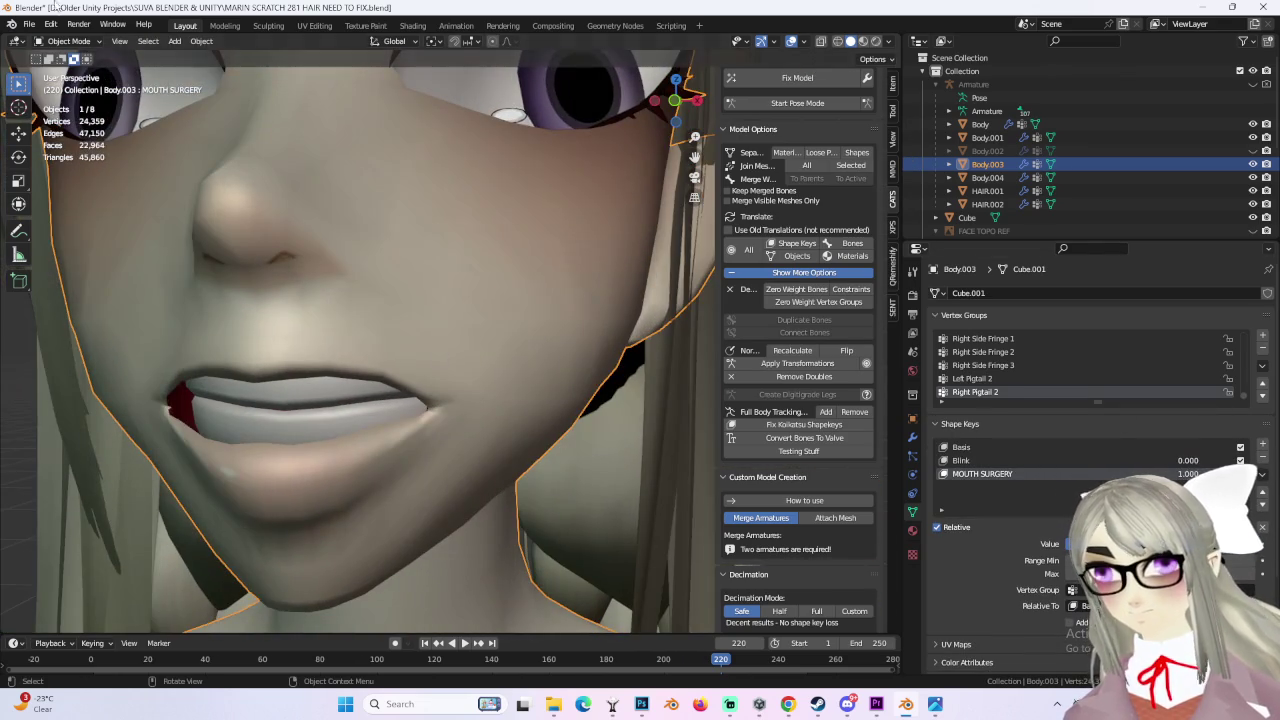
click(64, 41)
click(62, 74)
mouse_move(400, 320)
middle_down()
mouse_move(385, 348)
mouse_move(519, 444)
middle_up()
shift+click(399, 340)
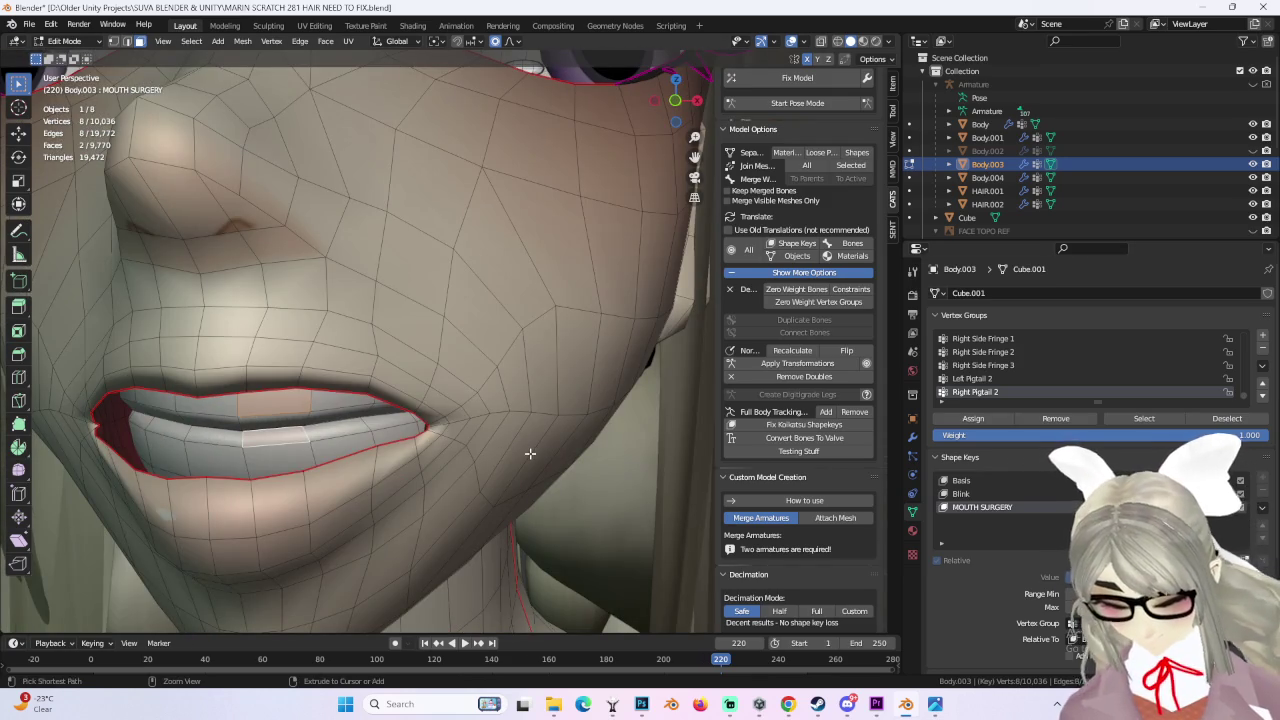
key(ctrl+l)
key(KP_1)
Step: Inspect the mouth in X-ray and solid views, then switch to the UV Editing workspace
mouse_move(421, 428)
middle_down()
mouse_move(441, 383)
mouse_move(463, 423)
middle_up()
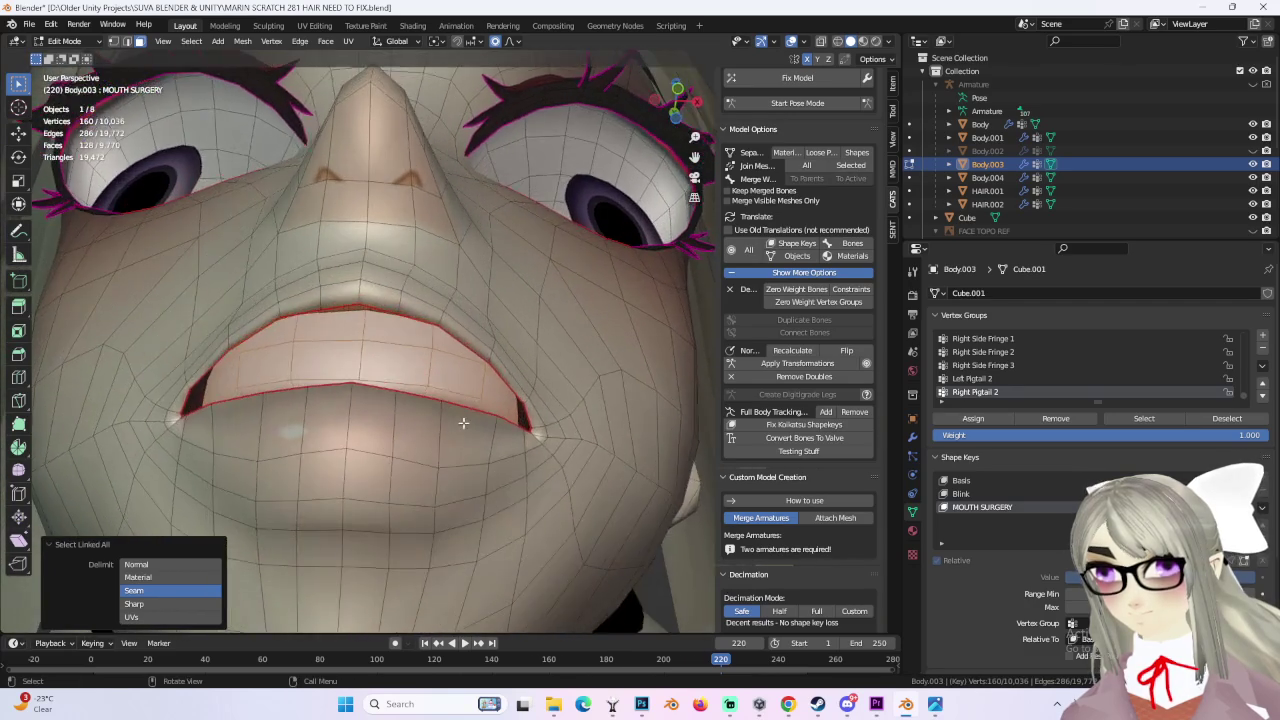
middle_drag(463, 423, 480, 400)
key(alt+z)
mouse_move(757, 105)
middle_down()
mouse_move(580, 343)
mouse_move(755, 130)
middle_up()
click(851, 41)
scroll(437, 371, up, 6)
mouse_move(491, 380)
middle_down()
mouse_move(518, 391)
mouse_move(251, 6)
middle_up()
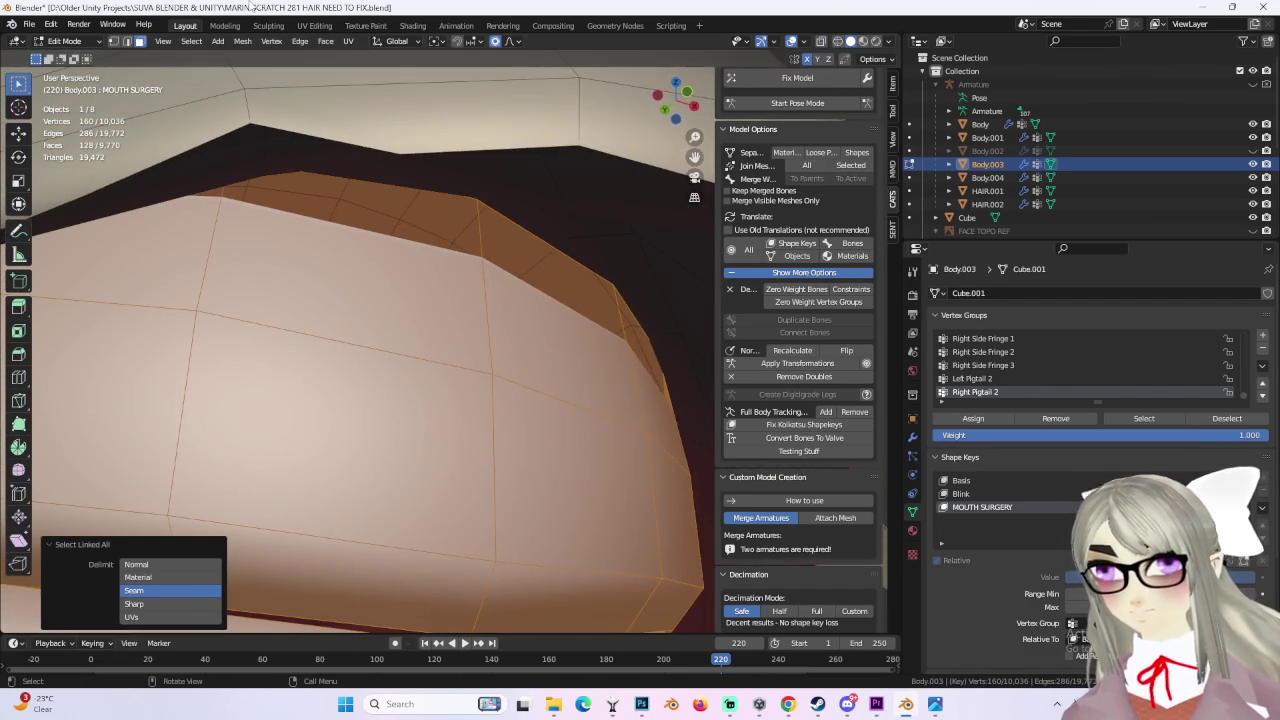
click(313, 27)
scroll(281, 322, up, 3)
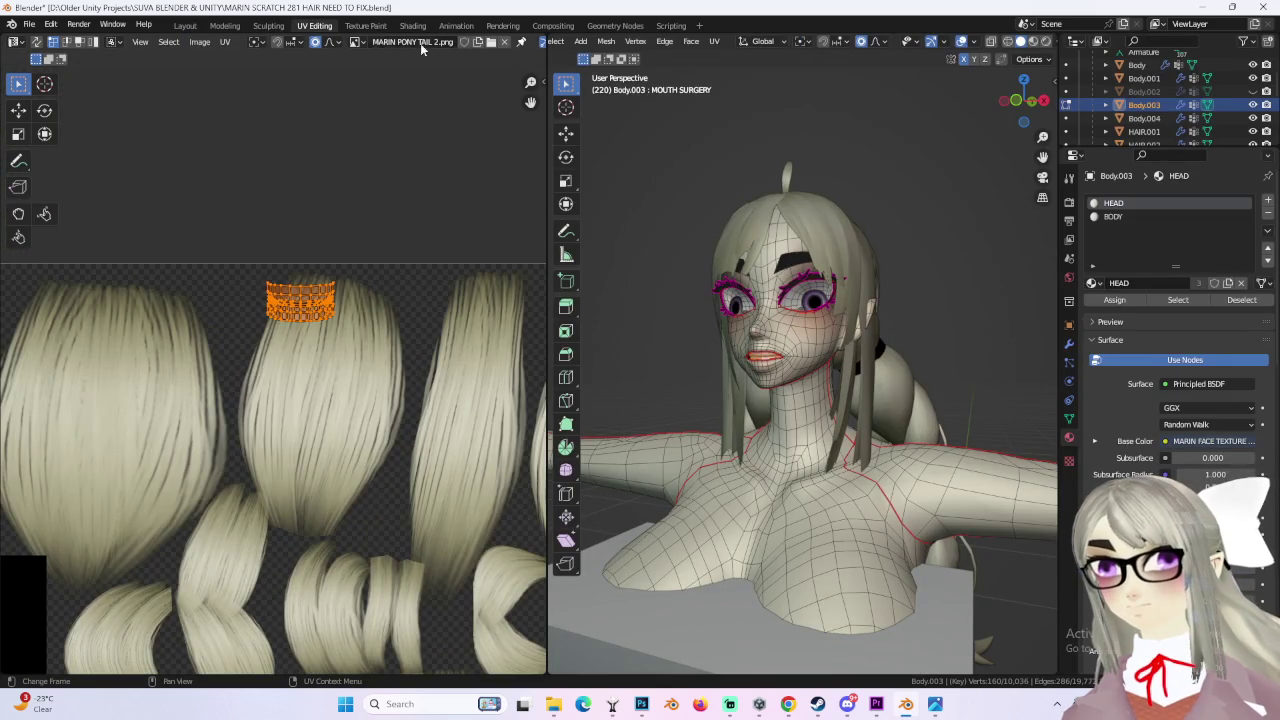
Step: Display the MARIN FACE TEXTURE MASTER 38.png image in the UV editor
click(355, 42)
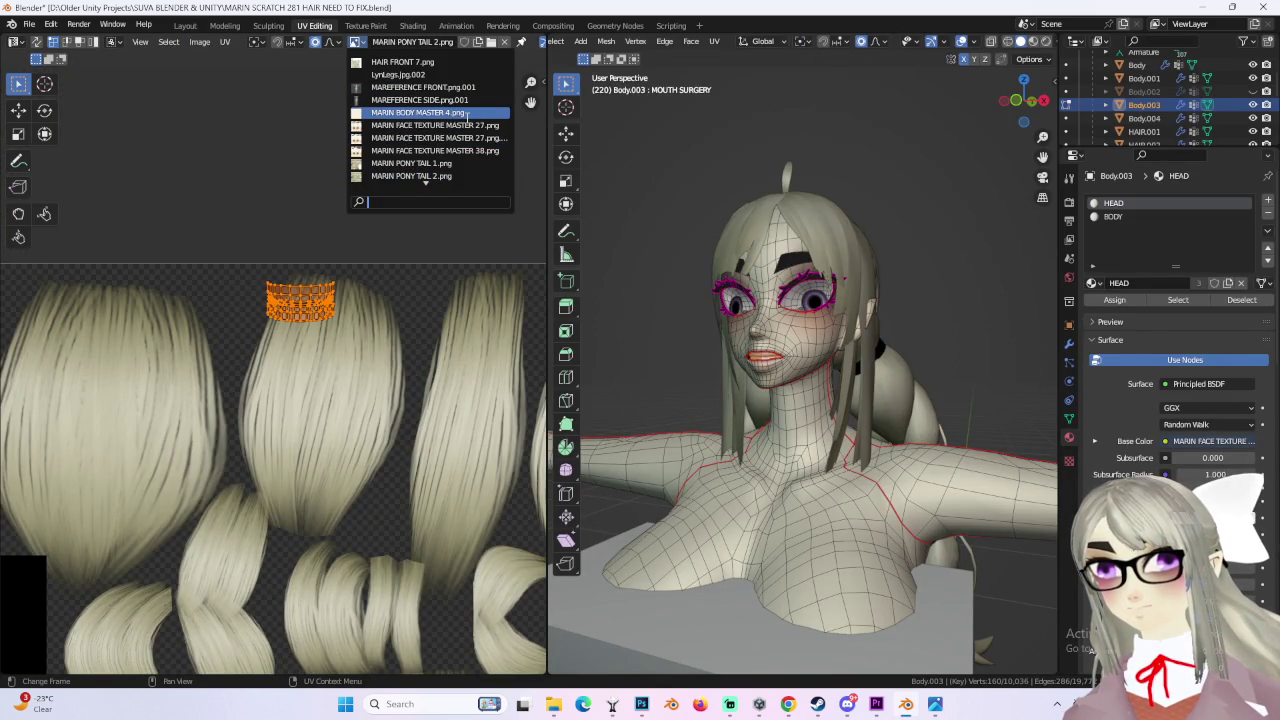
click(471, 152)
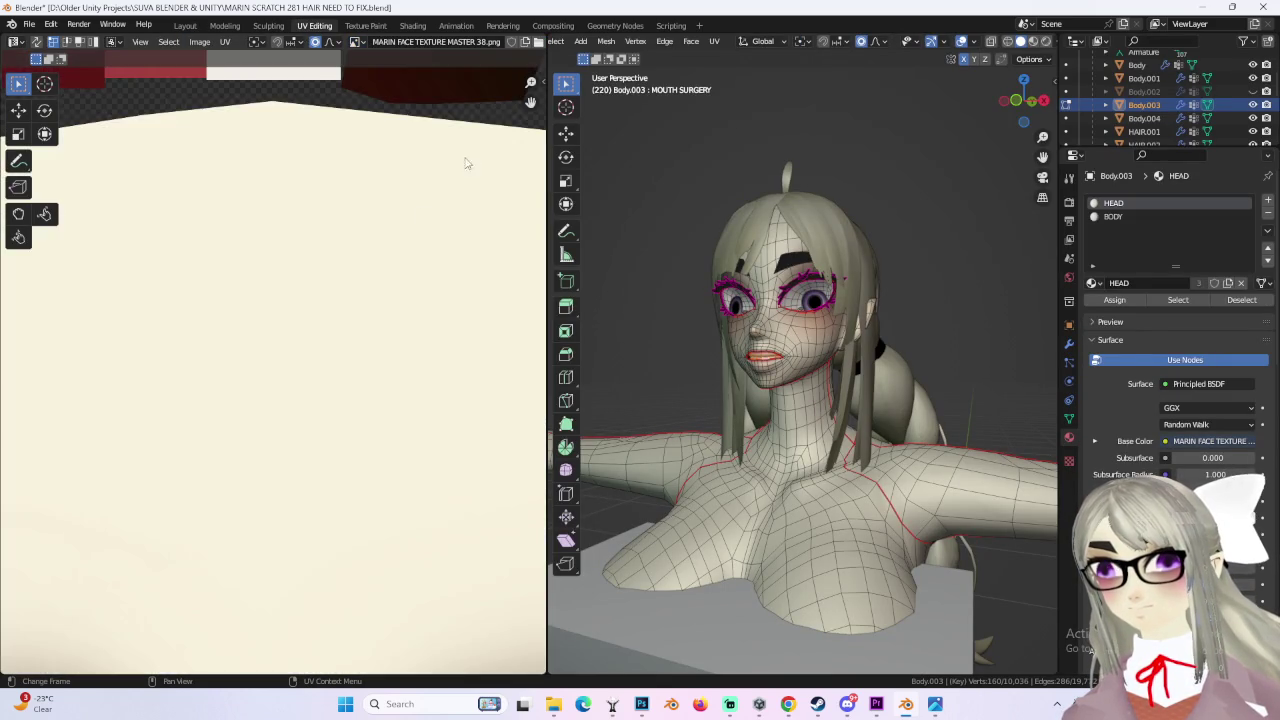
scroll(348, 408, up, 5)
scroll(436, 398, up, 2)
Step: Move the teeth UV island over the teeth area and scale it to 1.041
key(g)
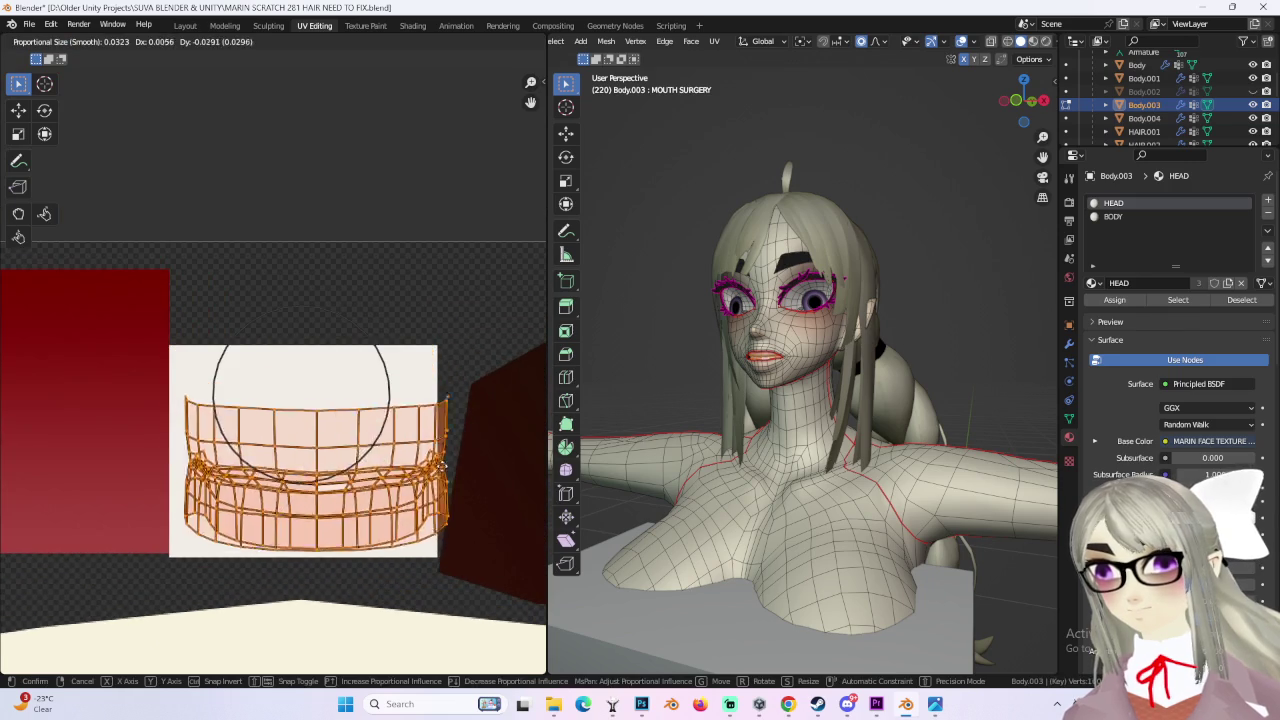
click(434, 449)
key(s)
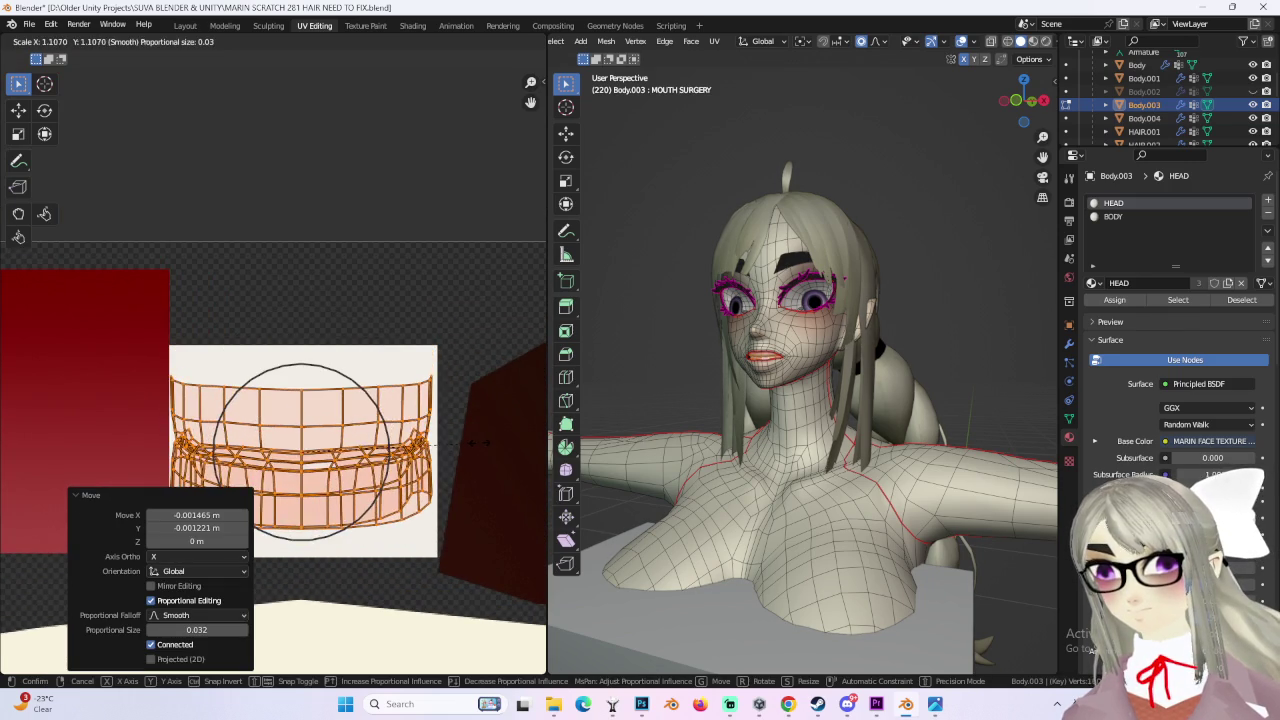
click(460, 442)
scroll(468, 442, down, 2)
middle_drag(469, 449, 399, 449)
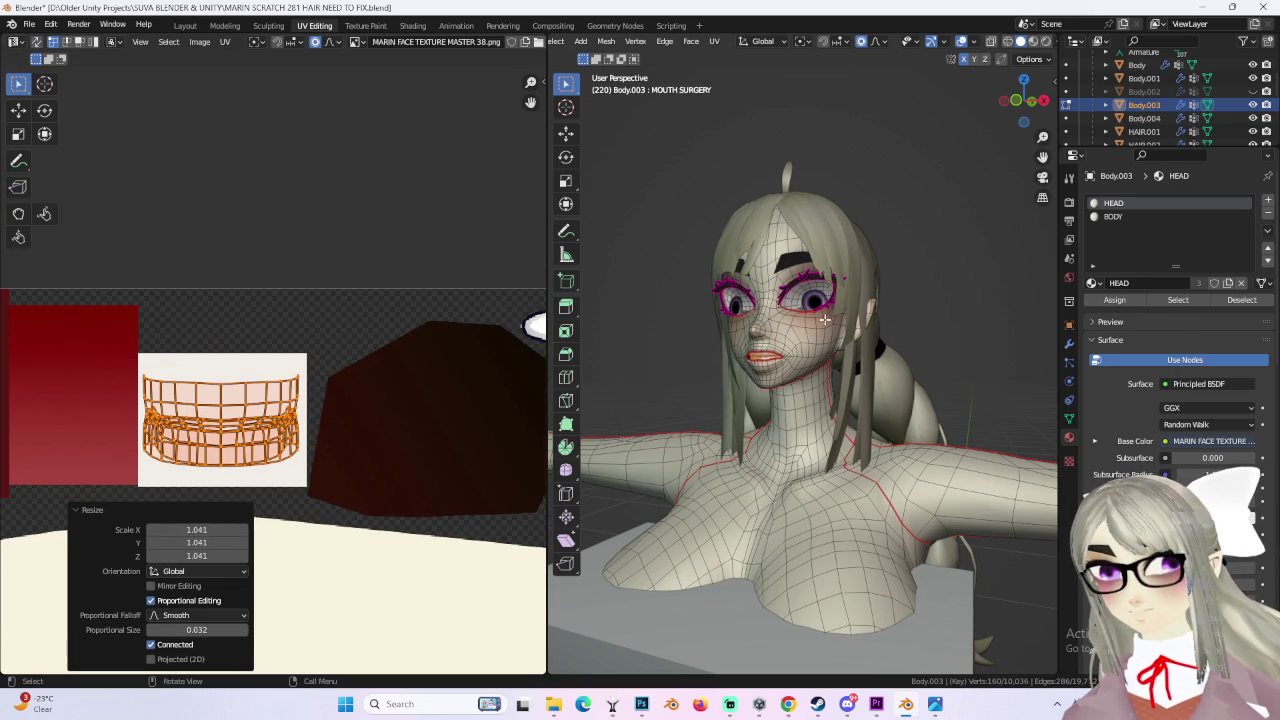
scroll(735, 367, up, 4)
scroll(735, 367, up, 3)
scroll(735, 367, up, 3)
middle_drag(735, 367, 780, 377)
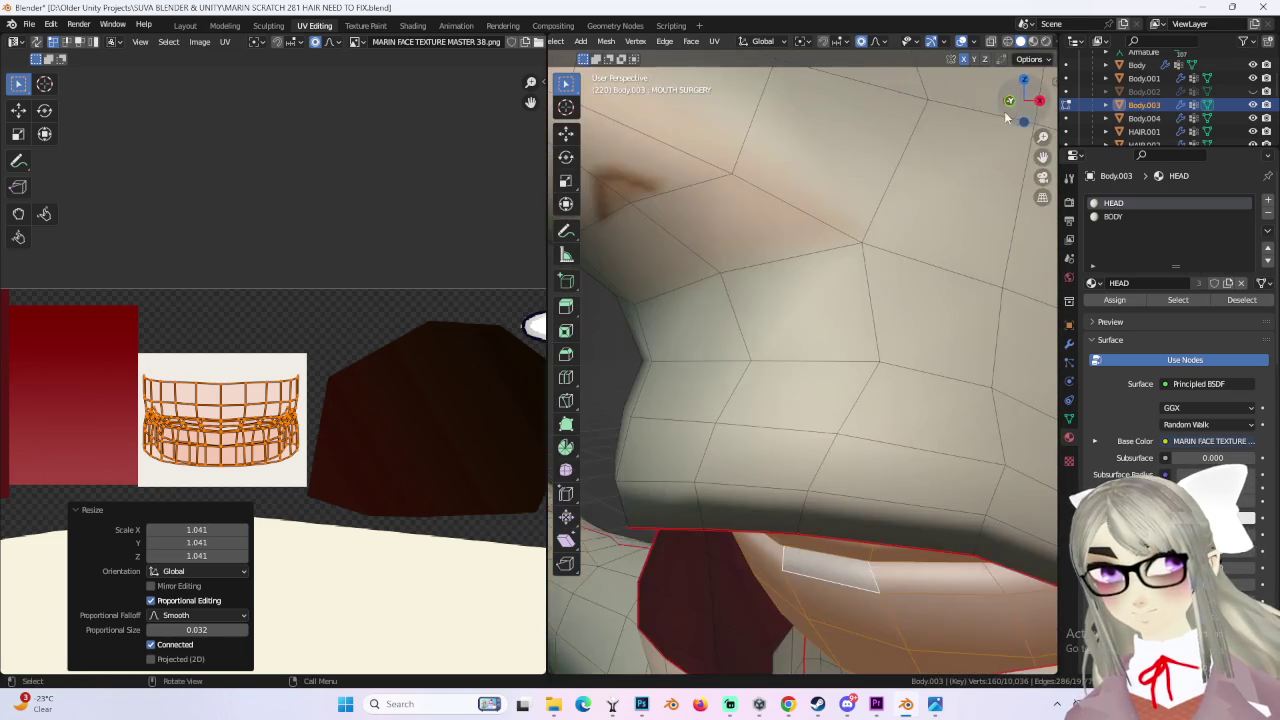
Step: Check the teeth in X-ray view, cancel a lip scale, and move the selected geometry
alt+middle_drag(780, 377, 864, 338)
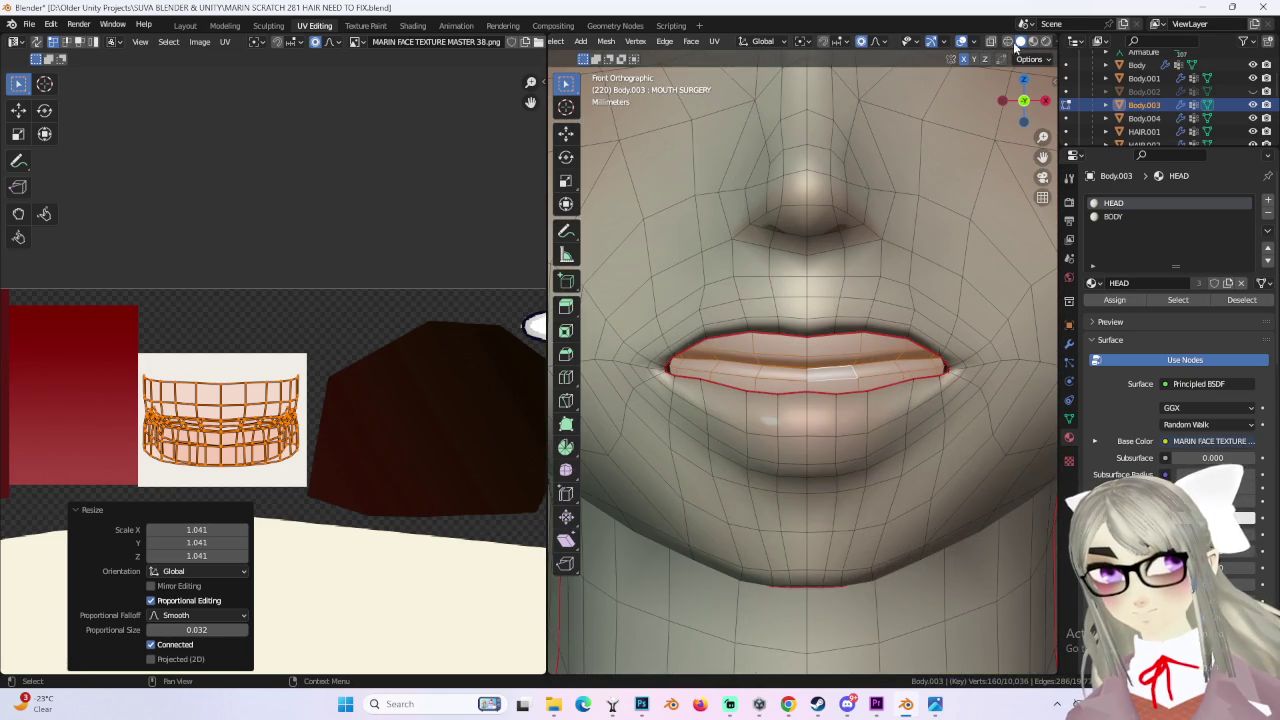
click(1008, 41)
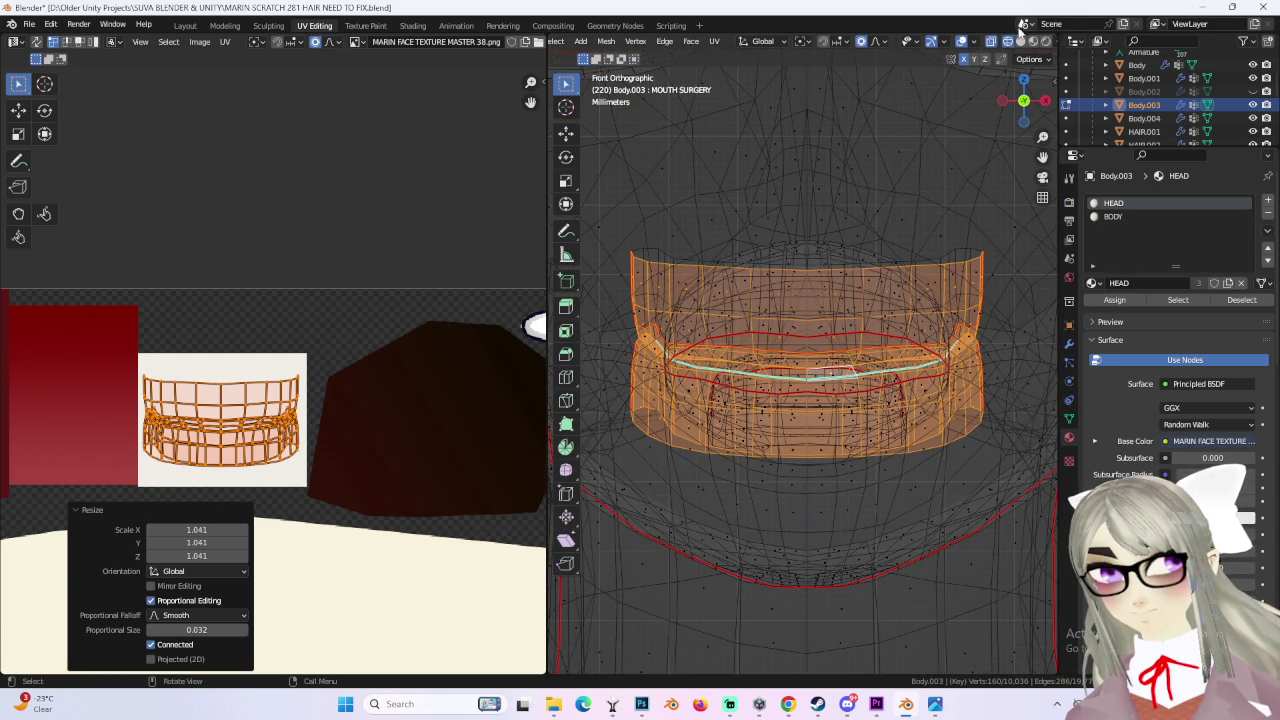
click(1020, 41)
key(s)
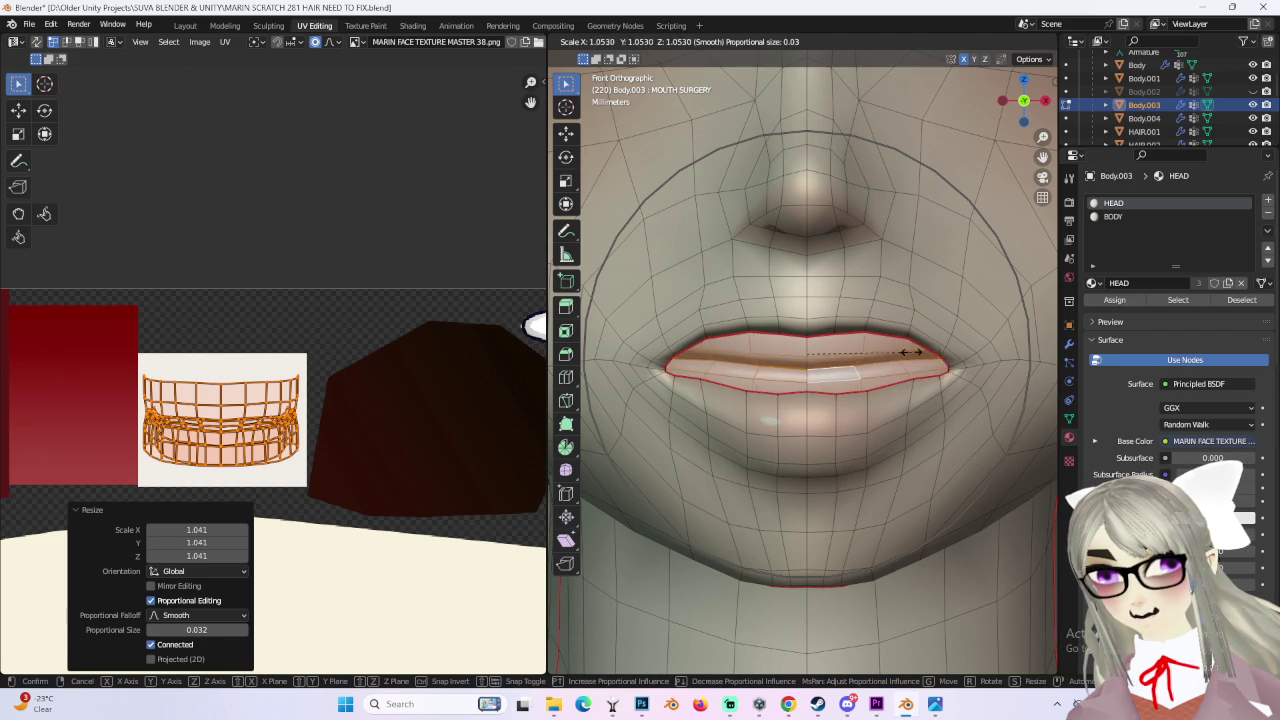
right_click(900, 352)
mouse_move(900, 352)
middle_down()
mouse_move(836, 349)
mouse_move(775, 371)
middle_up()
scroll(836, 349, down, 5)
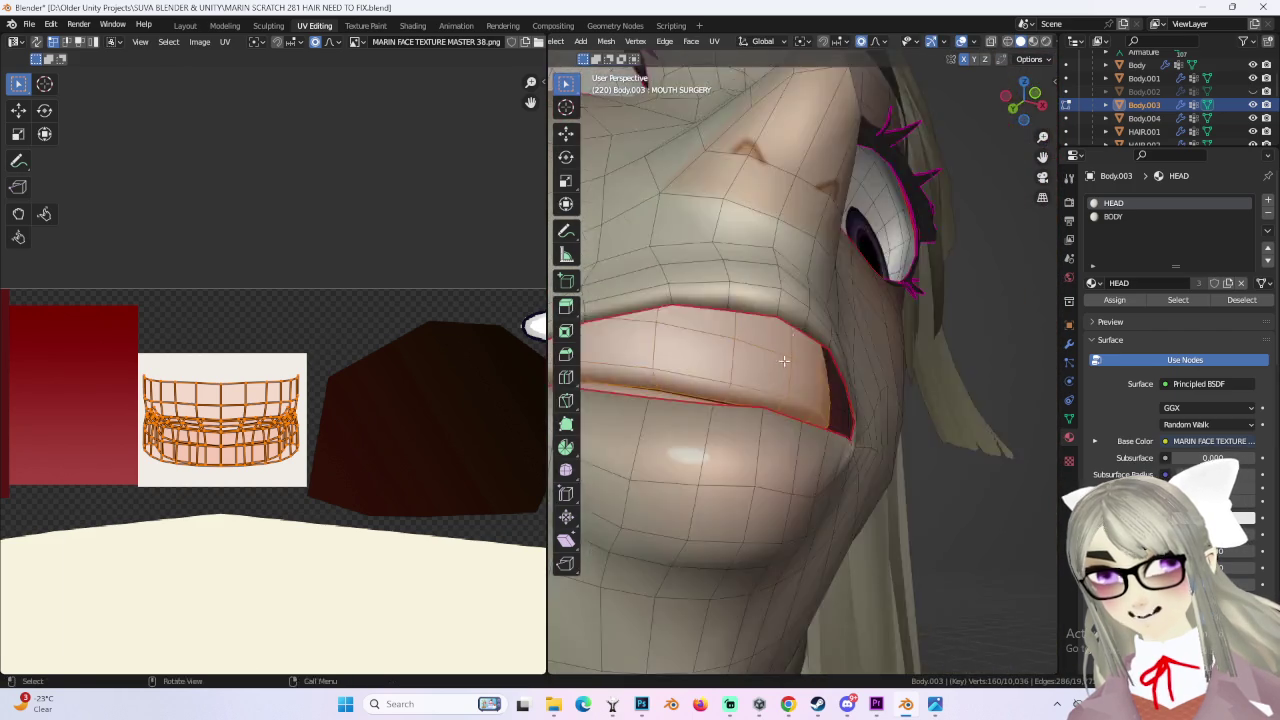
middle_drag(745, 443, 818, 322)
key(g)
click(827, 304)
Step: Select the whole linked teeth mesh, shrink it to fit inside the mouth, and reposition it
mouse_move(827, 304)
middle_down()
mouse_move(771, 357)
mouse_move(851, 395)
mouse_move(845, 378)
mouse_move(919, 367)
middle_up()
click(851, 395)
key(ctrl+l)
click(1024, 101)
key(s)
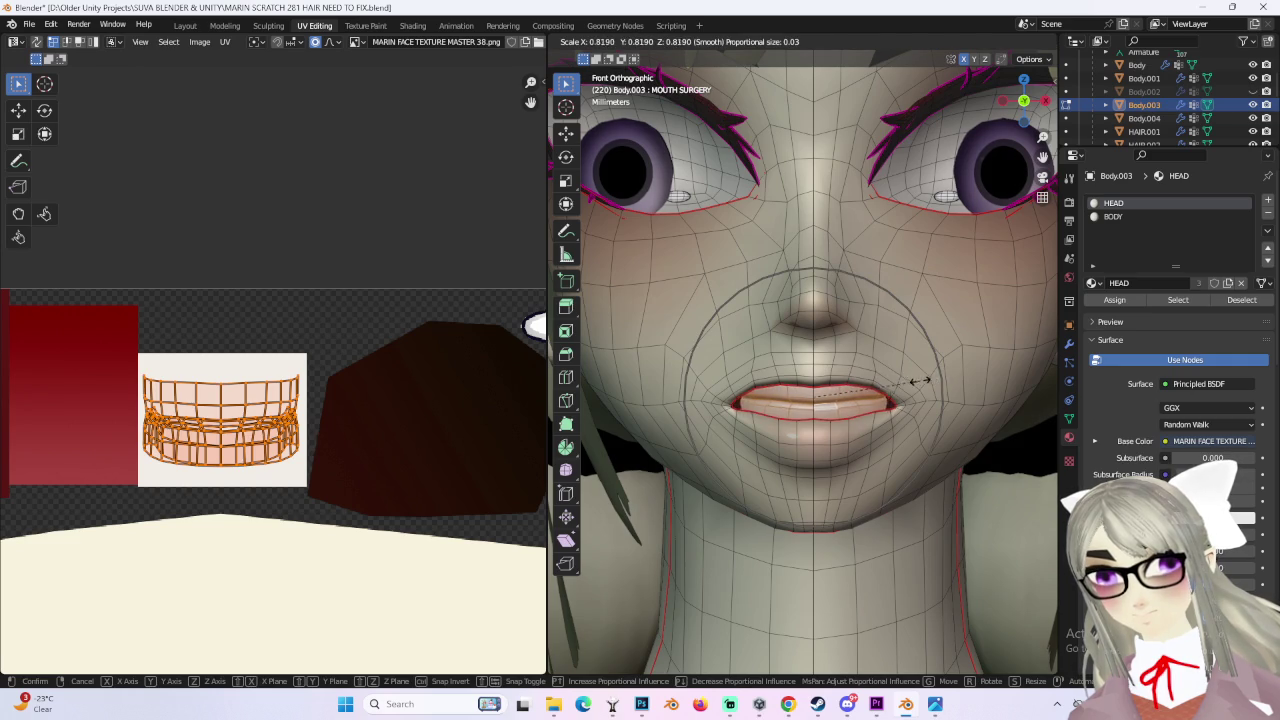
click(922, 381)
mouse_move(922, 381)
middle_down()
mouse_move(844, 413)
mouse_move(945, 378)
middle_up()
key(g)
click(844, 413)
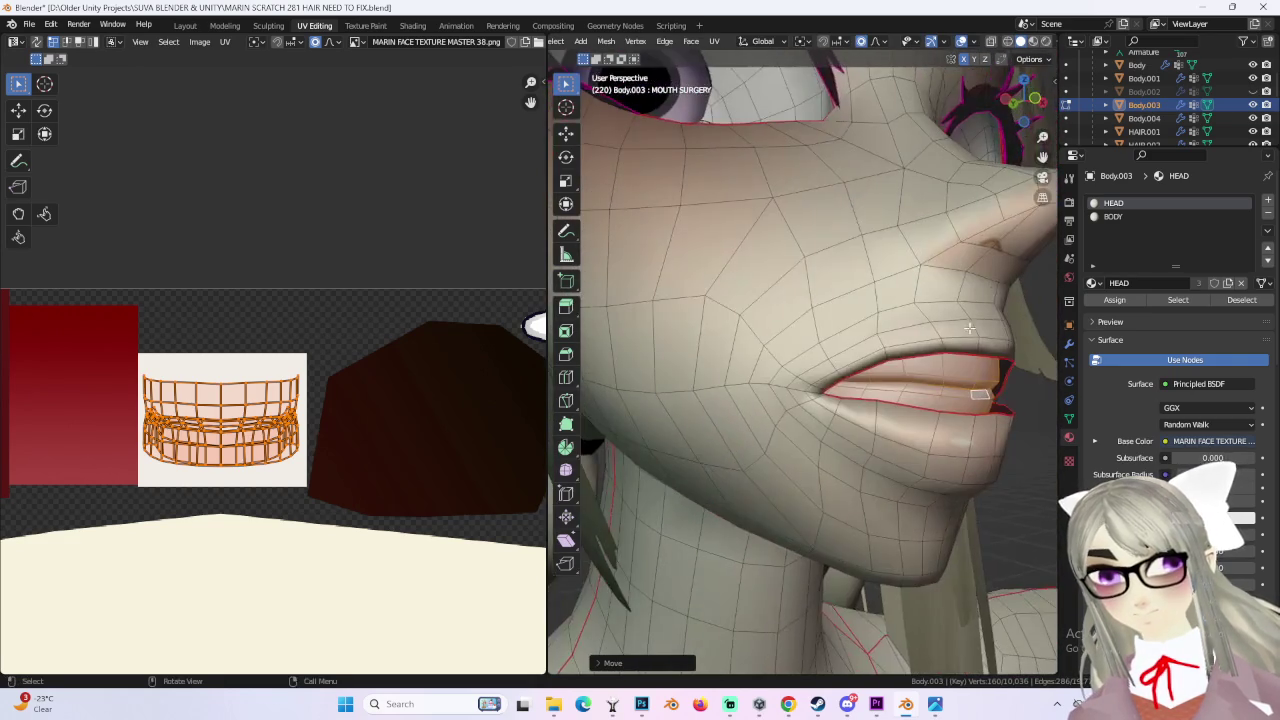
Step: In a right-side wireframe view, rotate and move the mouth geometry into place
click(1040, 100)
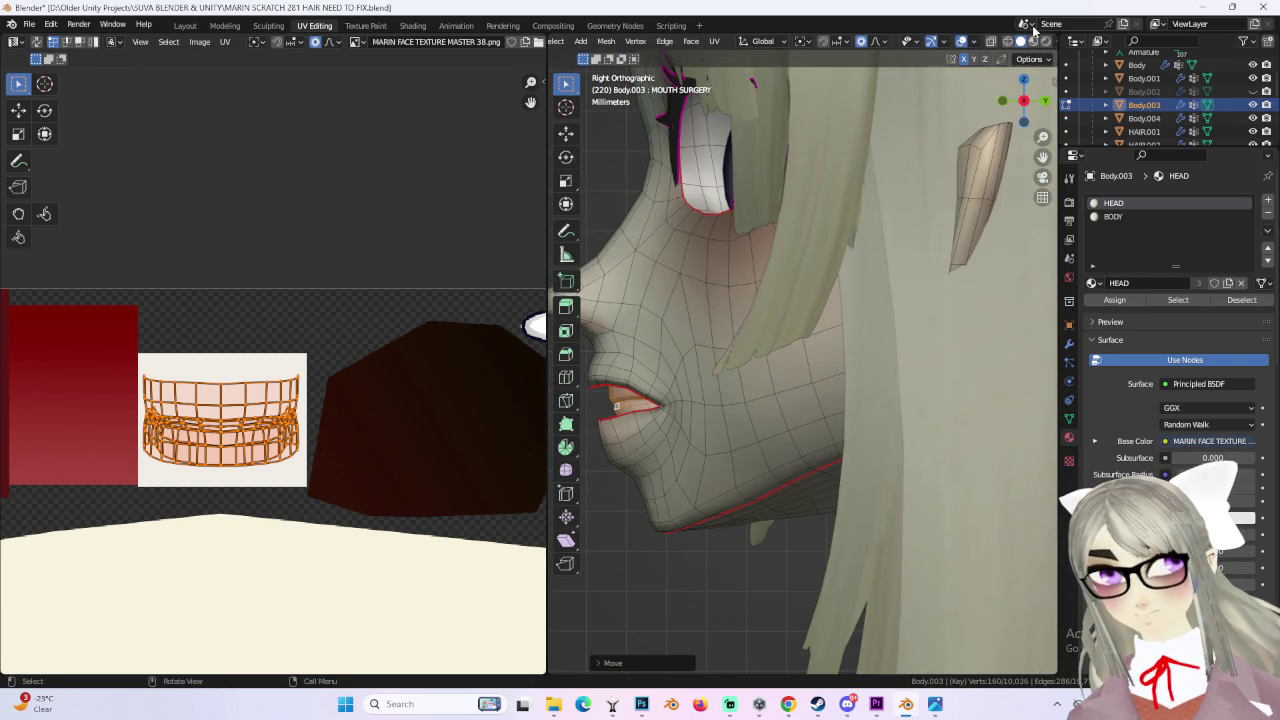
click(1006, 43)
key(r)
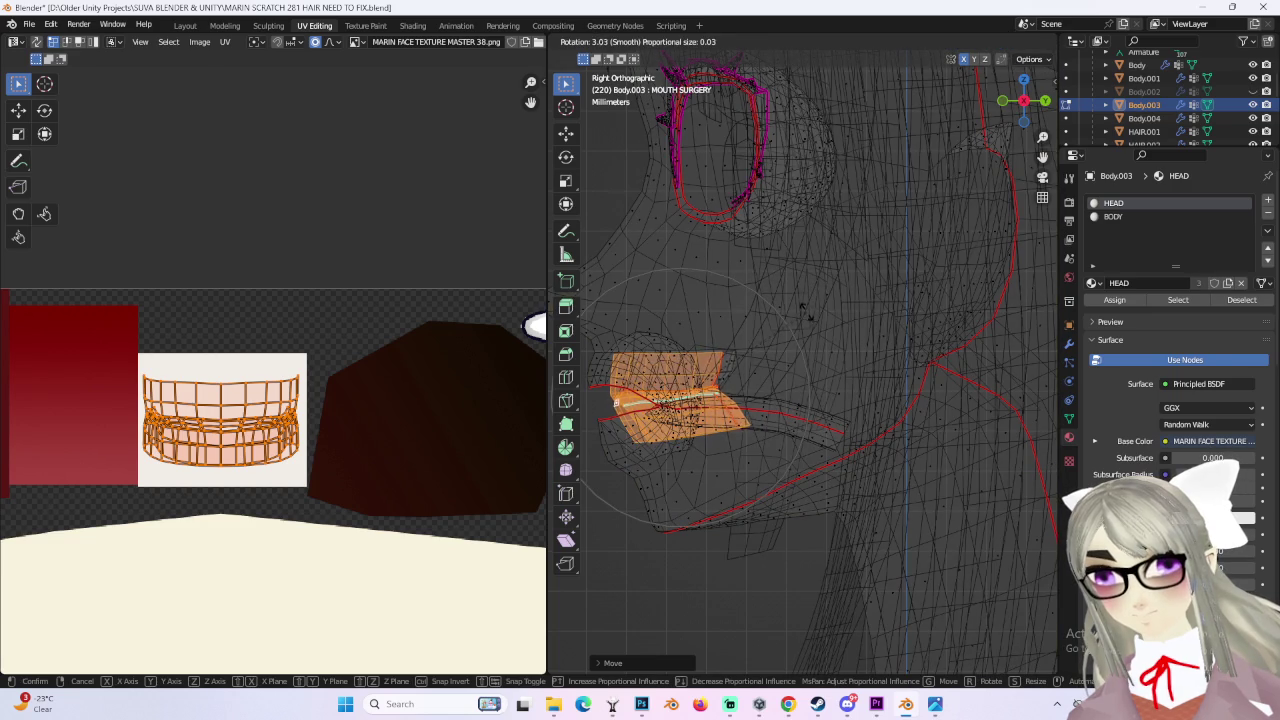
key(g)
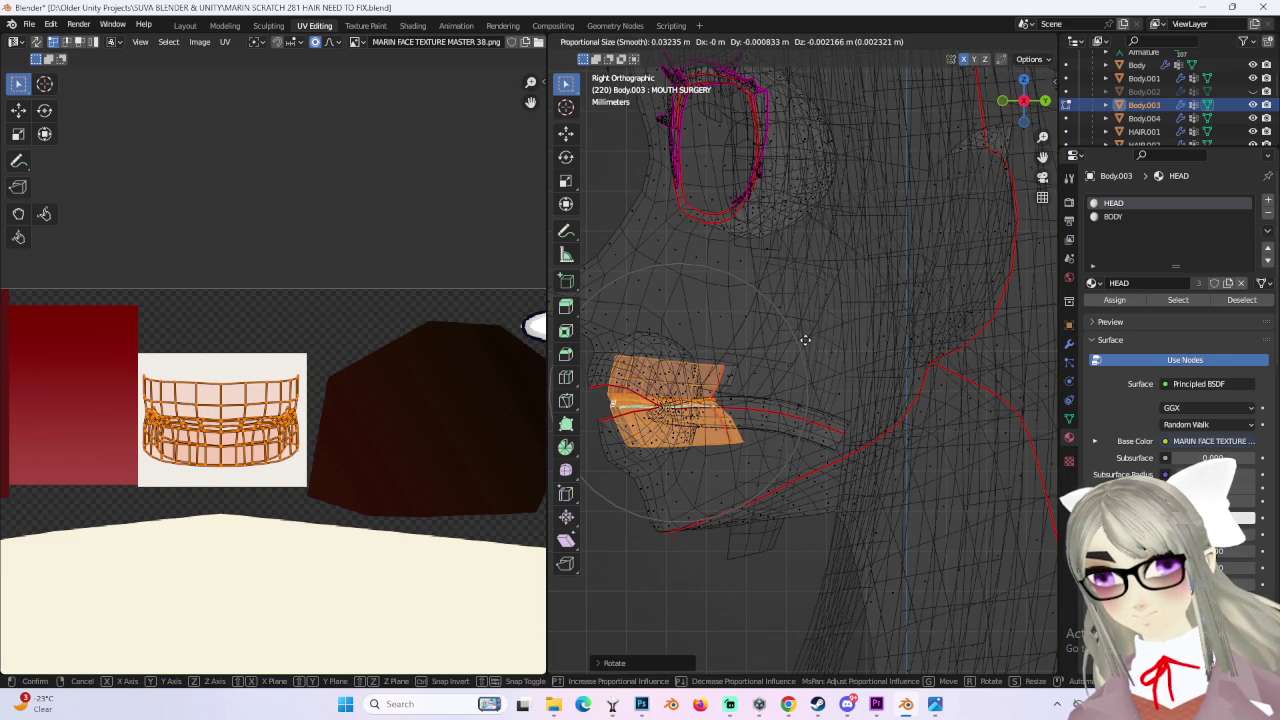
click(805, 340)
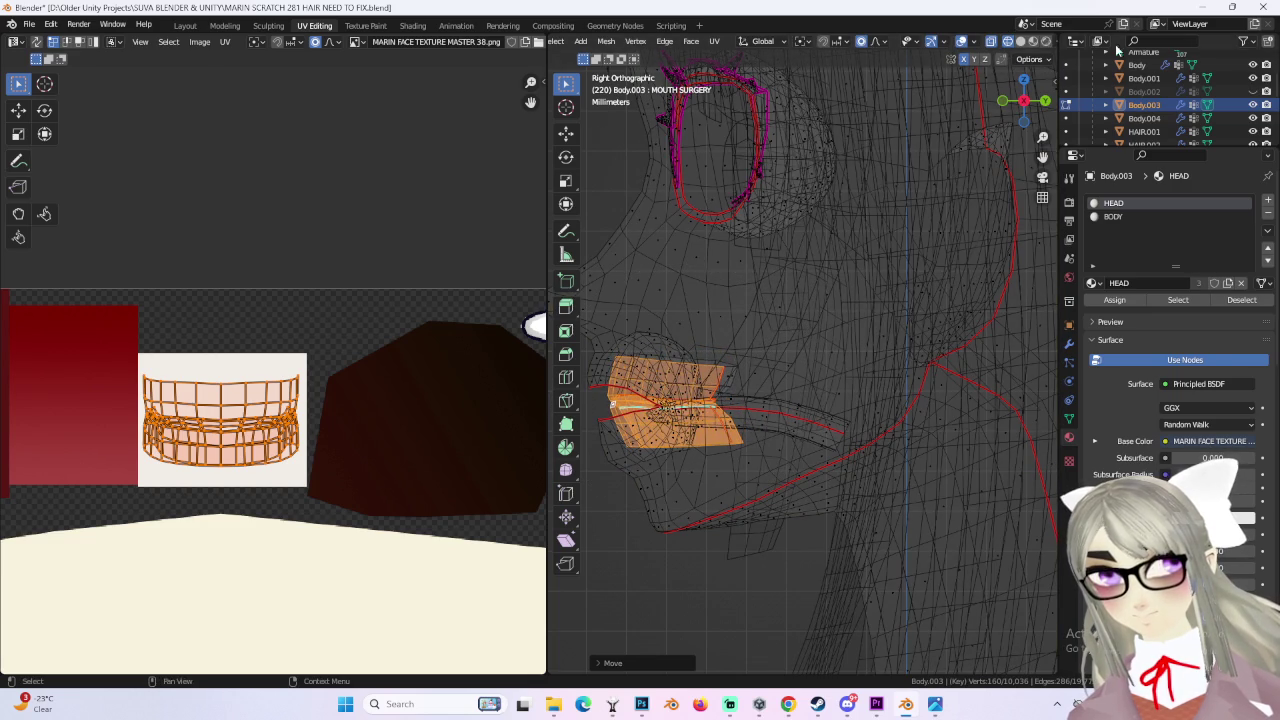
Step: Redo the proportional teeth UV scale to 1.061 and return to the Layout workspace
click(1069, 417)
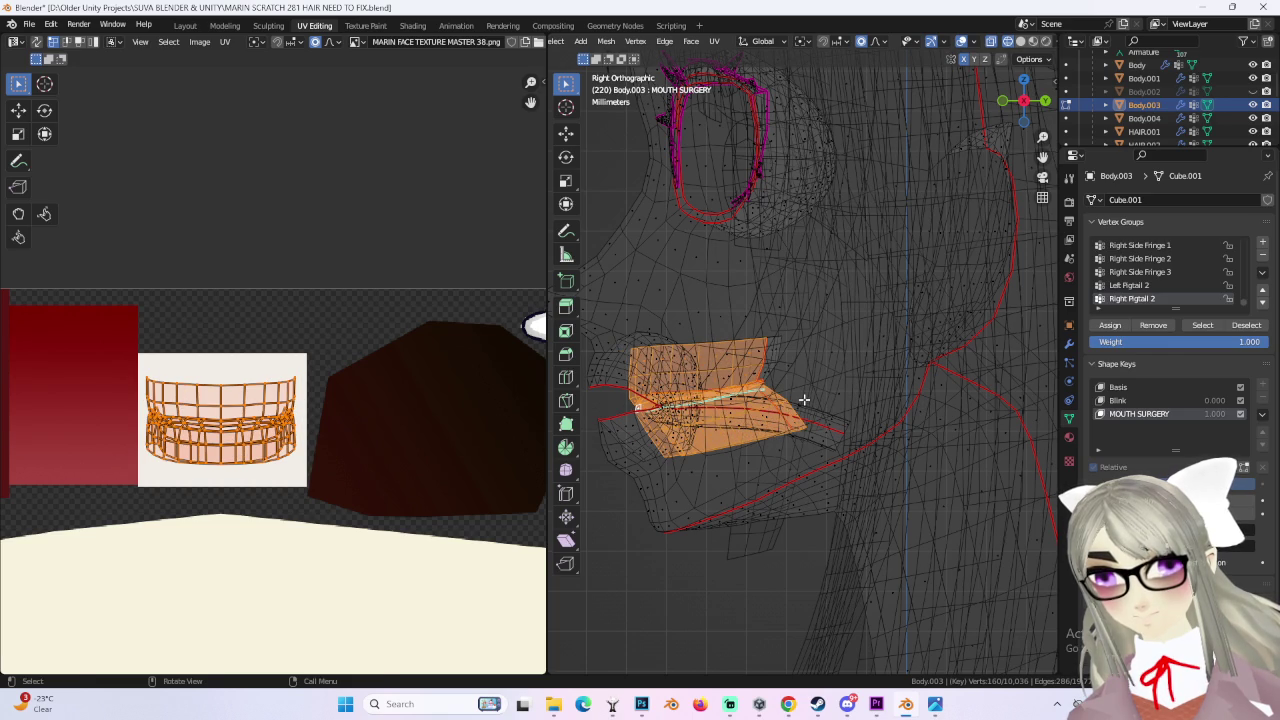
key(ctrl+z)
key(ctrl+z)
key(ctrl+z)
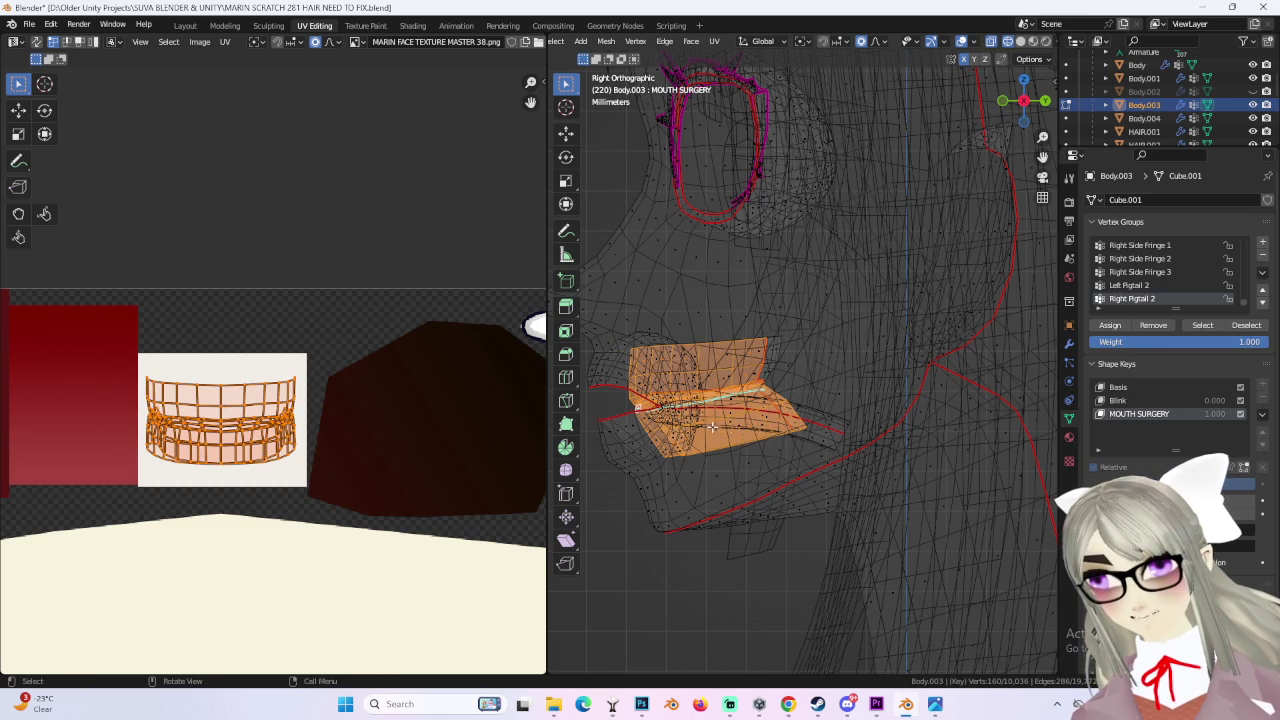
key(ctrl+z)
key(ctrl+shift+z)
key(ctrl+shift+z)
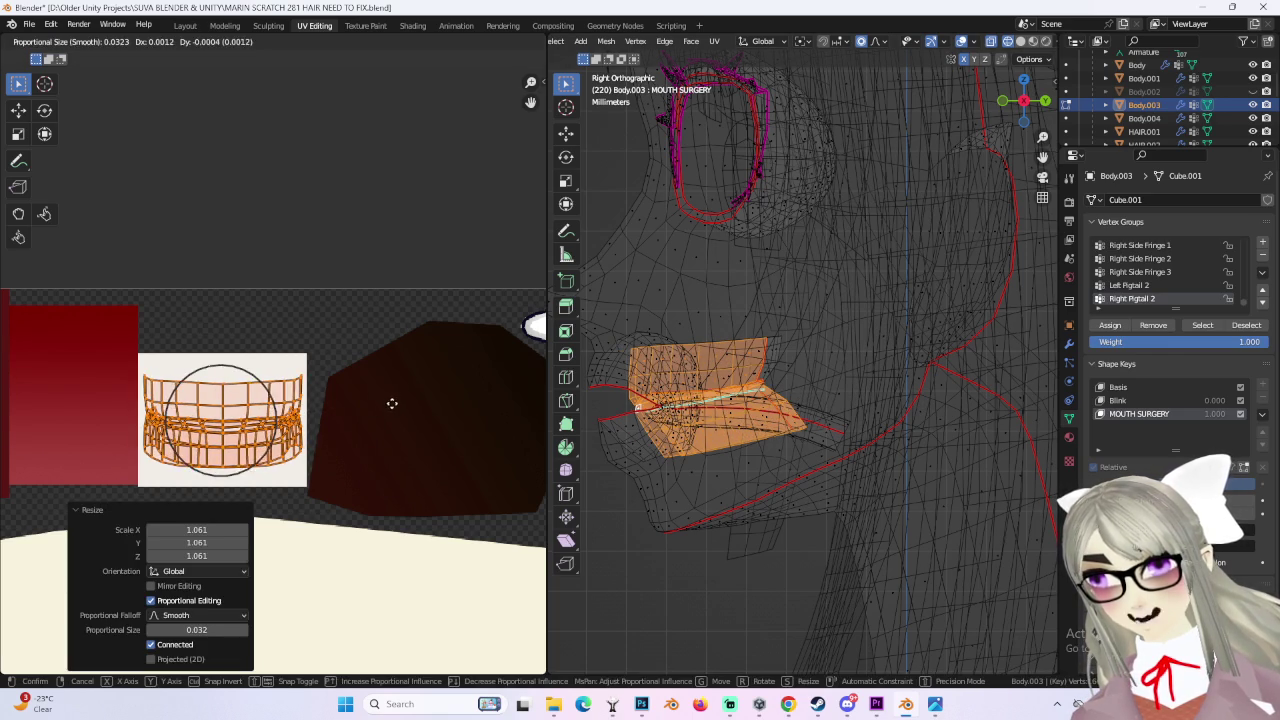
click(190, 25)
mouse_move(706, 372)
middle_down()
mouse_move(643, 380)
mouse_move(597, 422)
mouse_move(530, 370)
middle_up()
Step: Frame the face in front view and turn the MOUTH SURGERY shape key up to 1.0
scroll(595, 420, down, 2)
scroll(530, 370, down, 2)
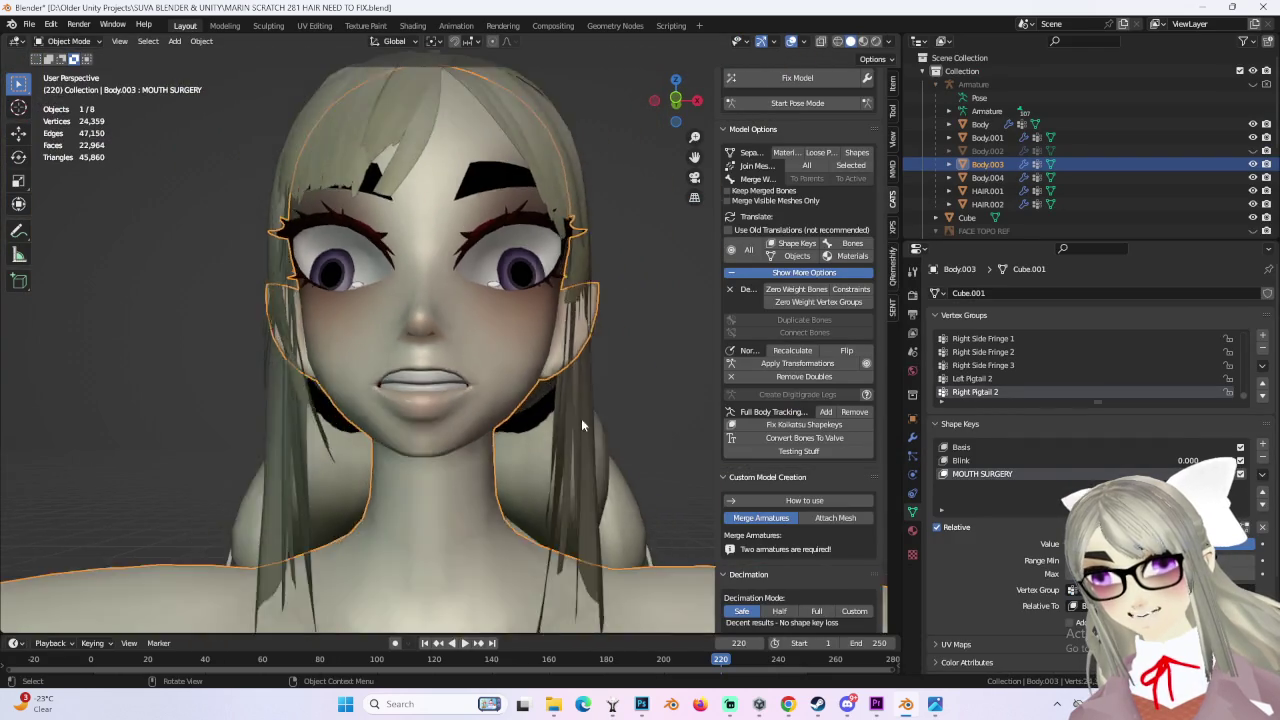
scroll(583, 423, up, 2)
mouse_move(583, 423)
middle_down()
mouse_move(429, 370)
mouse_move(522, 378)
mouse_move(472, 368)
mouse_move(518, 389)
mouse_move(716, 119)
middle_up()
scroll(492, 375, up, 2)
click(681, 103)
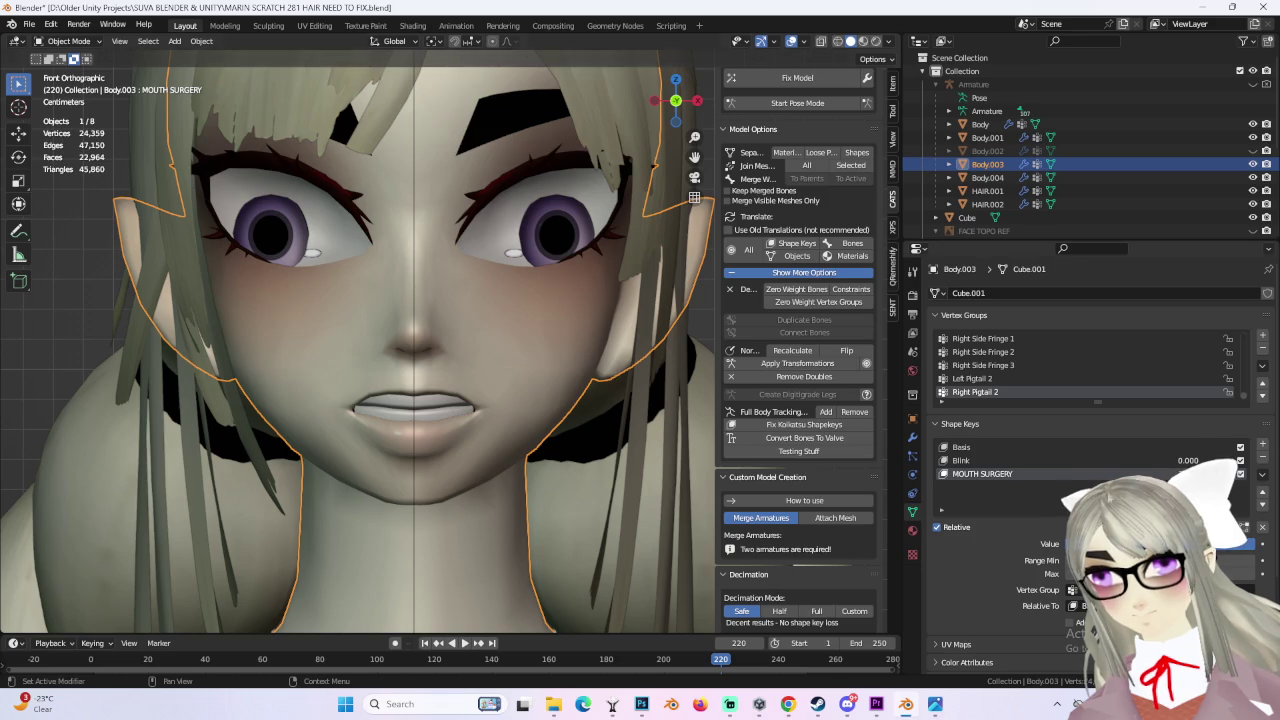
drag(1080, 543, 1250, 543)
Step: Inspect the open mouth from front, angled and right-side profile views
mouse_move(470, 365)
middle_down()
mouse_move(430, 370)
mouse_move(470, 361)
middle_up()
click(675, 117)
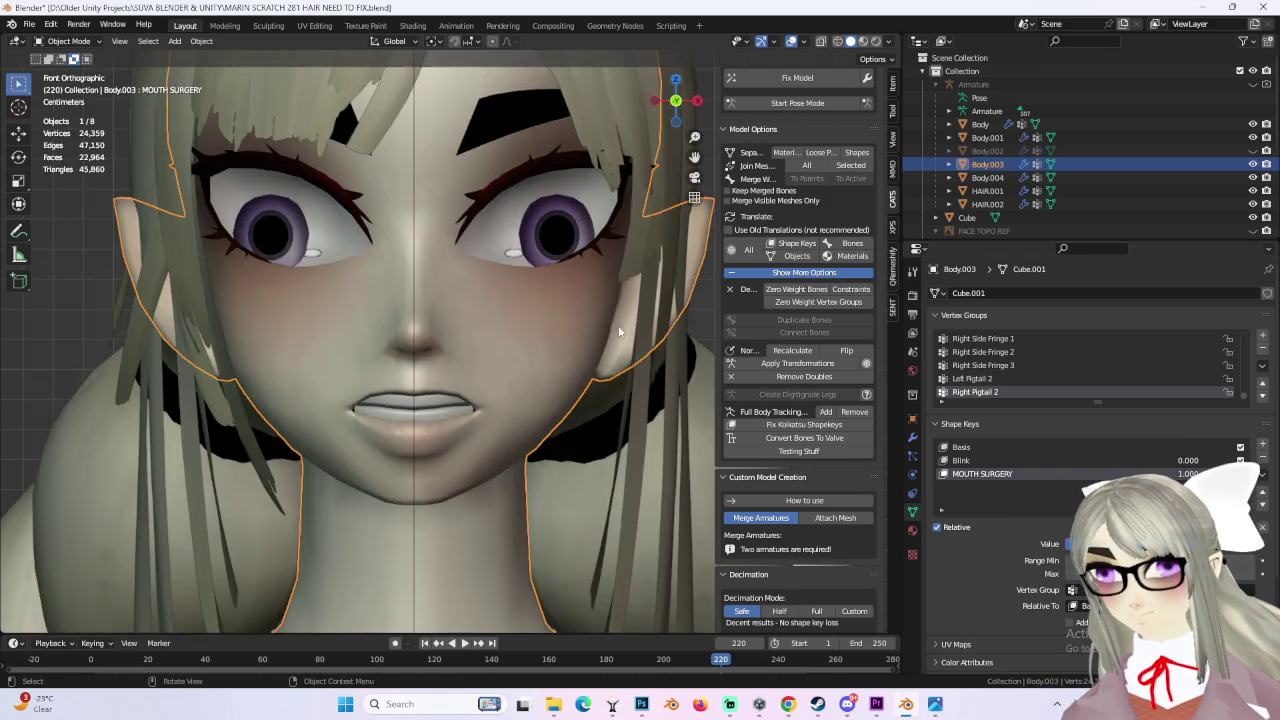
scroll(644, 257, down, 3)
mouse_move(644, 257)
middle_down()
mouse_move(582, 366)
mouse_move(478, 375)
mouse_move(553, 392)
mouse_move(547, 371)
mouse_move(494, 348)
mouse_move(514, 378)
mouse_move(452, 375)
mouse_move(479, 335)
mouse_move(441, 348)
mouse_move(444, 364)
middle_up()
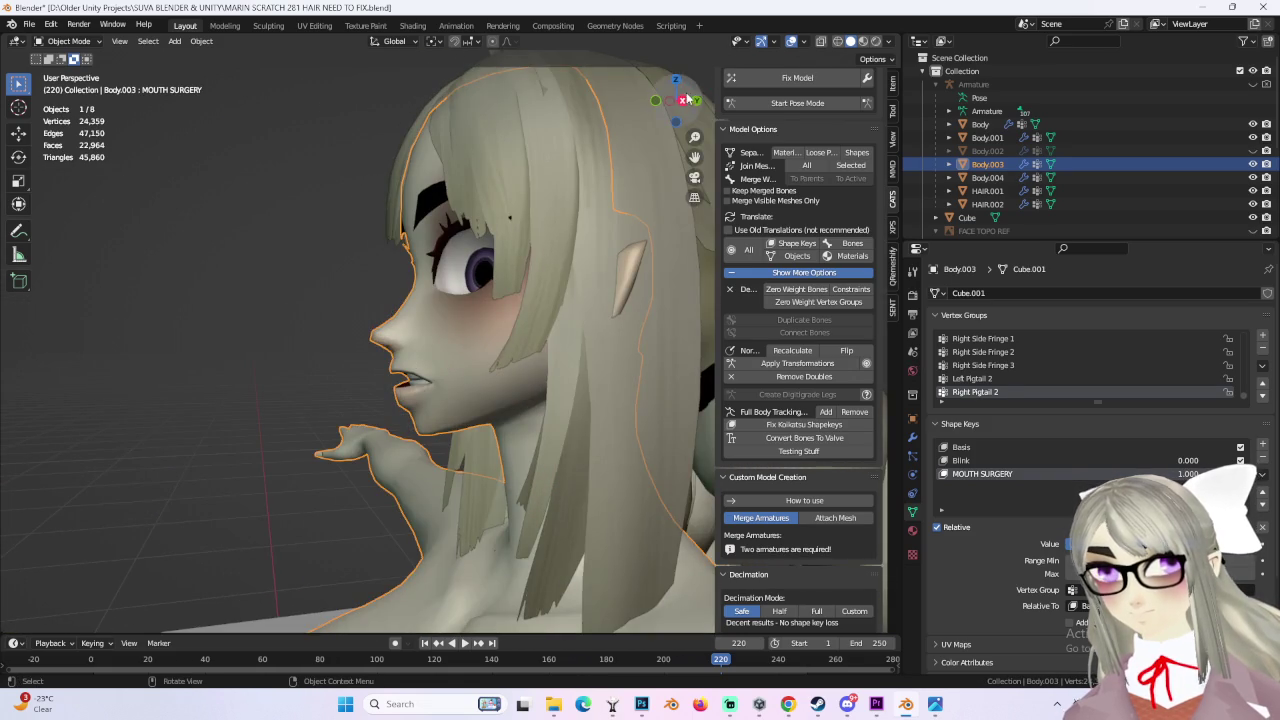
click(682, 100)
scroll(448, 380, up, 3)
scroll(518, 330, up, 2)
mouse_move(504, 387)
middle_down()
mouse_move(604, 387)
mouse_move(463, 414)
mouse_move(600, 363)
middle_up()
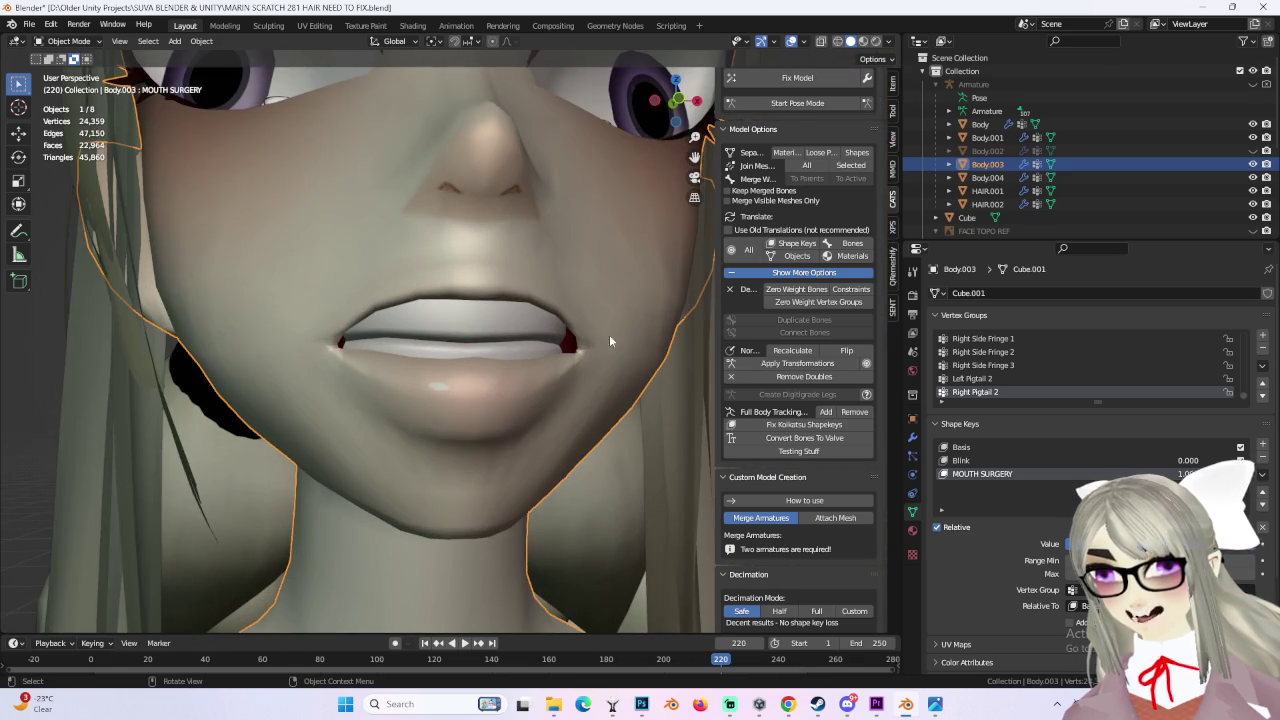
Step: Switch Body.003 into Edit Mode and frame the lips
click(88, 42)
click(70, 76)
middle_drag(420, 360, 520, 350)
Step: Make Basis the active shape key and move the right mouth-corner vertex vertically
click(986, 478)
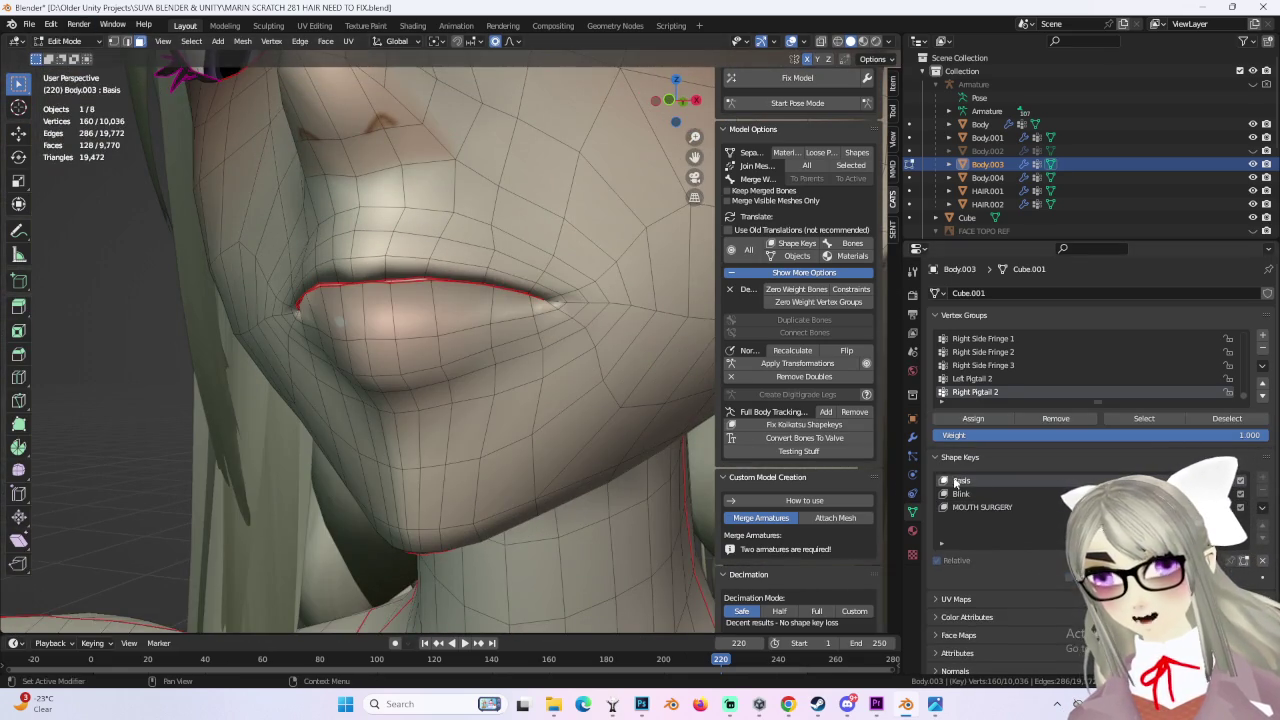
mouse_move(378, 304)
middle_down()
mouse_move(543, 434)
mouse_move(509, 366)
mouse_move(508, 385)
middle_up()
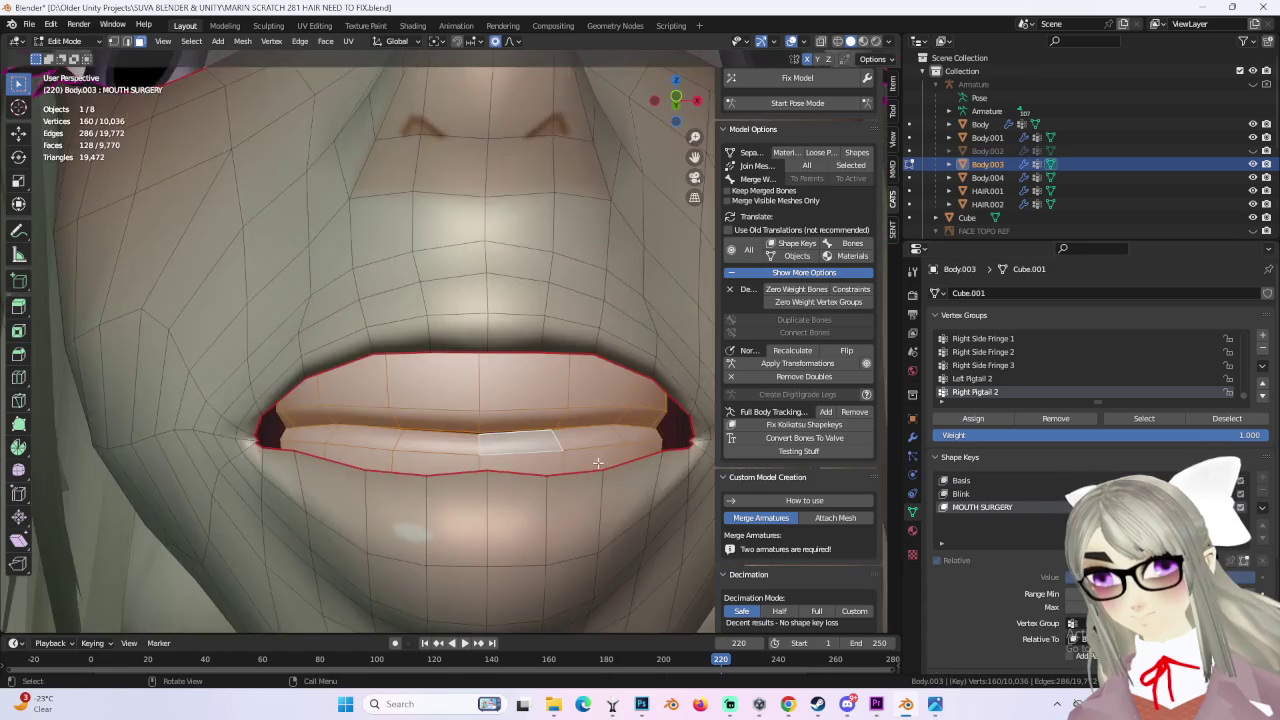
mouse_move(420, 350)
middle_down()
mouse_move(403, 336)
mouse_move(434, 342)
mouse_move(440, 279)
middle_up()
scroll(403, 336, up, 3)
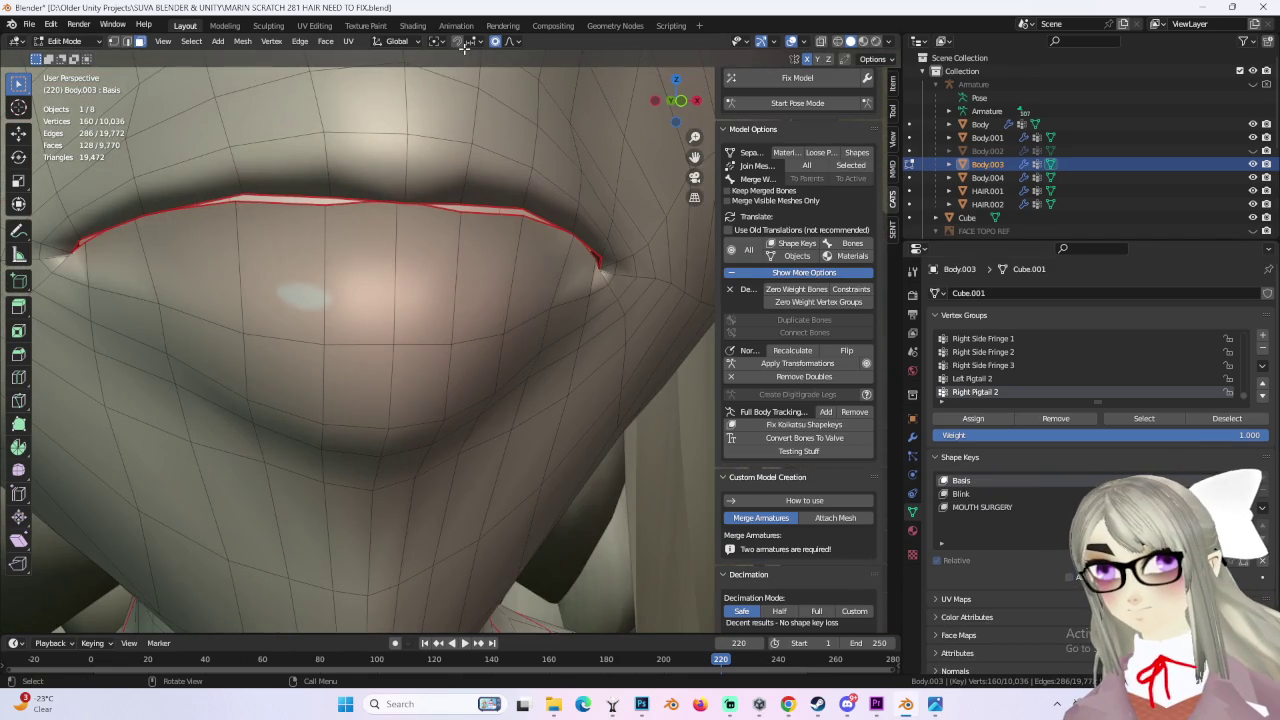
mouse_move(402, 192)
middle_down()
mouse_move(430, 280)
mouse_move(470, 330)
middle_up()
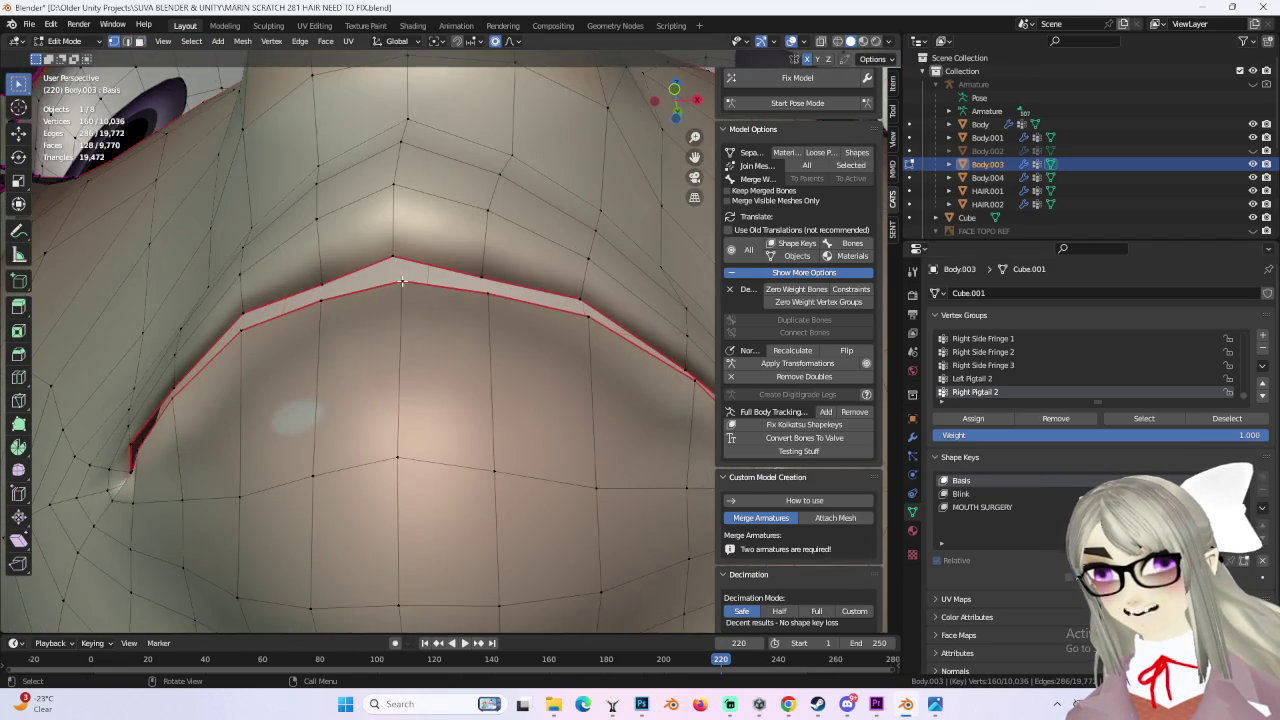
click(680, 415)
scroll(577, 350, up, 3)
mouse_move(577, 350)
middle_down()
mouse_move(509, 343)
mouse_move(487, 358)
middle_up()
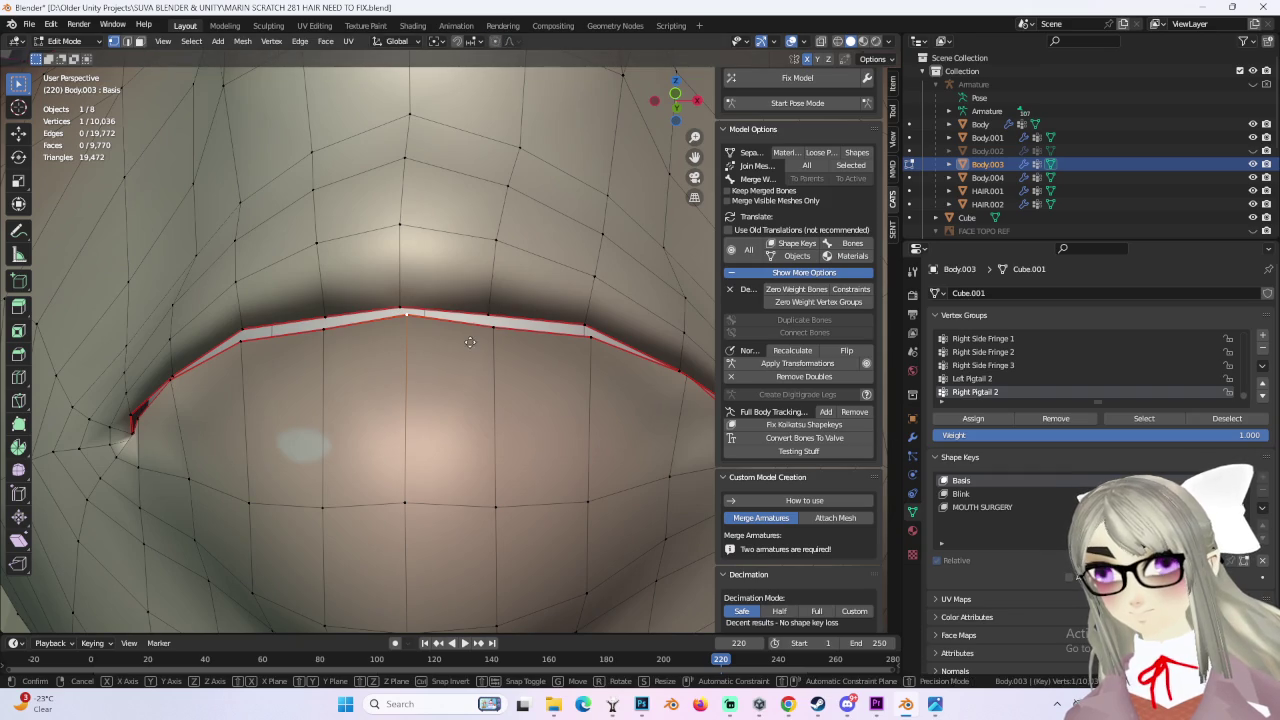
click(472, 335)
Step: Try a lip edge move, undo it, and redo it with smooth proportional falloff
mouse_move(471, 331)
middle_down()
mouse_move(571, 337)
mouse_move(364, 315)
mouse_move(286, 366)
mouse_move(375, 343)
mouse_move(503, 343)
mouse_move(571, 367)
mouse_move(397, 353)
mouse_move(376, 310)
mouse_move(420, 300)
mouse_move(625, 96)
middle_up()
key(g)
click(430, 330)
key(ctrl+z)
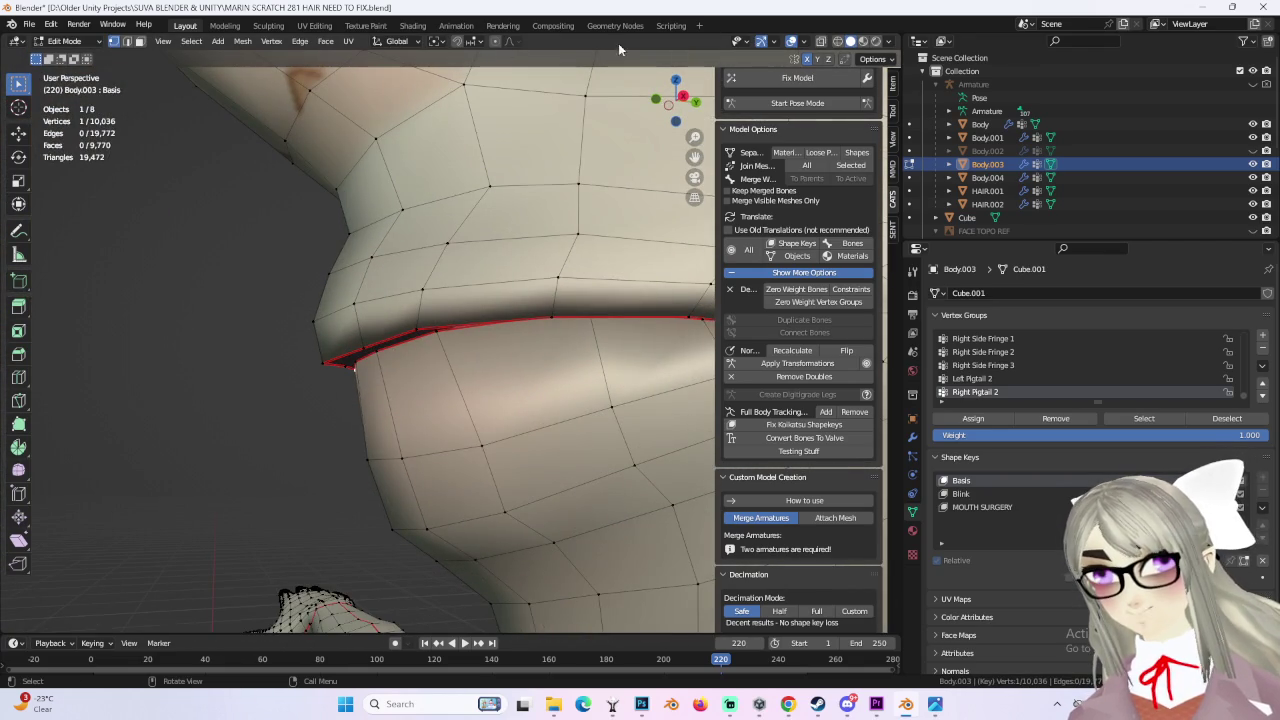
key(g)
scroll(529, 381, down, 5)
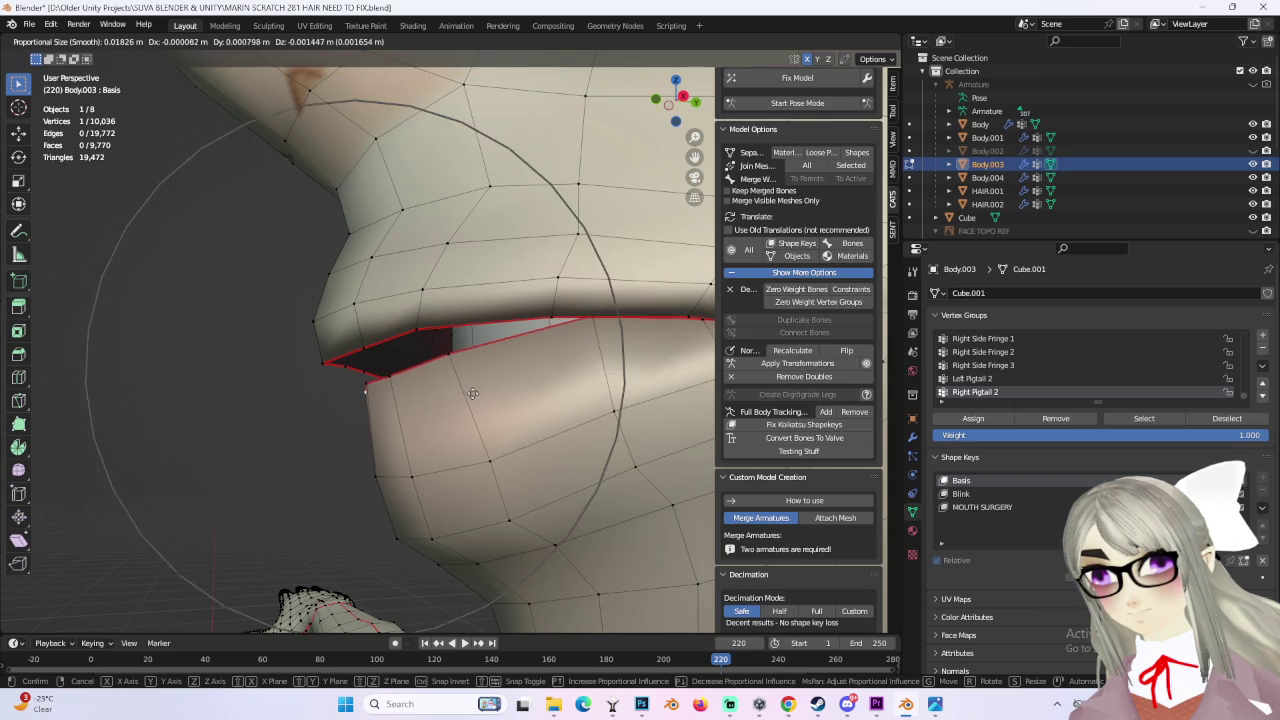
click(529, 381)
mouse_move(529, 381)
middle_down()
mouse_move(440, 370)
mouse_move(418, 385)
mouse_move(497, 64)
middle_up()
middle_drag(461, 161, 423, 372)
Step: Lower and slide the selected lip vertex with repeated moves
key(g)
click(470, 383)
scroll(401, 396, up, 2)
key(g)
click(404, 413)
click(404, 420)
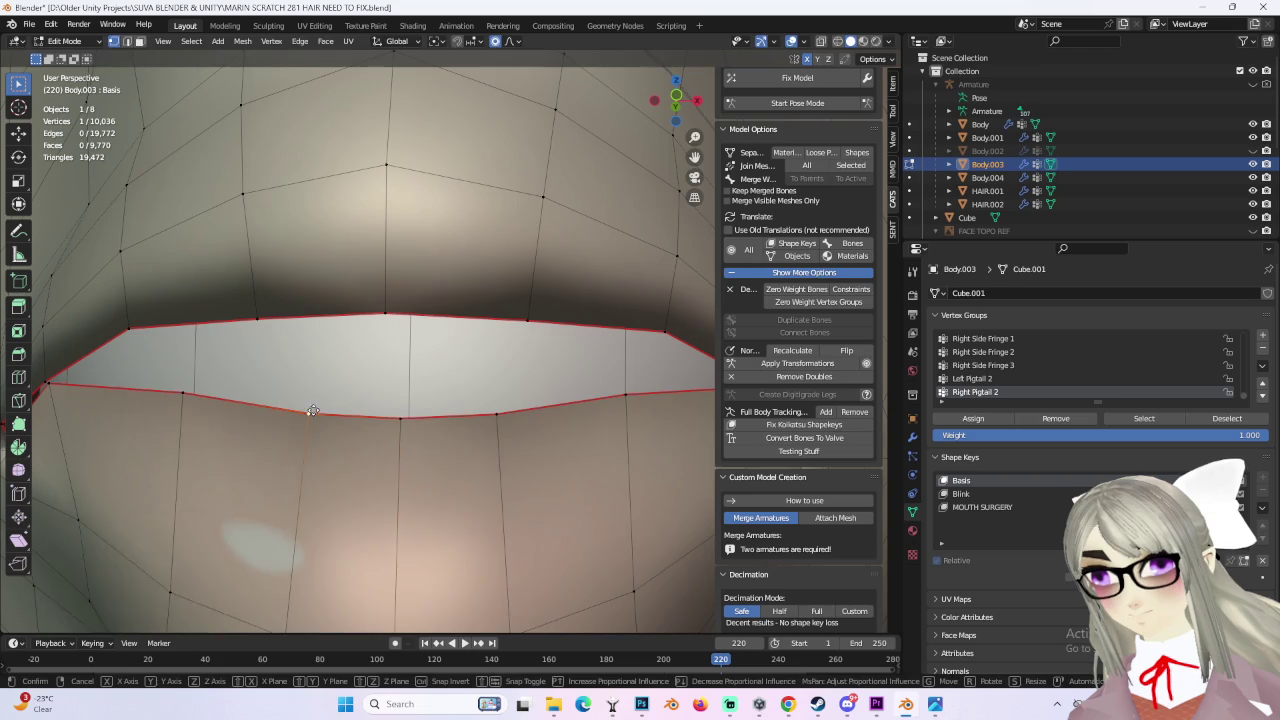
key(g)
Step: Move the next lip vertices to smooth the upper lip line
click(300, 420)
mouse_move(300, 420)
middle_down()
mouse_move(346, 403)
mouse_move(300, 423)
mouse_move(366, 366)
mouse_move(414, 363)
mouse_move(594, 380)
mouse_move(558, 405)
mouse_move(600, 423)
mouse_move(537, 423)
mouse_move(509, 403)
mouse_move(628, 363)
mouse_move(525, 362)
mouse_move(527, 322)
mouse_move(529, 400)
mouse_move(555, 394)
mouse_move(486, 381)
middle_up()
key(g)
click(391, 387)
key(g)
click(414, 343)
scroll(486, 381, down, 4)
scroll(309, 306, up, 2)
scroll(309, 306, up, 2)
scroll(345, 301, up, 1)
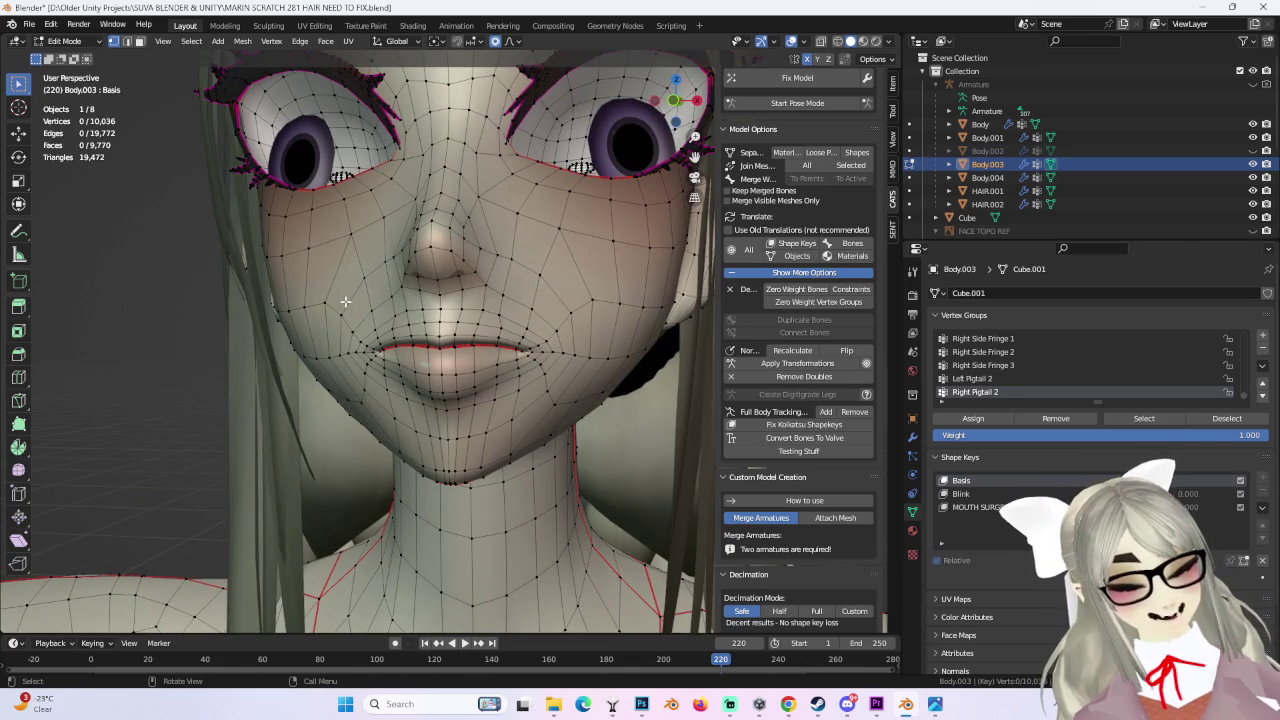
mouse_move(345, 301)
middle_down()
mouse_move(420, 320)
mouse_move(537, 306)
mouse_move(433, 343)
mouse_move(374, 300)
mouse_move(603, 449)
mouse_move(540, 430)
mouse_move(470, 450)
mouse_move(502, 401)
mouse_move(523, 400)
mouse_move(531, 362)
middle_up()
Step: Switch Body.003 to Sculpt Mode and reshape the chin with a Grab stroke
click(78, 87)
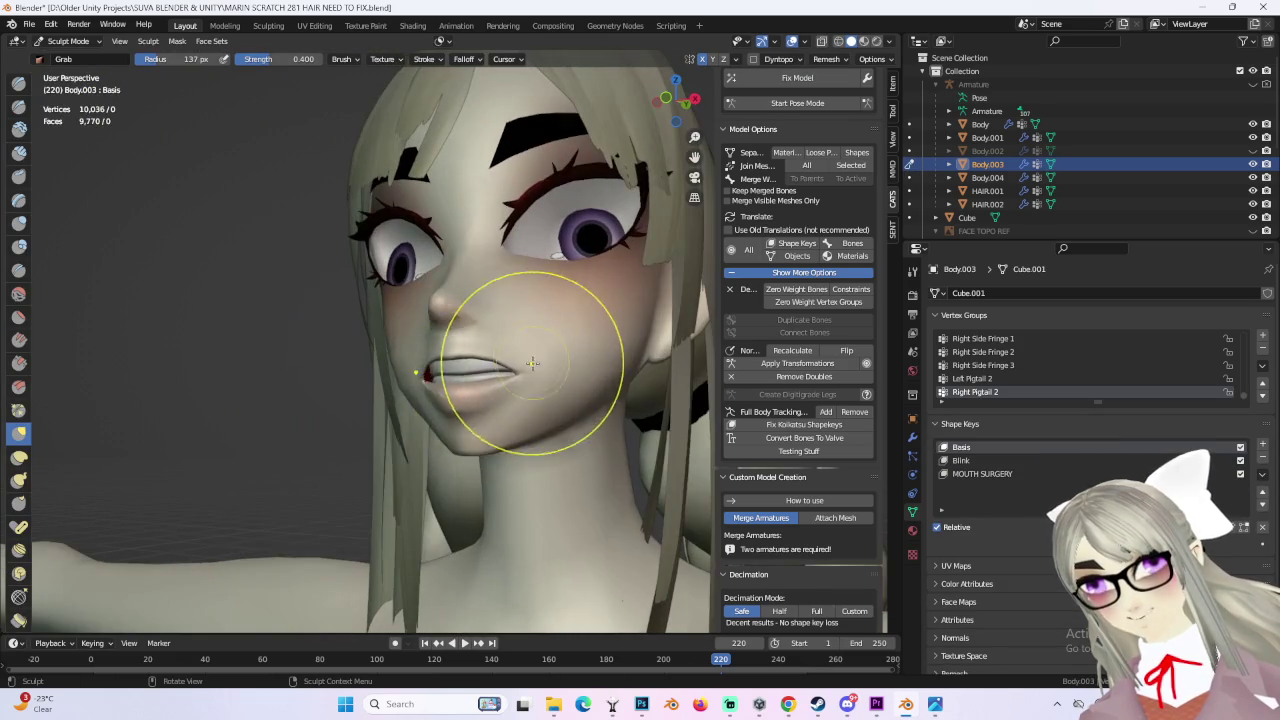
middle_drag(533, 183, 398, 356)
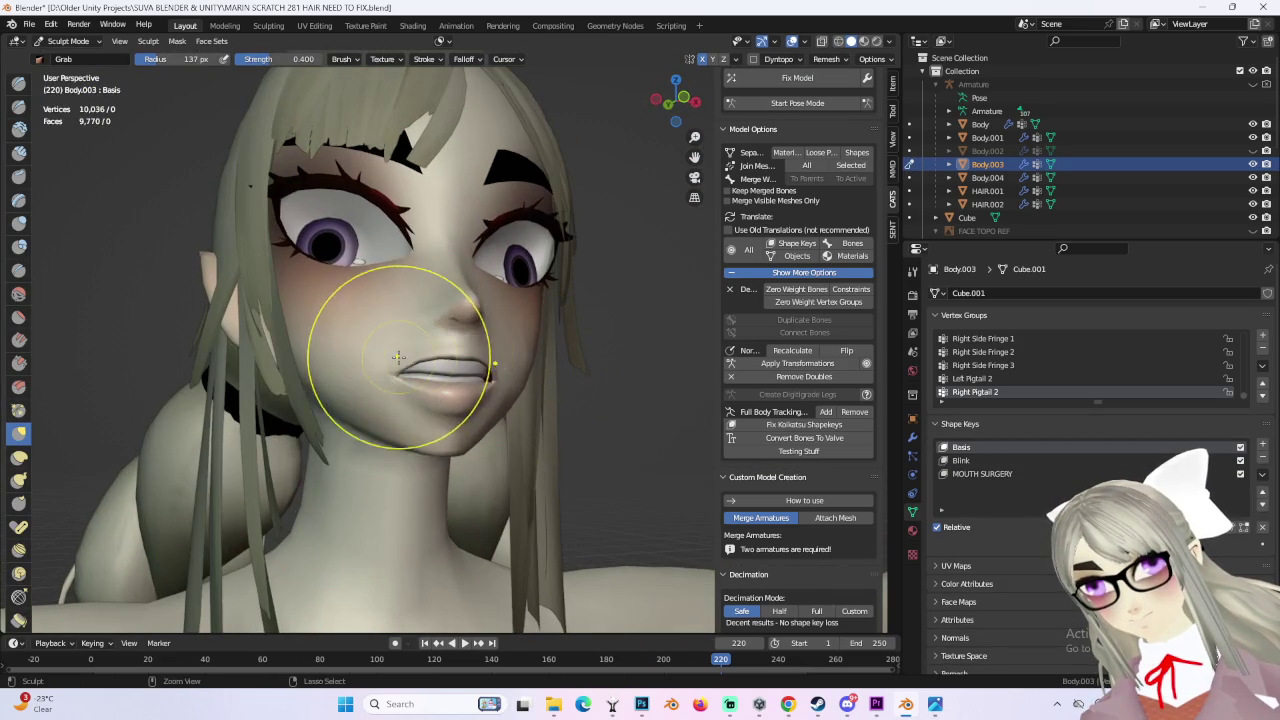
middle_drag(557, 377, 358, 369)
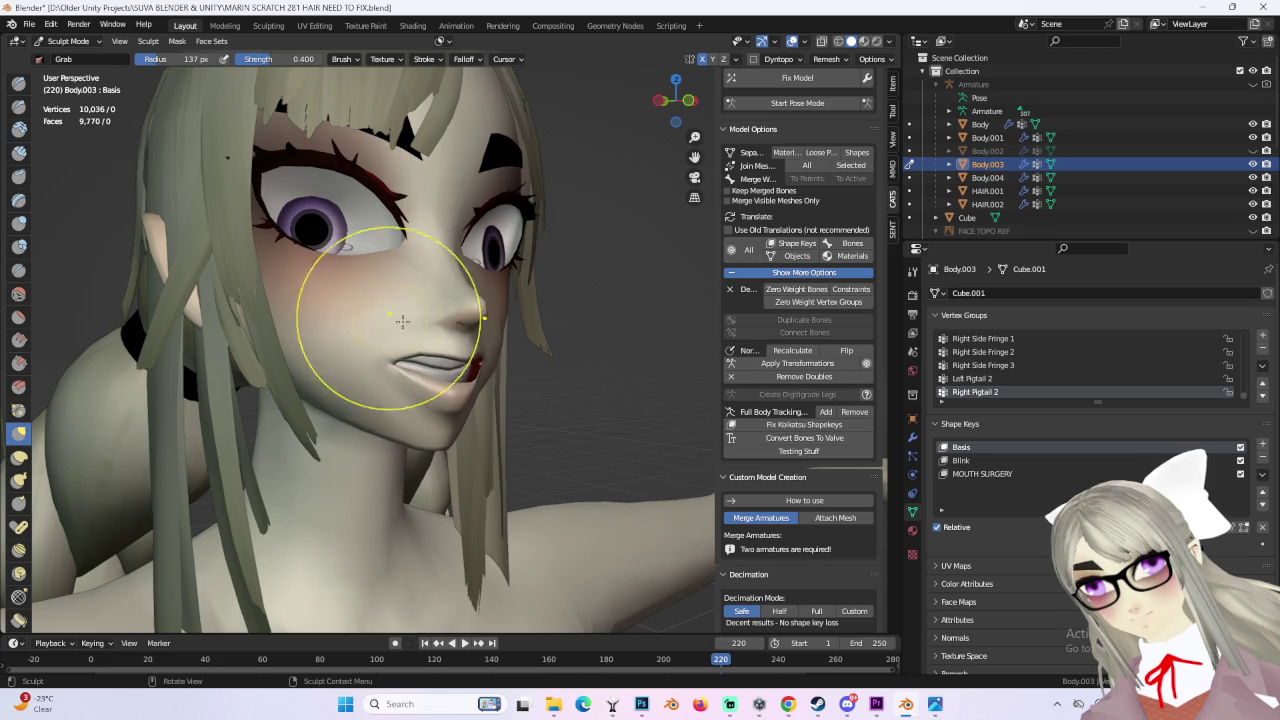
scroll(386, 318, up, 2)
mouse_move(409, 387)
middle_down()
mouse_move(485, 360)
mouse_move(490, 390)
mouse_move(333, 364)
middle_up()
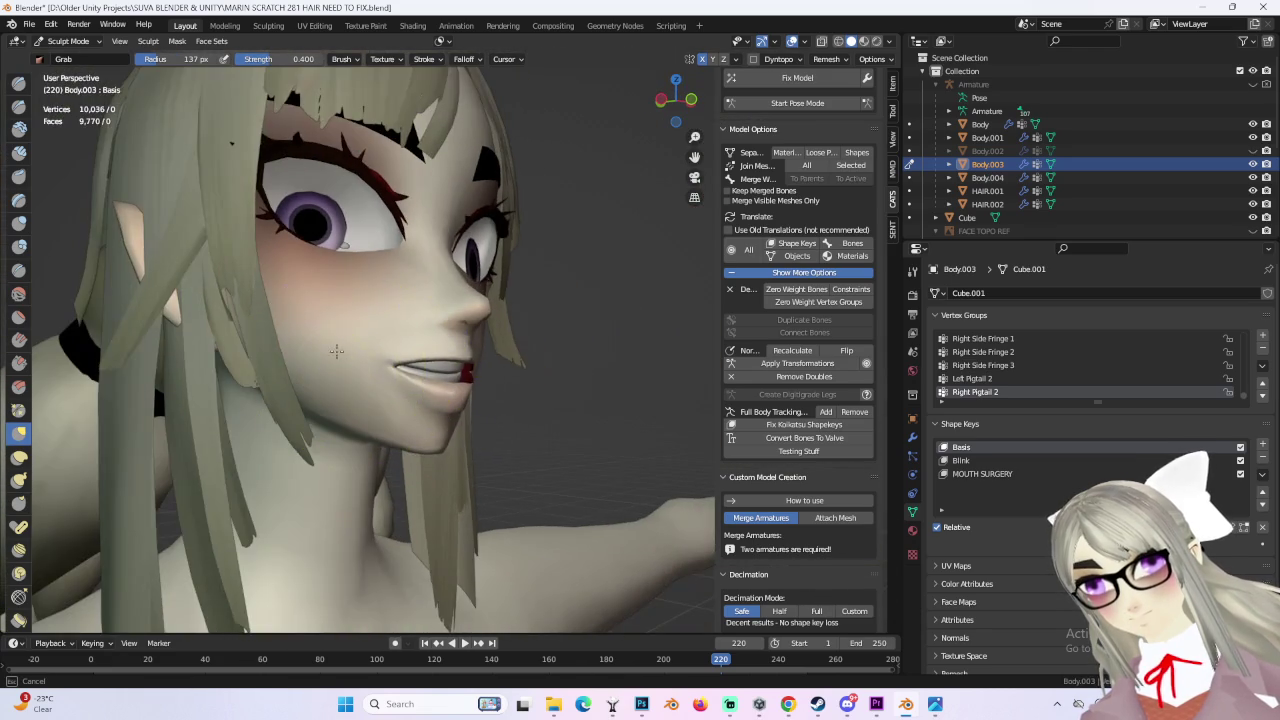
mouse_move(615, 357)
middle_down()
mouse_move(600, 400)
mouse_move(614, 386)
mouse_move(600, 300)
mouse_move(577, 320)
mouse_move(614, 386)
mouse_move(440, 372)
middle_up()
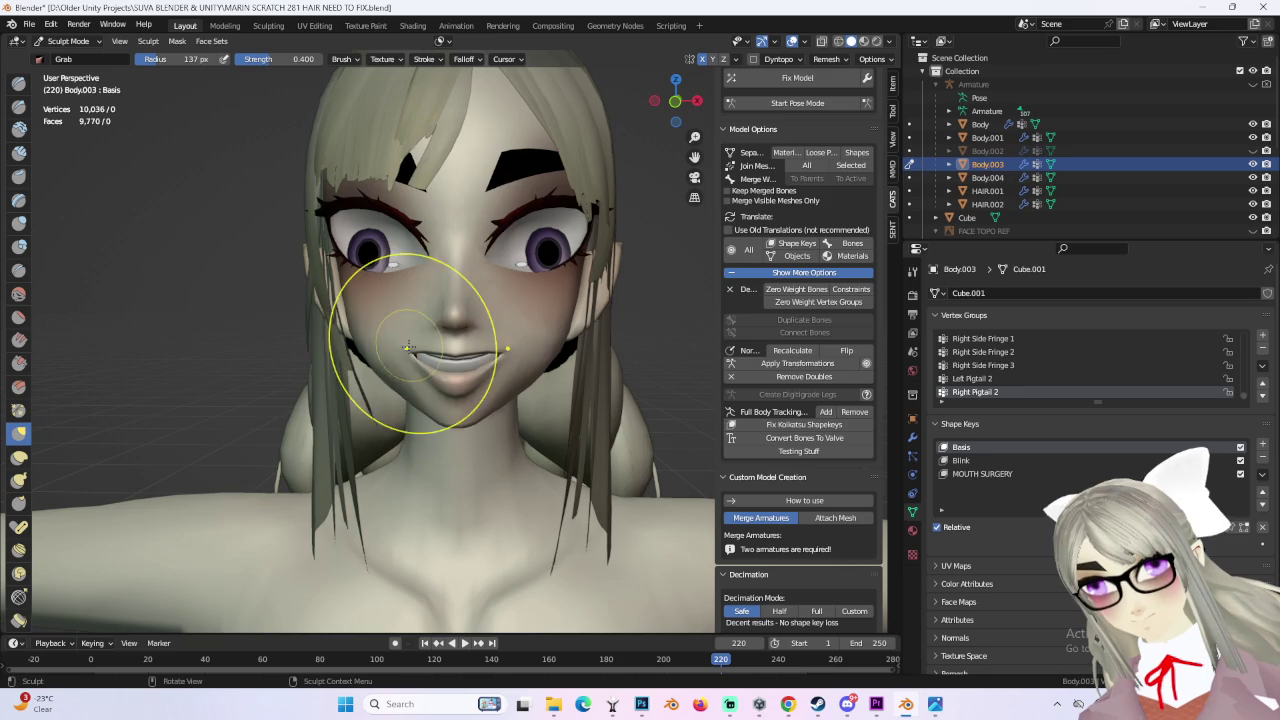
mouse_move(409, 310)
middle_down()
mouse_move(530, 342)
mouse_move(549, 363)
mouse_move(406, 398)
mouse_move(483, 450)
mouse_move(600, 429)
mouse_move(614, 371)
mouse_move(477, 480)
middle_up()
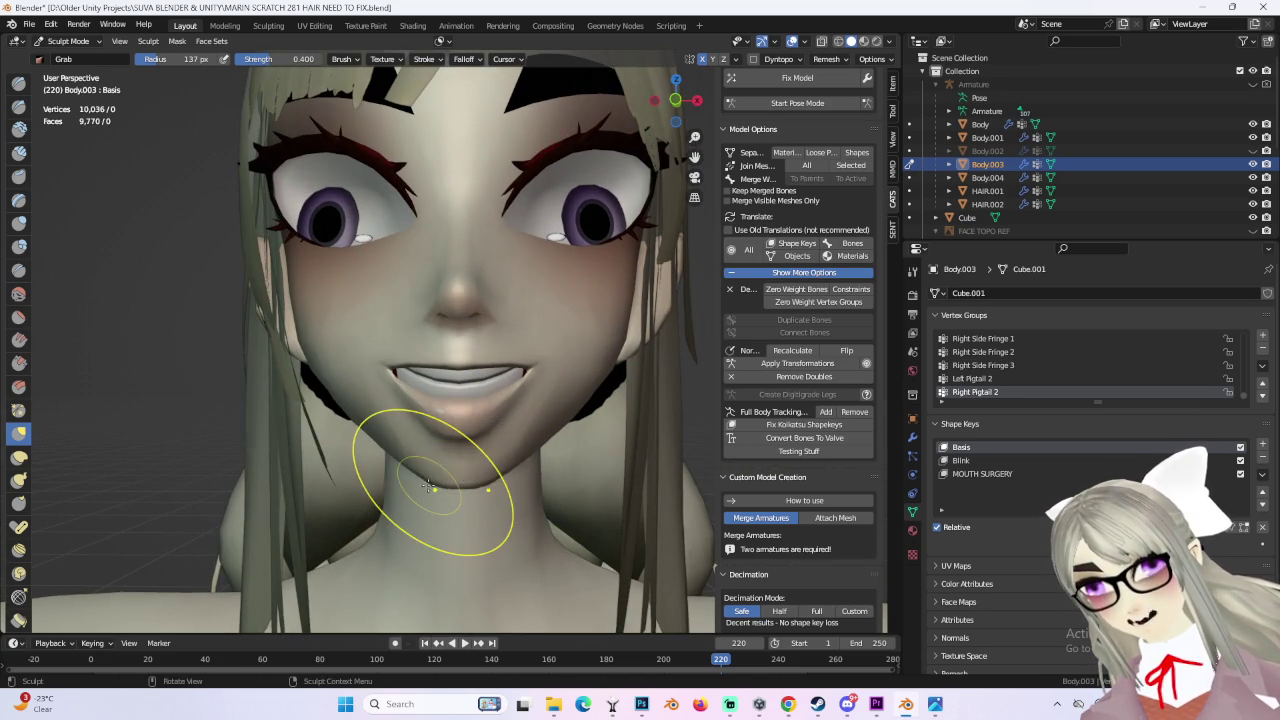
mouse_move(560, 410)
middle_down()
mouse_move(457, 443)
mouse_move(430, 480)
middle_up()
Step: Check the sculpted mouth from the side profile and a straight front view
mouse_move(520, 443)
middle_down()
mouse_move(470, 420)
mouse_move(508, 367)
mouse_move(434, 357)
mouse_move(457, 357)
mouse_move(443, 371)
mouse_move(529, 380)
mouse_move(500, 251)
mouse_move(534, 391)
mouse_move(440, 378)
mouse_move(600, 371)
mouse_move(545, 371)
mouse_move(660, 150)
middle_up()
scroll(480, 400, up, 3)
scroll(508, 367, down, 2)
scroll(500, 357, down, 3)
drag(681, 105, 546, 346)
mouse_move(600, 368)
middle_down()
mouse_move(550, 370)
mouse_move(585, 357)
mouse_move(457, 222)
mouse_move(430, 337)
mouse_move(444, 308)
middle_up()
scroll(600, 357, up, 2)
scroll(430, 337, up, 2)
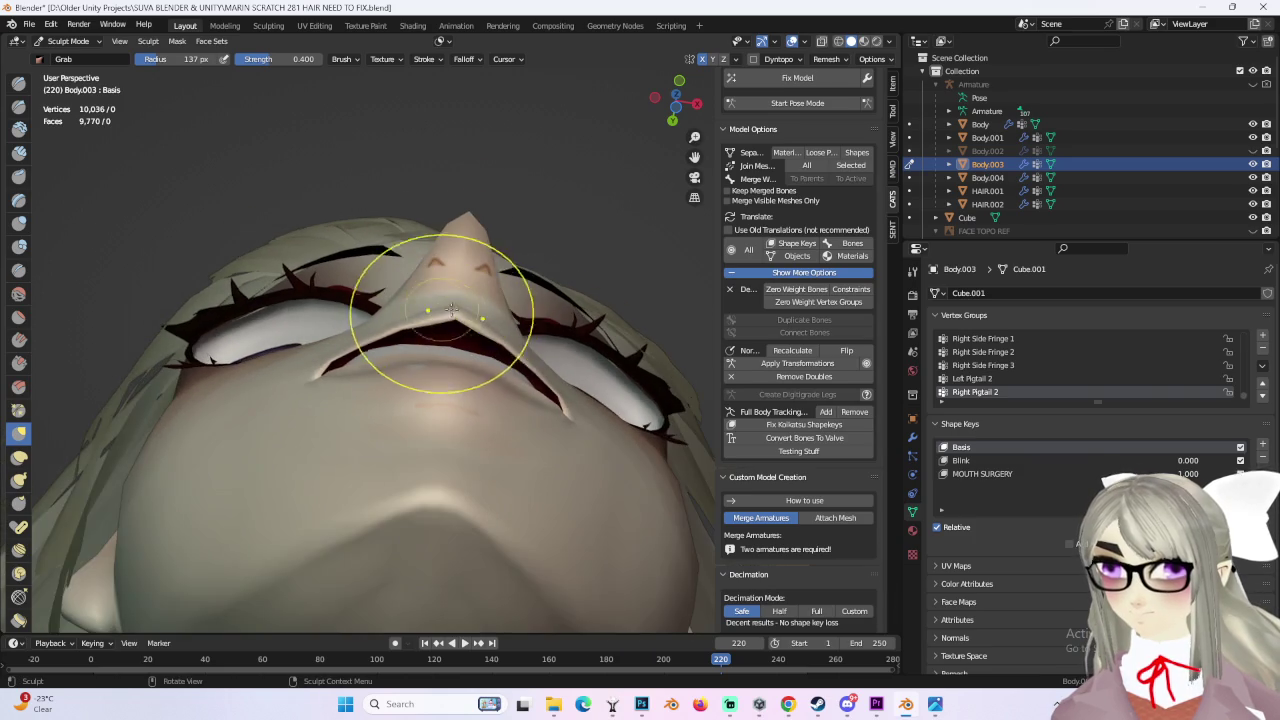
mouse_move(462, 350)
middle_down()
mouse_move(560, 400)
mouse_move(688, 58)
middle_up()
scroll(614, 407, up, 1)
click(676, 100)
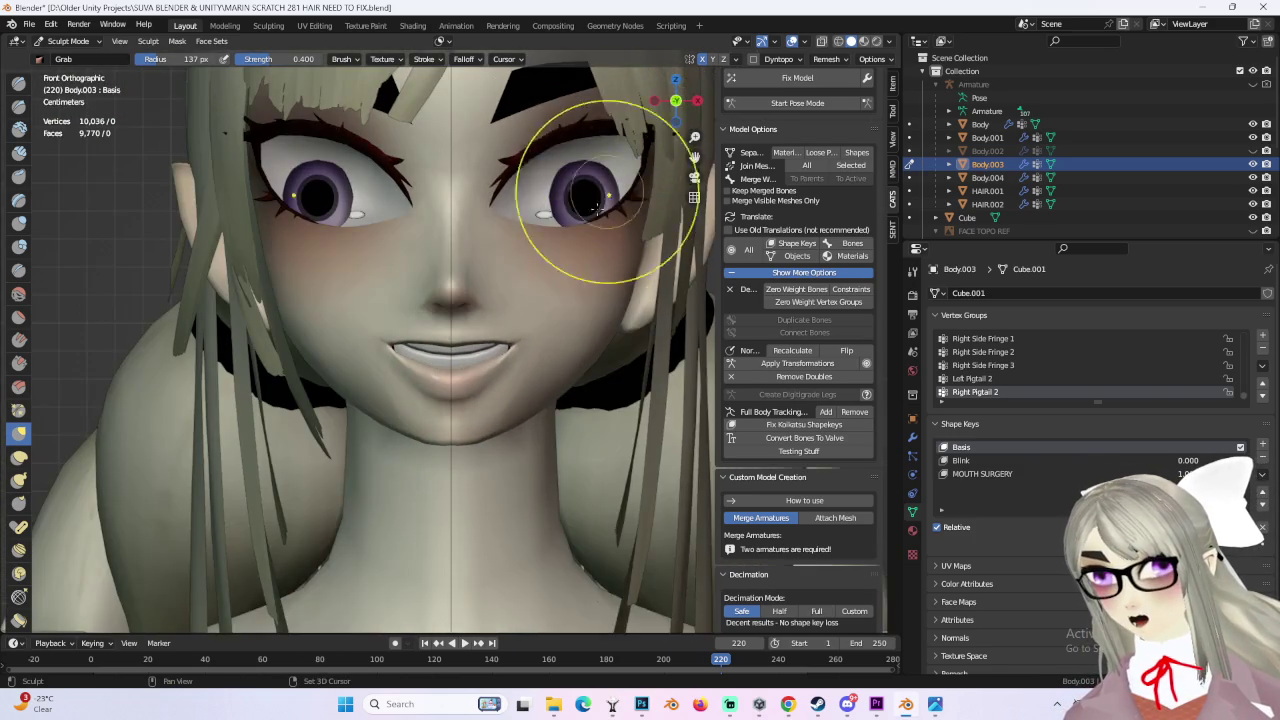
Step: Review the closed smile from side and lower angles, ending in front view
scroll(343, 329, down, 2)
scroll(365, 385, up, 2)
mouse_move(365, 385)
middle_down()
mouse_move(443, 314)
mouse_move(406, 414)
mouse_move(435, 432)
middle_up()
scroll(469, 412, up, 2)
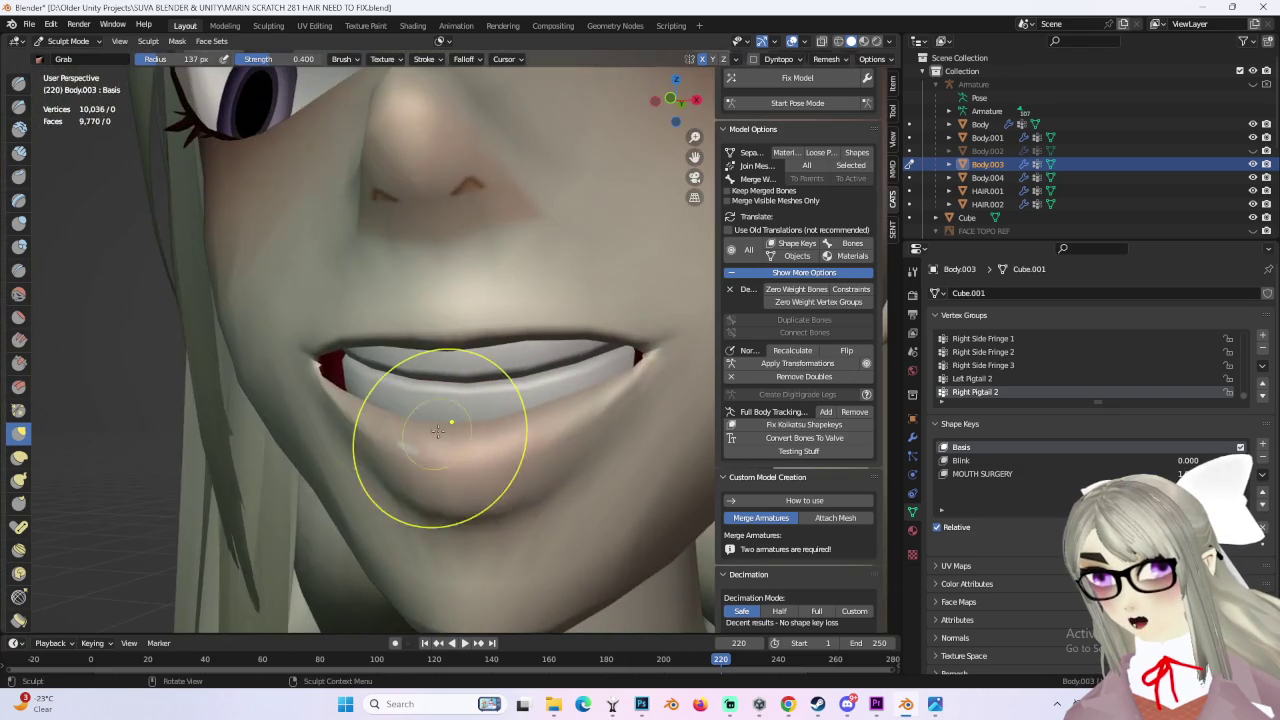
scroll(441, 403, down, 3)
mouse_move(500, 386)
middle_down()
mouse_move(457, 371)
mouse_move(471, 386)
mouse_move(455, 420)
mouse_move(498, 466)
mouse_move(470, 389)
middle_up()
middle_drag(403, 463, 401, 469)
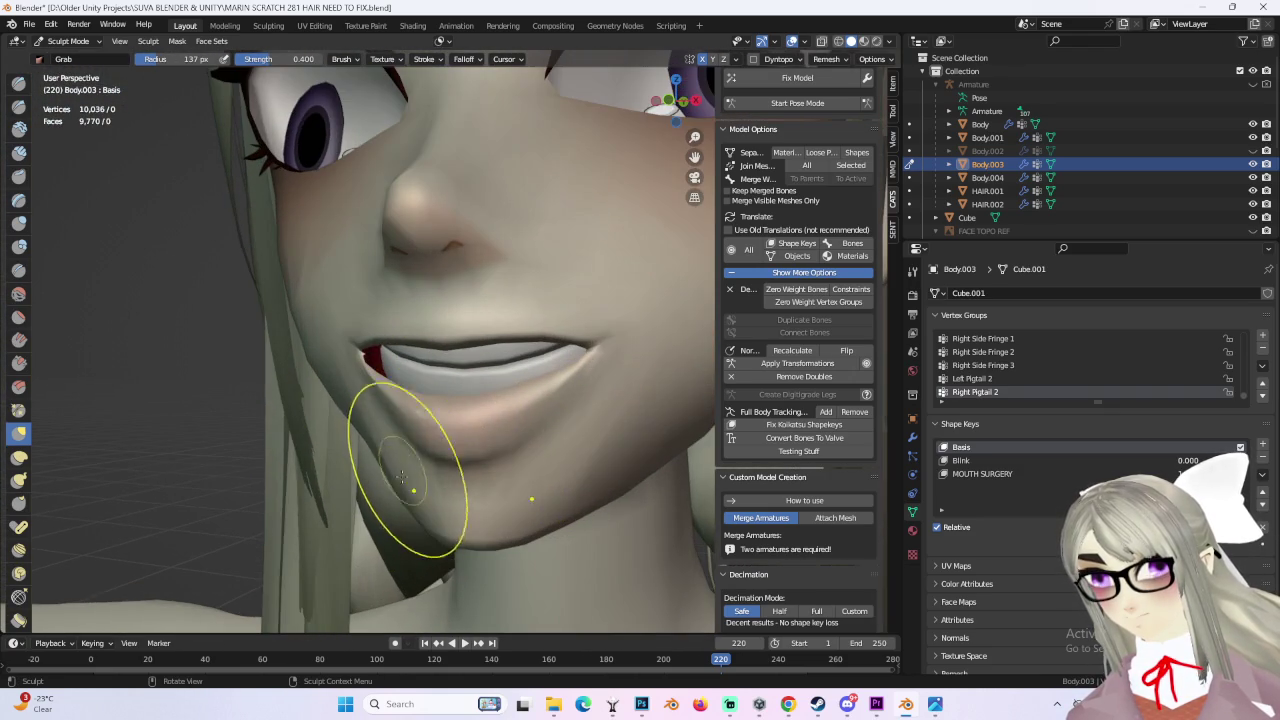
scroll(421, 485, down, 3)
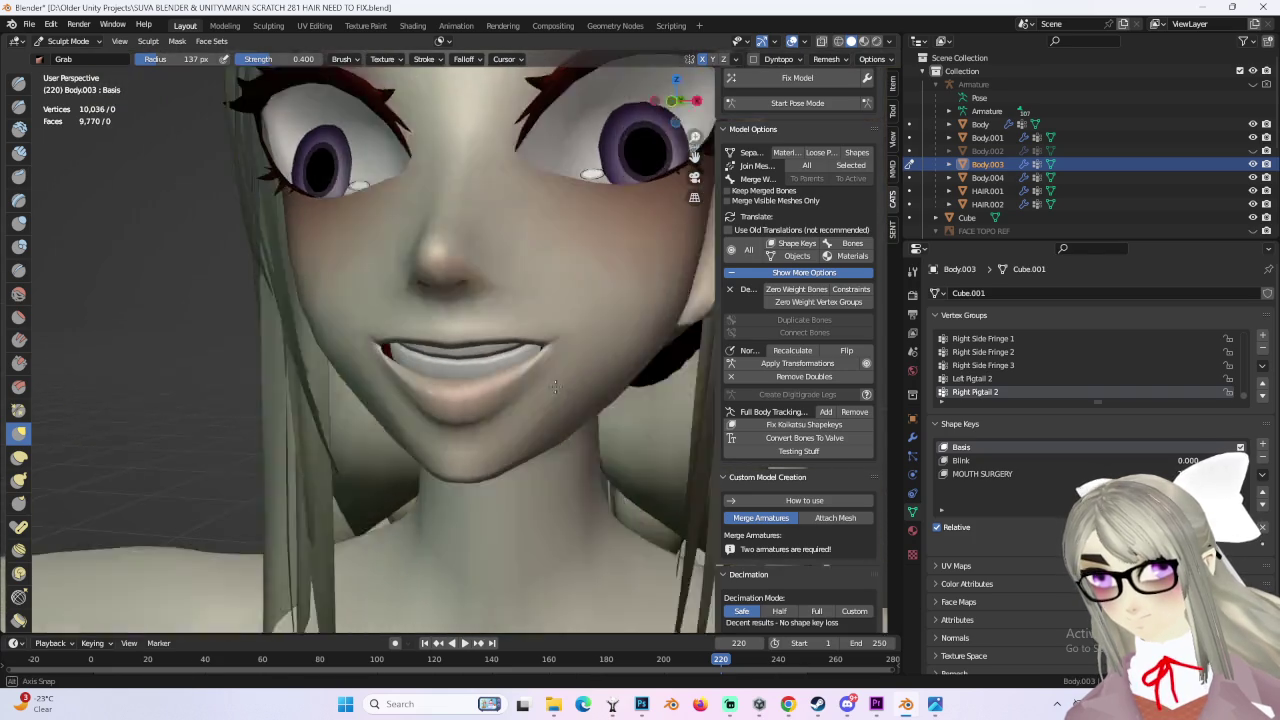
middle_drag(529, 414, 659, 374)
mouse_move(549, 373)
middle_down()
mouse_move(657, 280)
mouse_move(602, 365)
middle_up()
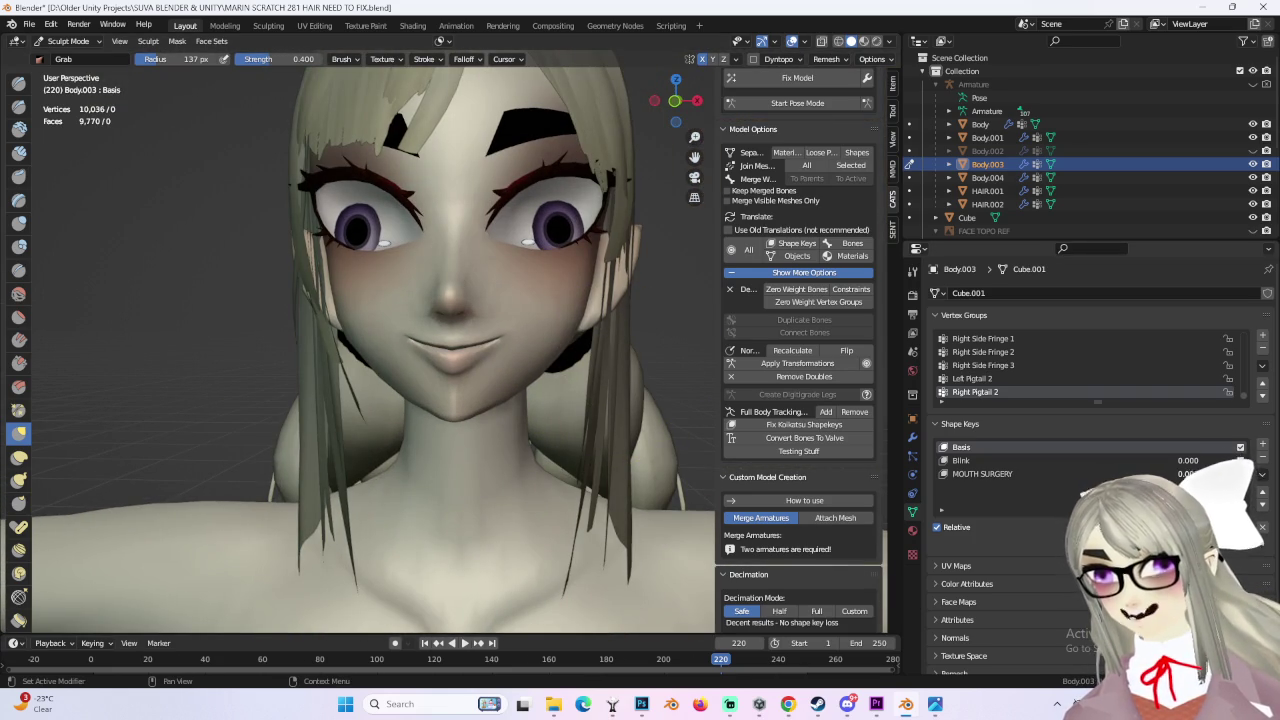
click(674, 102)
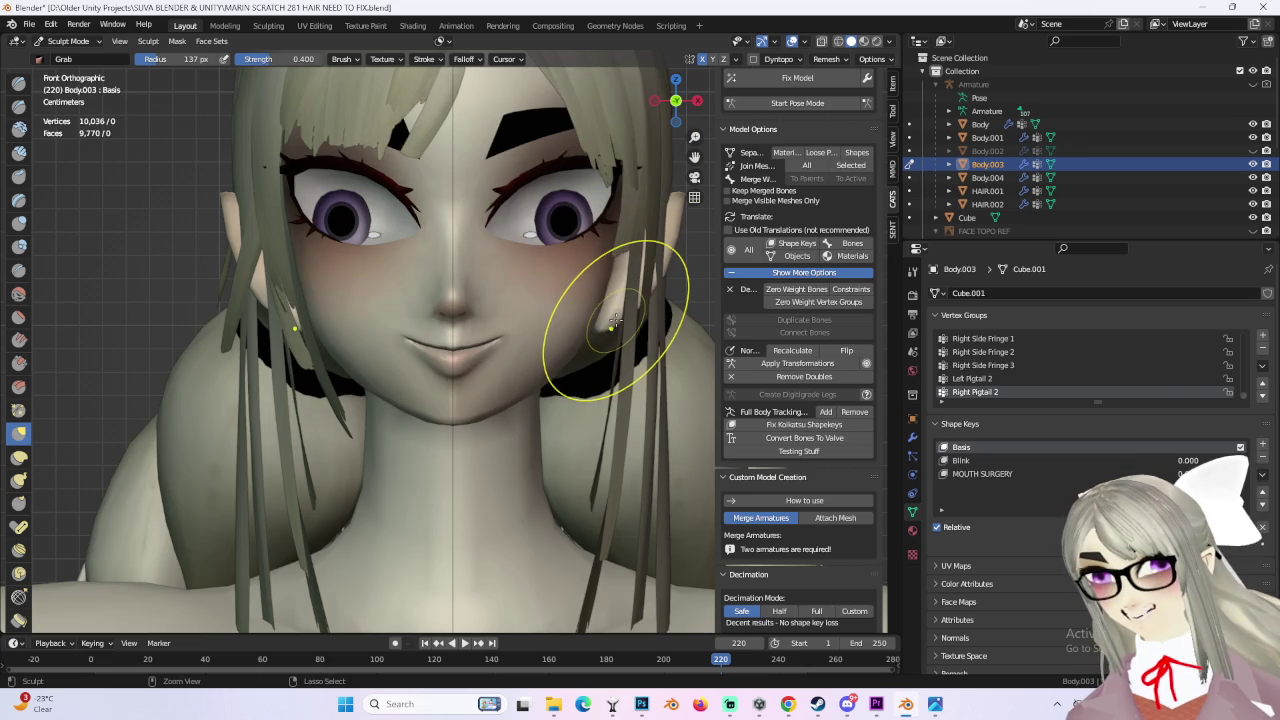
Step: Leave Sculpt Mode, re-enter Edit Mode on Body.003, and zoom in on the lips
key(Tab)
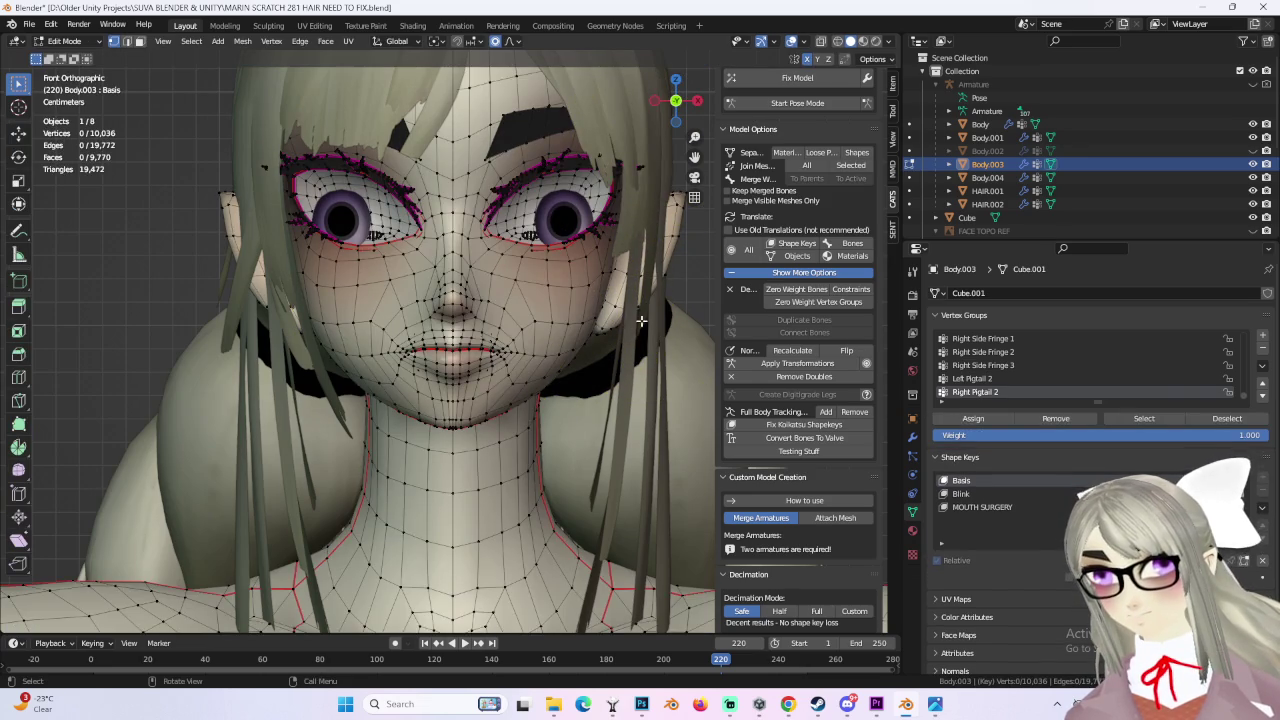
scroll(620, 340, up, 1)
scroll(575, 370, up, 1)
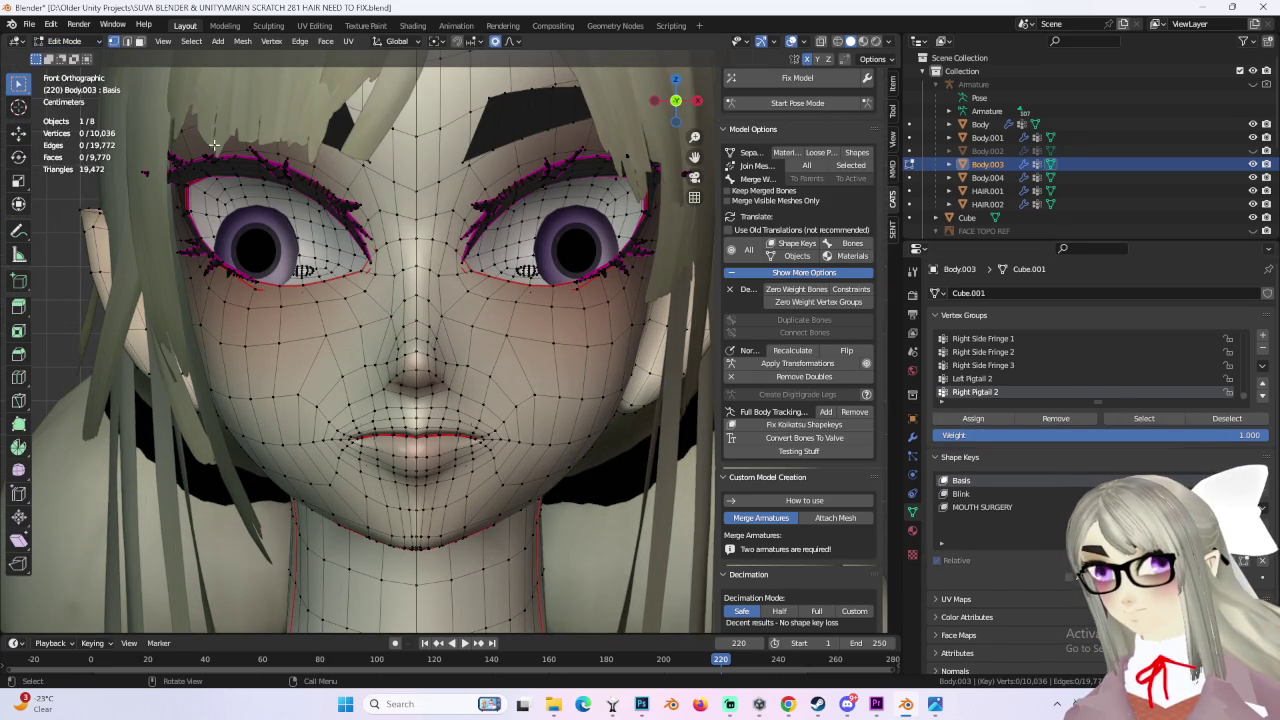
click(72, 57)
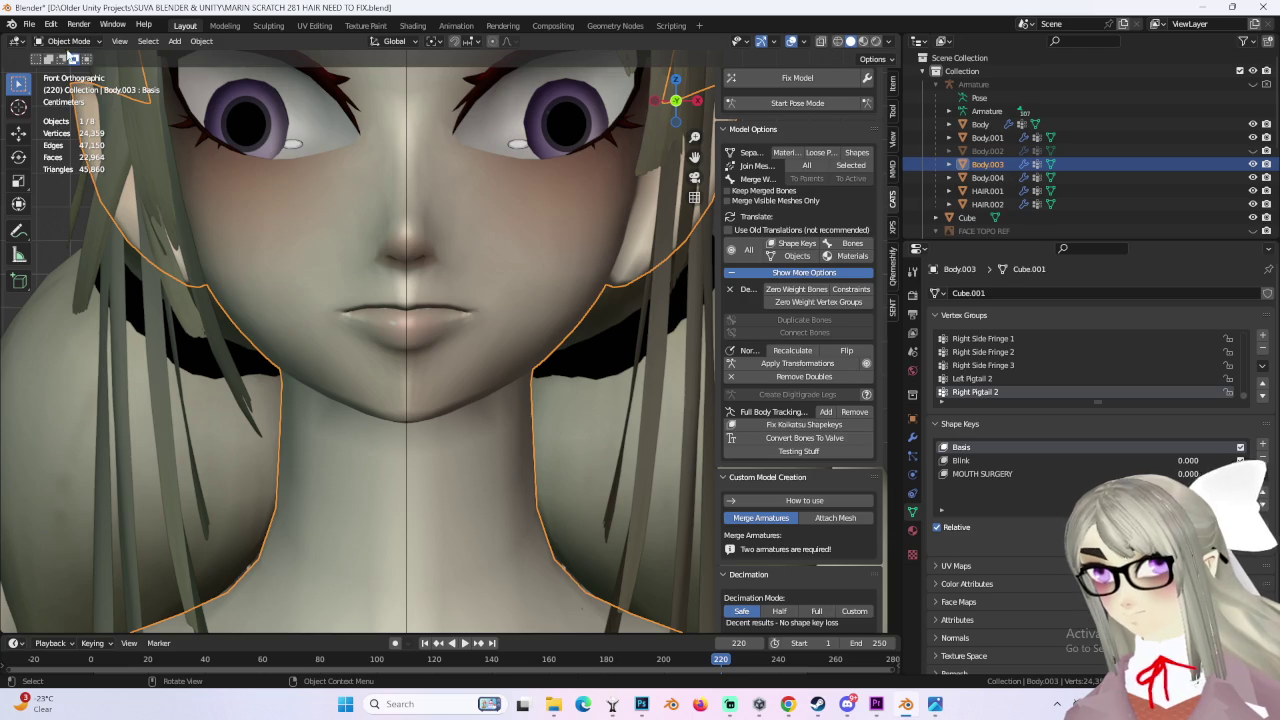
click(73, 71)
mouse_move(450, 340)
middle_down()
mouse_move(552, 343)
mouse_move(500, 386)
mouse_move(515, 330)
mouse_move(472, 346)
mouse_move(397, 277)
mouse_move(371, 300)
mouse_move(586, 314)
mouse_move(491, 366)
mouse_move(513, 381)
middle_up()
scroll(500, 386, up, 3)
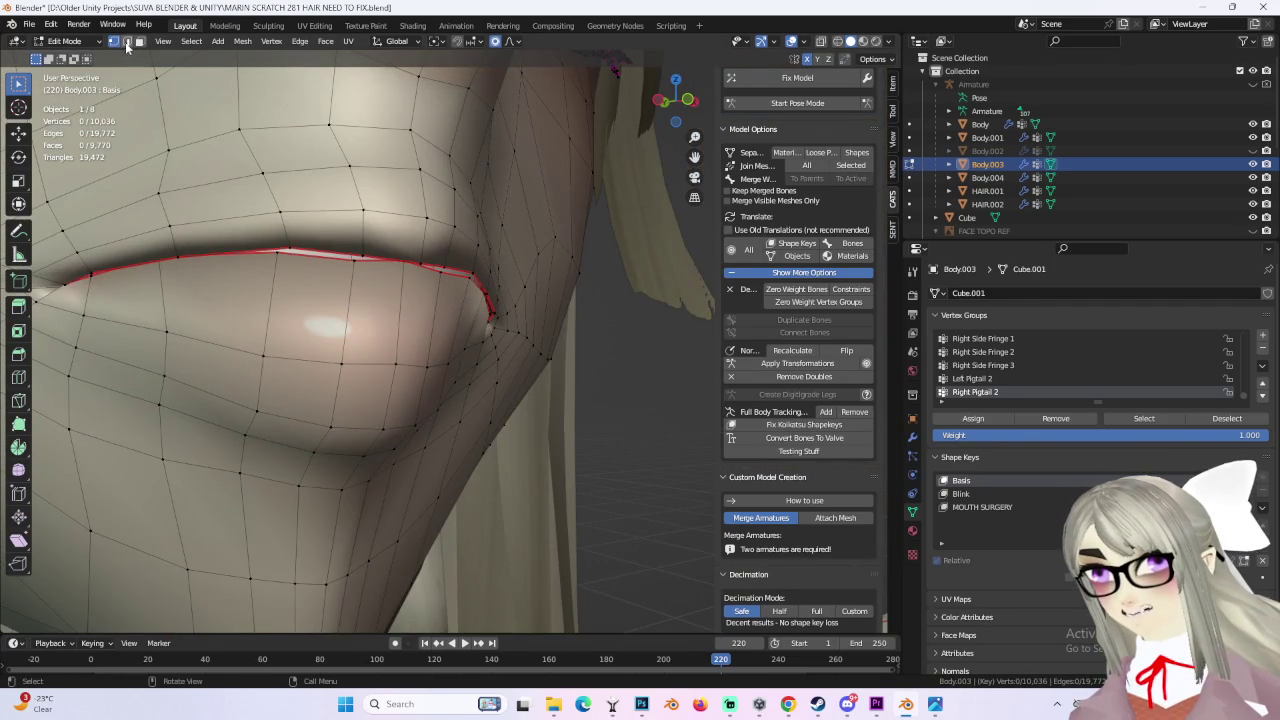
Step: Cut a new edge loop along the lip and slide it to factor 0.150
click(361, 312)
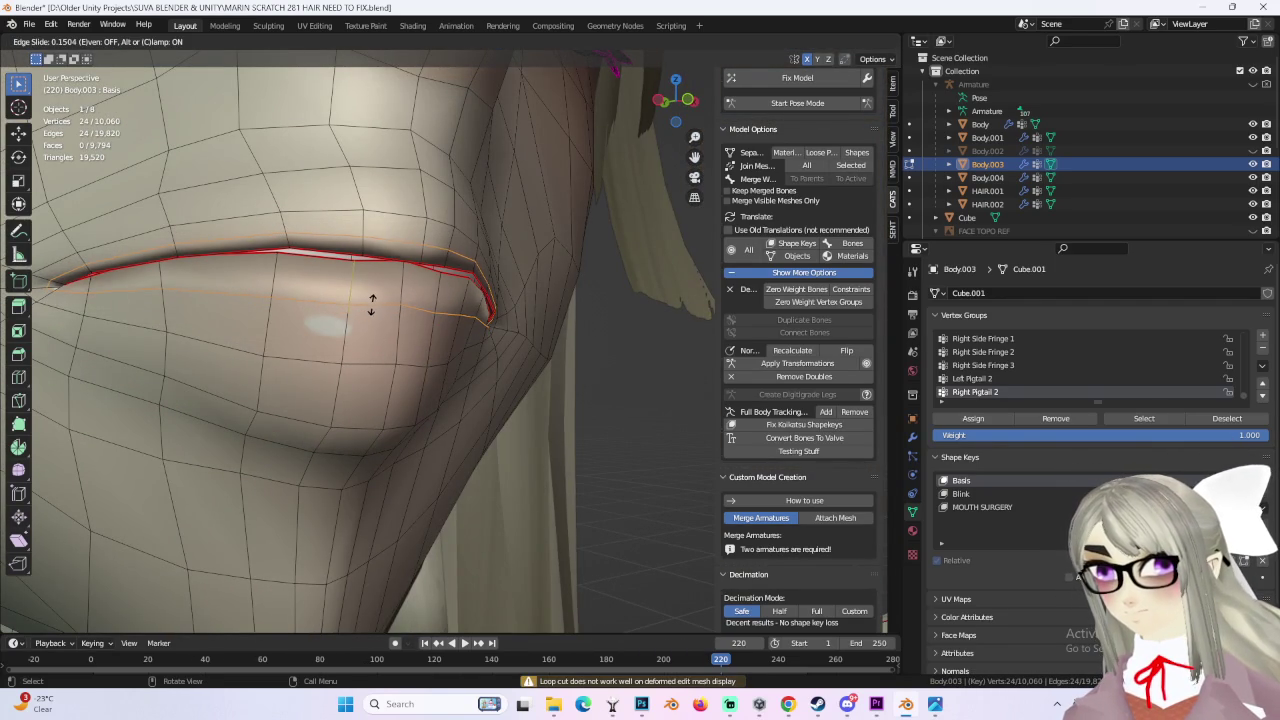
click(371, 305)
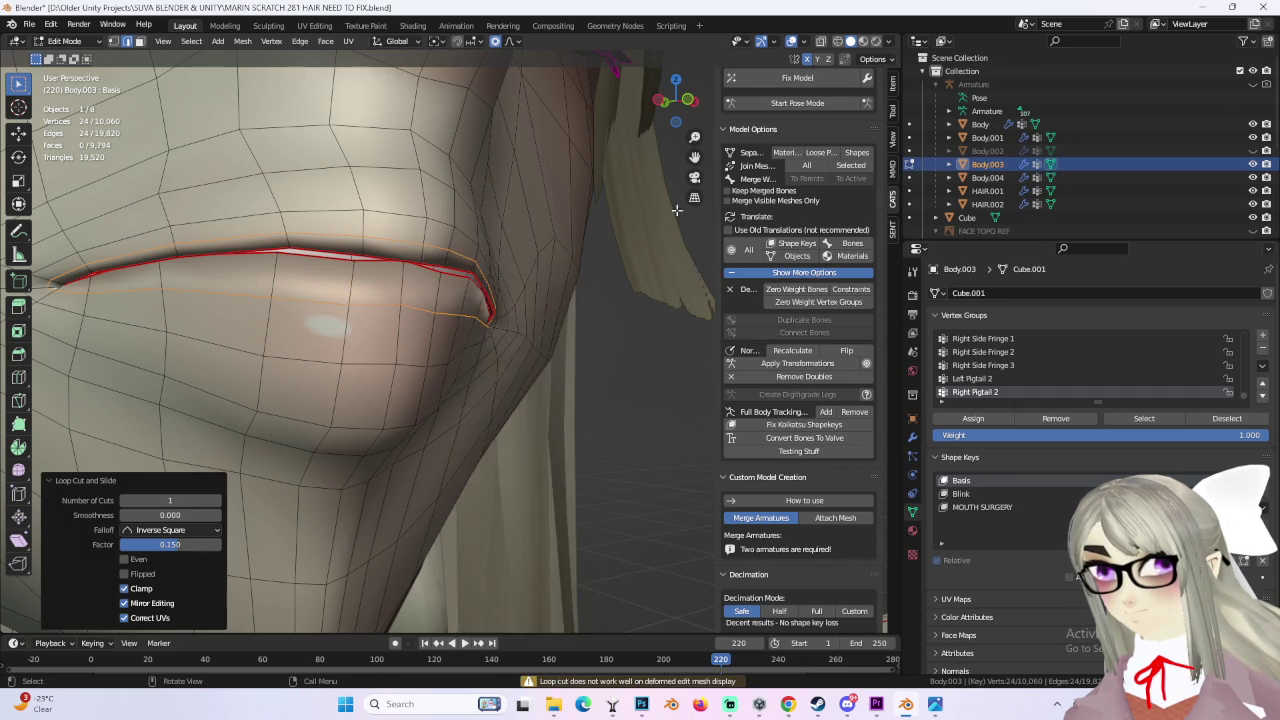
scroll(676, 222, down, 4)
mouse_move(676, 222)
middle_down()
mouse_move(508, 340)
mouse_move(500, 363)
mouse_move(497, 320)
middle_up()
scroll(508, 340, down, 2)
scroll(487, 337, up, 3)
scroll(519, 329, up, 2)
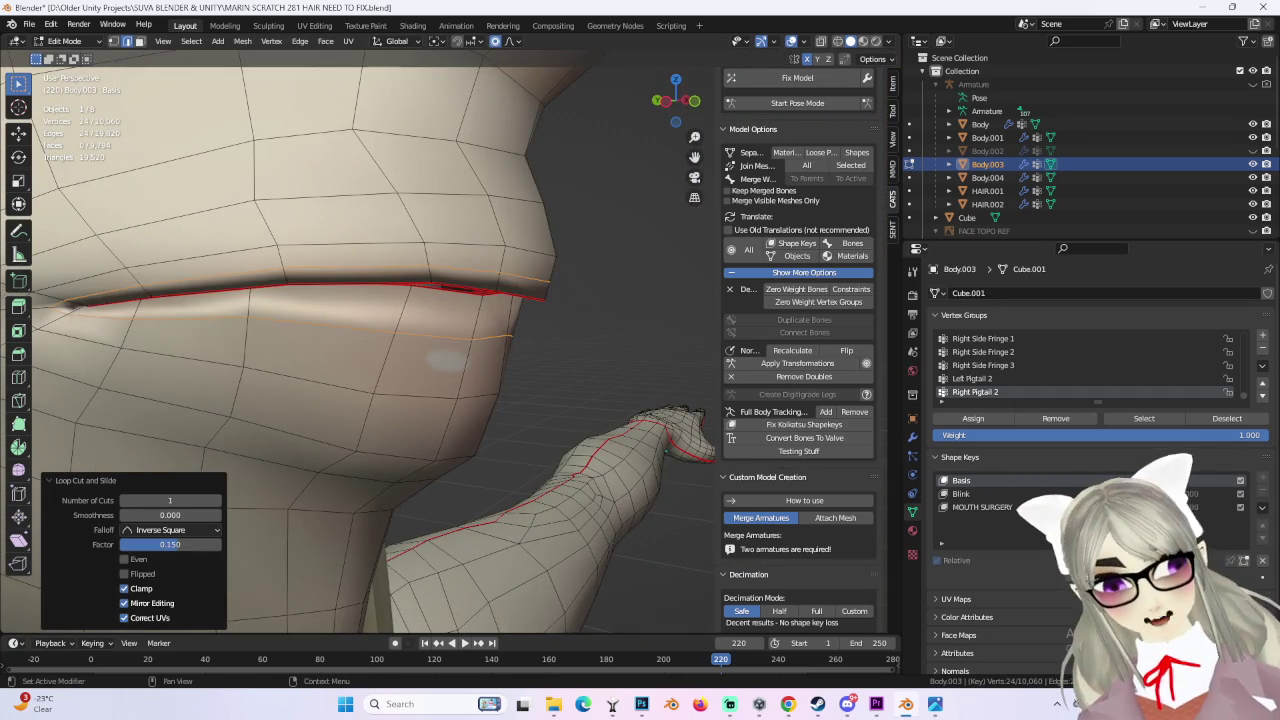
Step: Box-select a few faces above the upper lip and check the mouth from the side
mouse_move(445, 358)
middle_down()
mouse_move(457, 351)
mouse_move(373, 297)
middle_up()
scroll(457, 351, down, 3)
scroll(457, 351, down, 2)
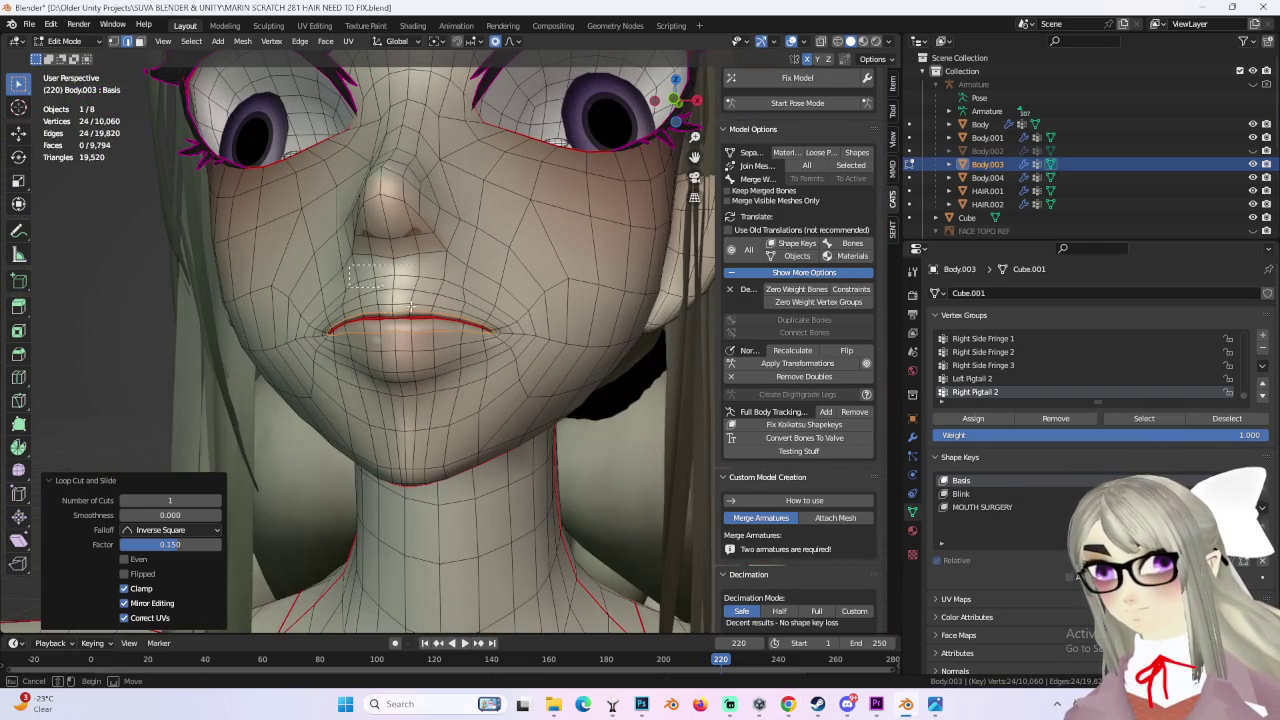
drag(411, 306, 413, 312)
scroll(413, 312, up, 2)
mouse_move(413, 312)
middle_down()
mouse_move(508, 300)
mouse_move(607, 425)
mouse_move(538, 357)
mouse_move(97, 33)
middle_up()
middle_drag(304, 132, 379, 294)
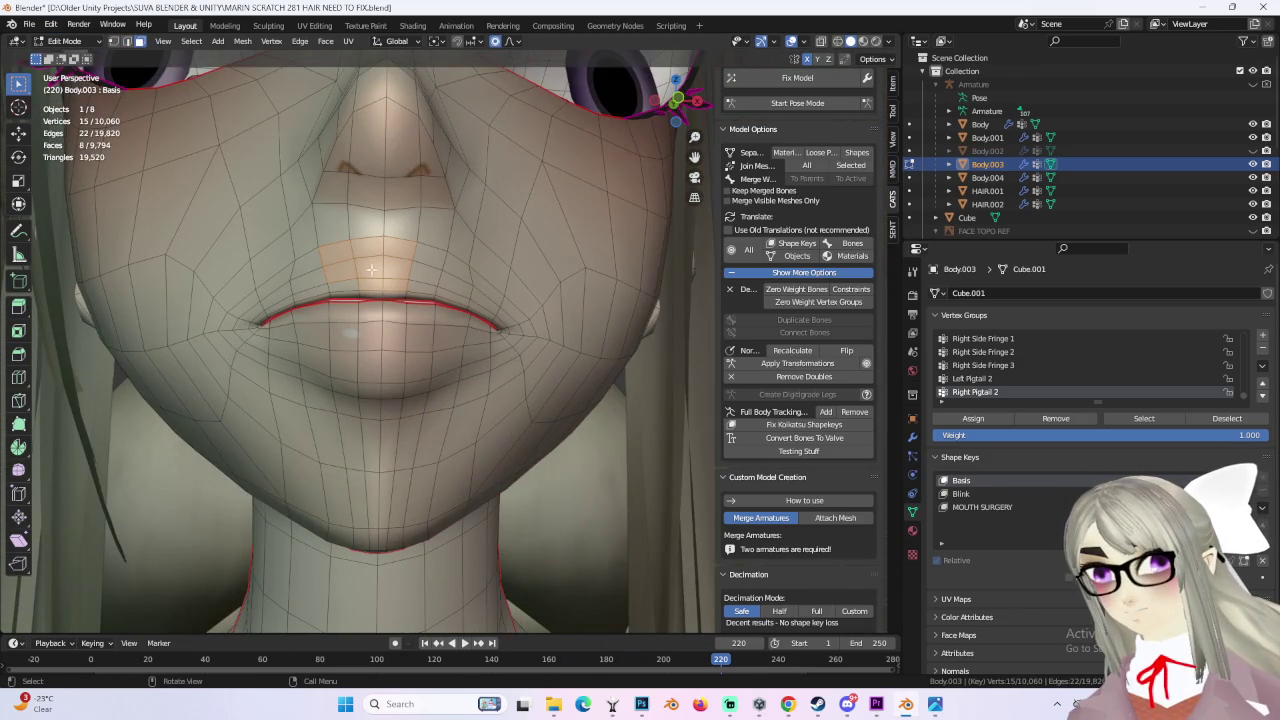
Step: Select all faces linked to the chosen ones, checking them in front wireframe view
key(ctrl+l)
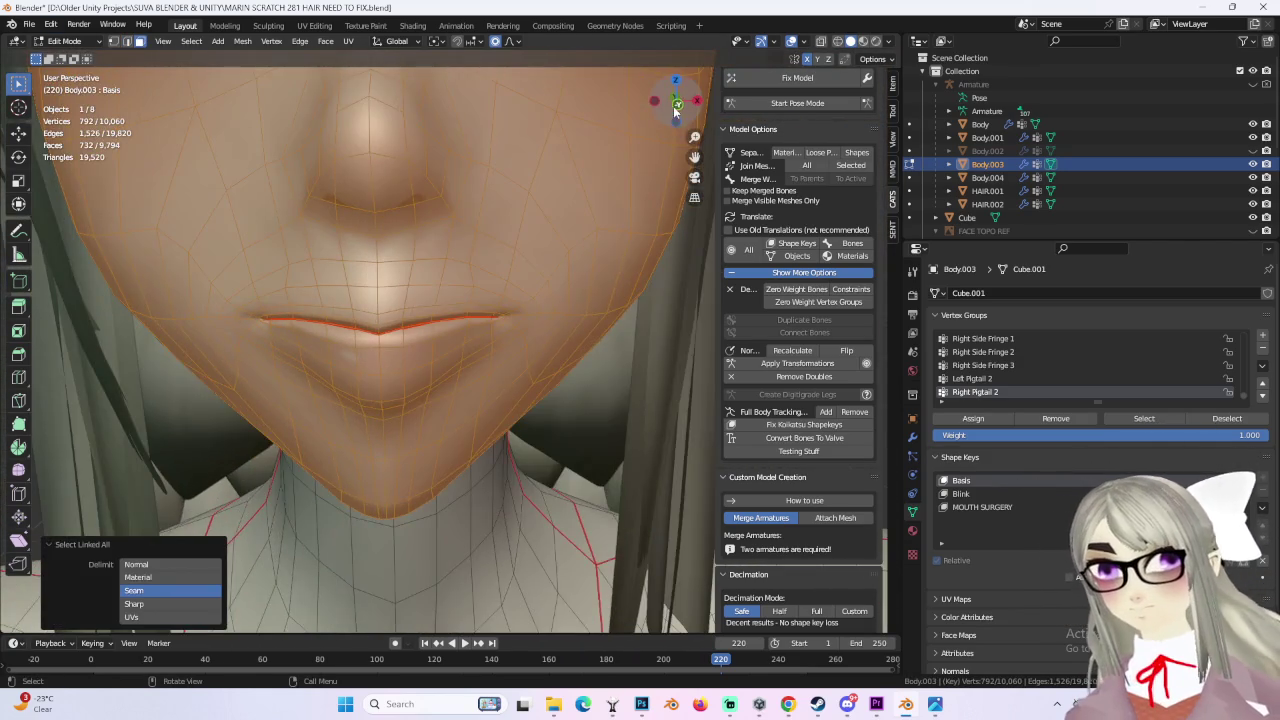
key(KP_1)
click(838, 42)
mouse_move(425, 263)
middle_down()
mouse_move(493, 294)
mouse_move(367, 290)
mouse_move(340, 340)
middle_up()
key(shift+z)
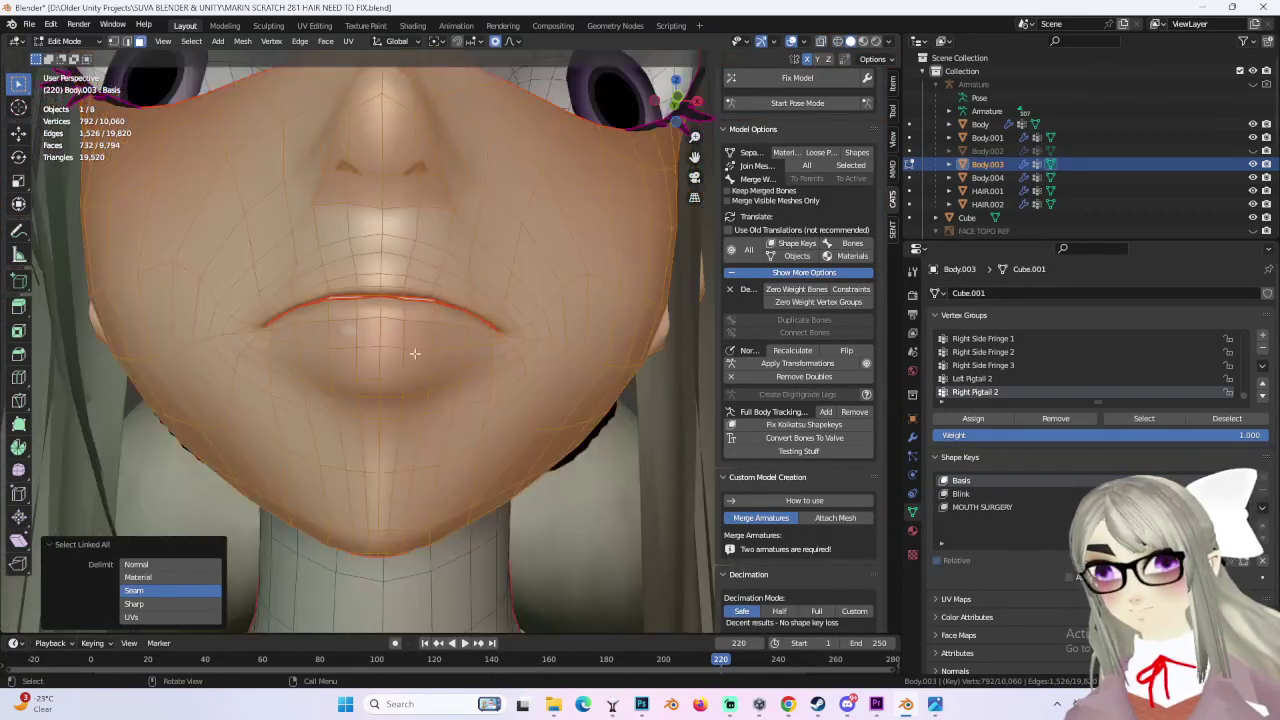
scroll(338, 349, up, 3)
Step: Deselect the lower-lip, below-lip and lip-corner faces from the selection
key(shift+l)
middle_drag(359, 338, 237, 294)
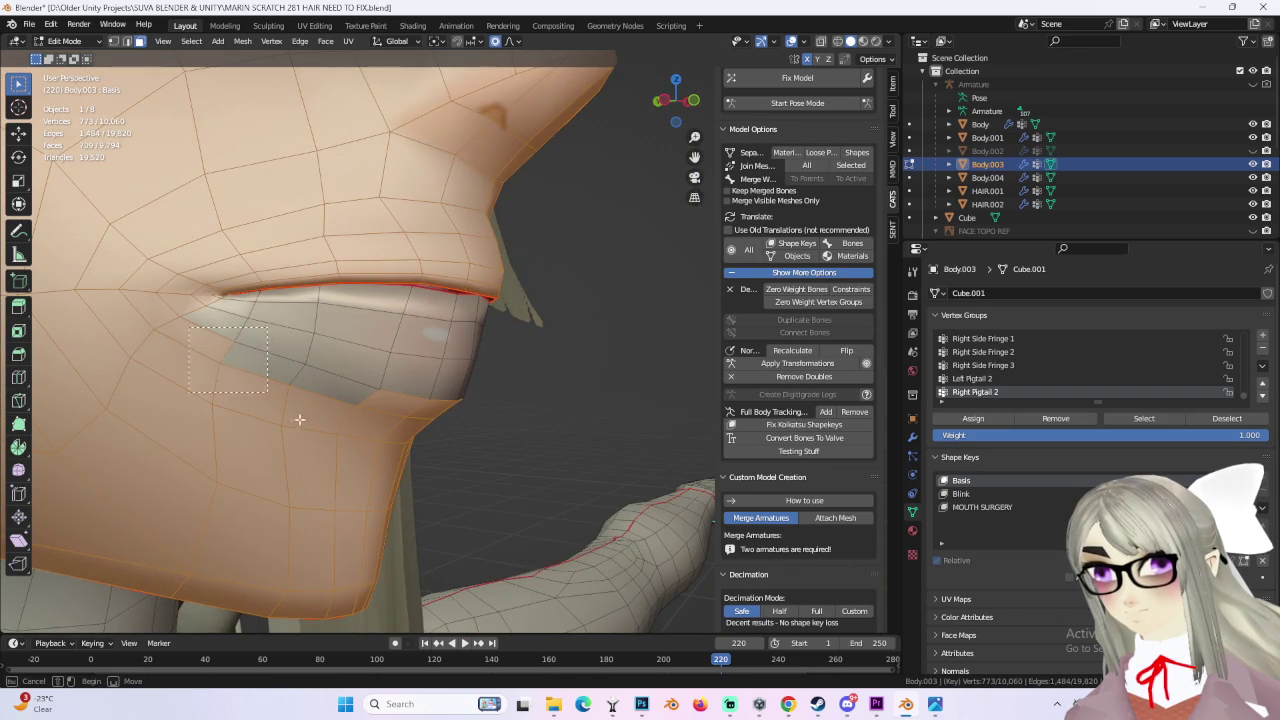
middle_drag(266, 391, 340, 430)
middle_drag(340, 430, 270, 384)
ctrl+drag(415, 331, 496, 402)
middle_drag(496, 402, 418, 328)
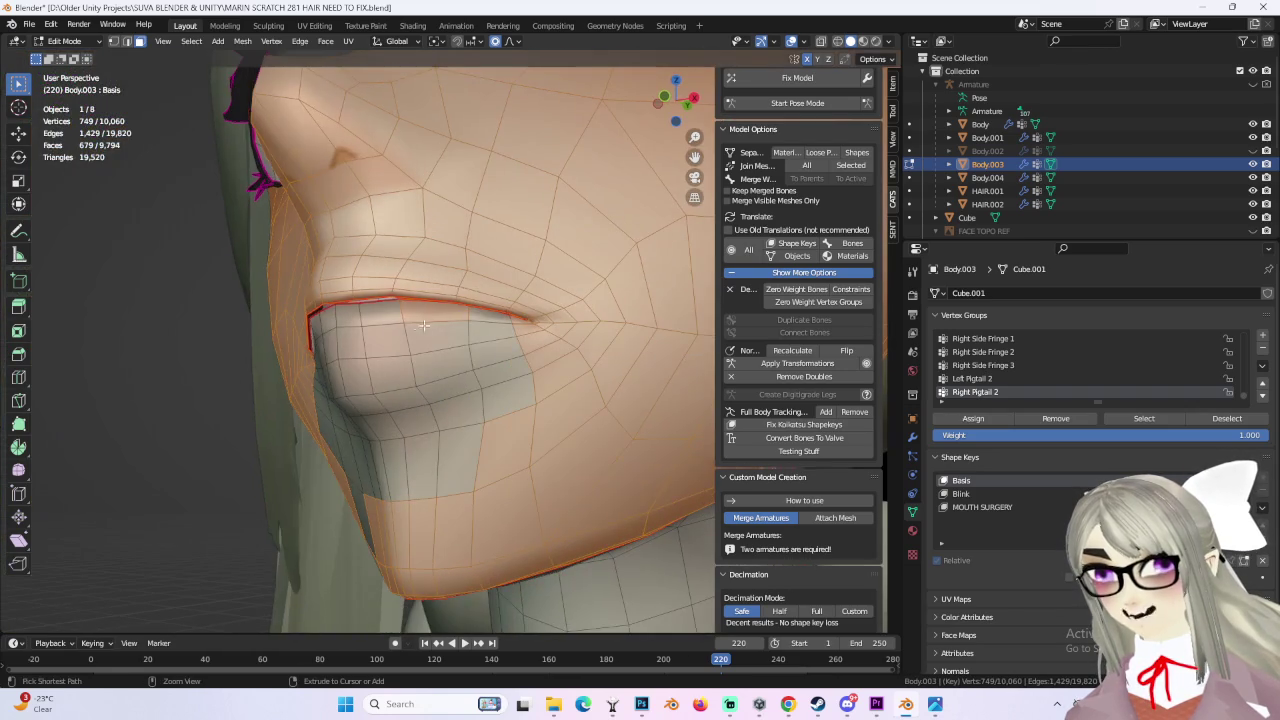
middle_drag(501, 320, 380, 340)
scroll(380, 340, up, 4)
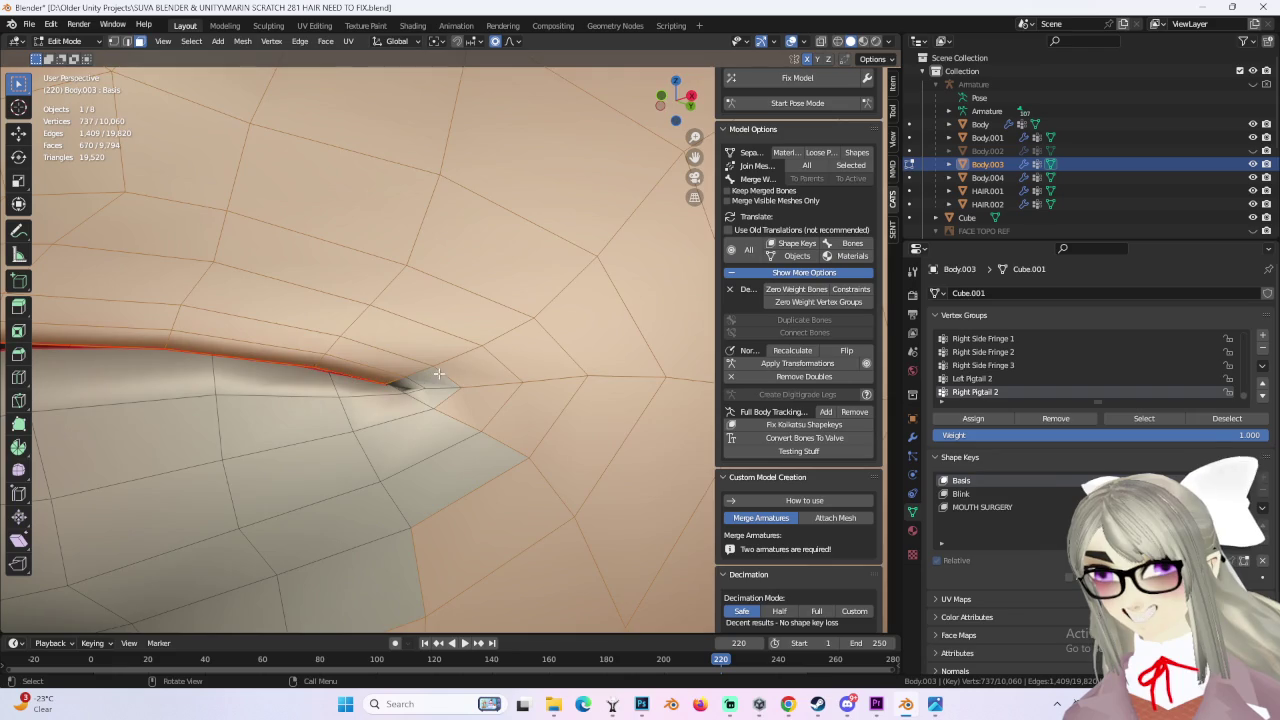
mouse_move(438, 375)
middle_down()
mouse_move(329, 407)
mouse_move(300, 278)
middle_up()
mouse_move(425, 319)
middle_down()
mouse_move(253, 269)
mouse_move(422, 323)
middle_up()
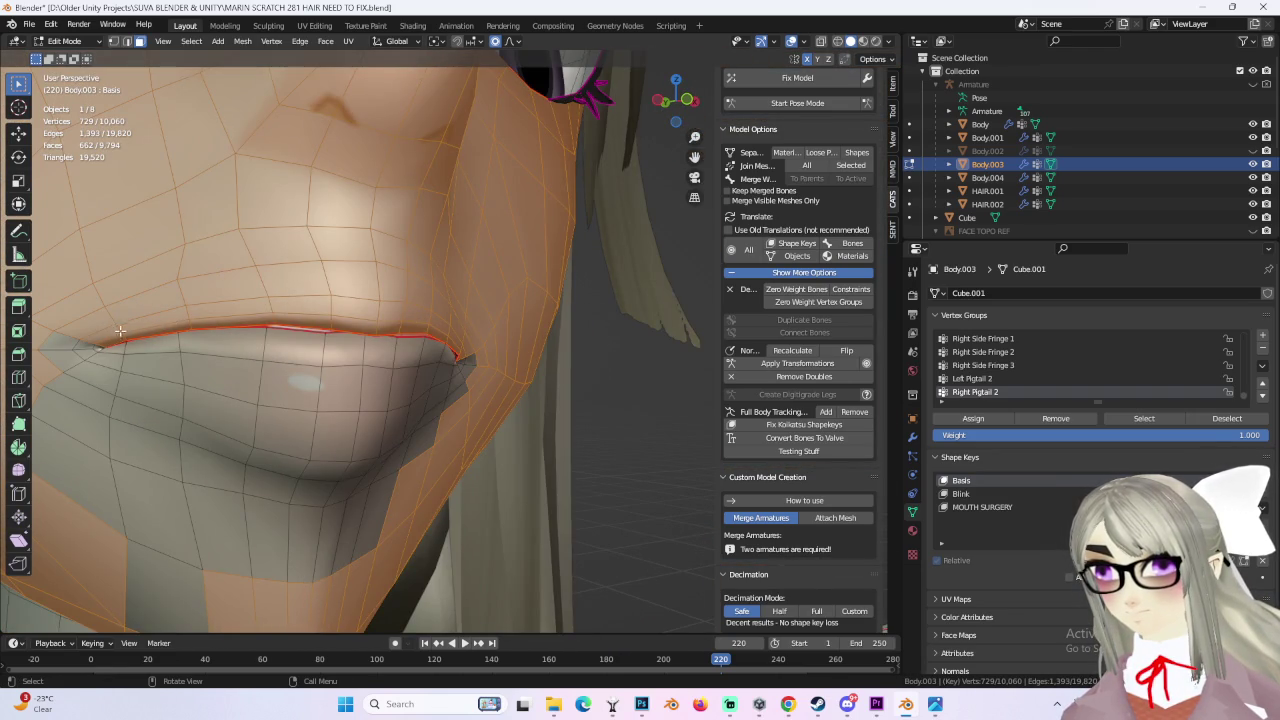
Step: Hide the selected face skin to expose the mouth interior and teeth
key(h)
mouse_move(350, 362)
middle_down()
mouse_move(382, 421)
mouse_move(420, 377)
mouse_move(577, 371)
mouse_move(408, 466)
mouse_move(450, 355)
mouse_move(475, 458)
mouse_move(518, 414)
middle_up()
click(450, 355)
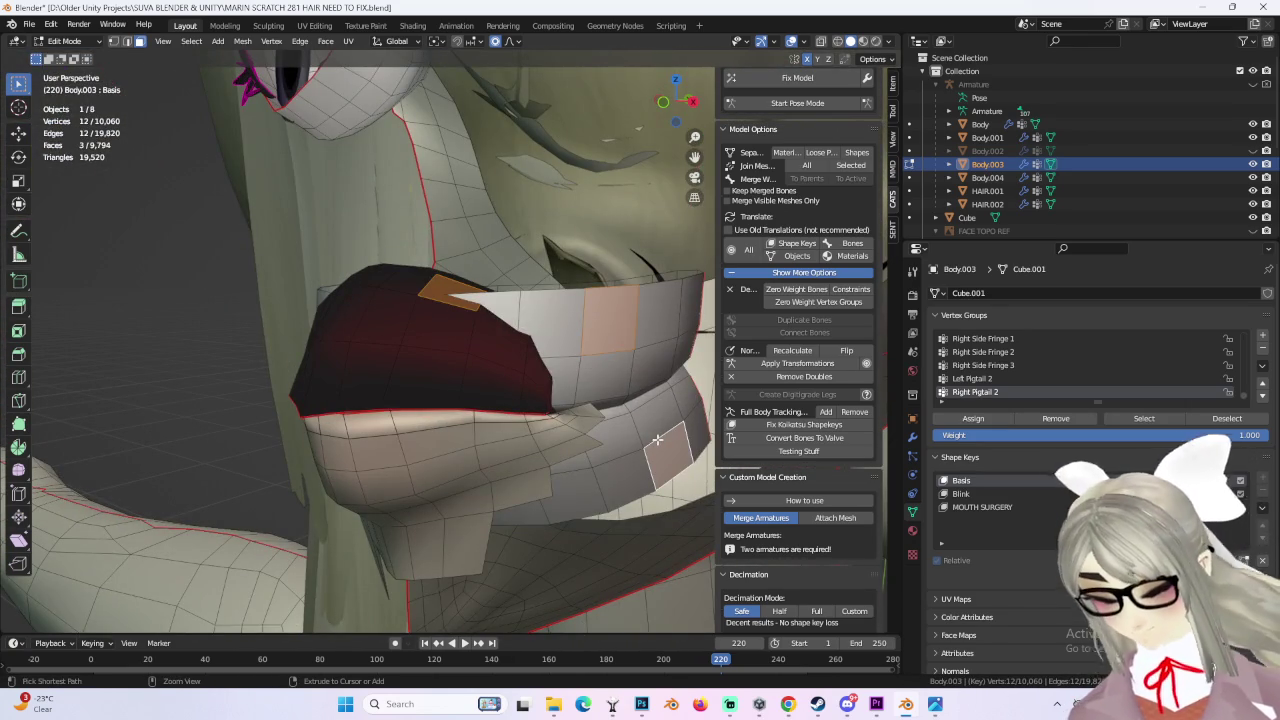
Step: Hide the connected inner mouth piece and the upper lip band on Body.003
key(ctrl+l)
key(h)
middle_drag(511, 431, 448, 455)
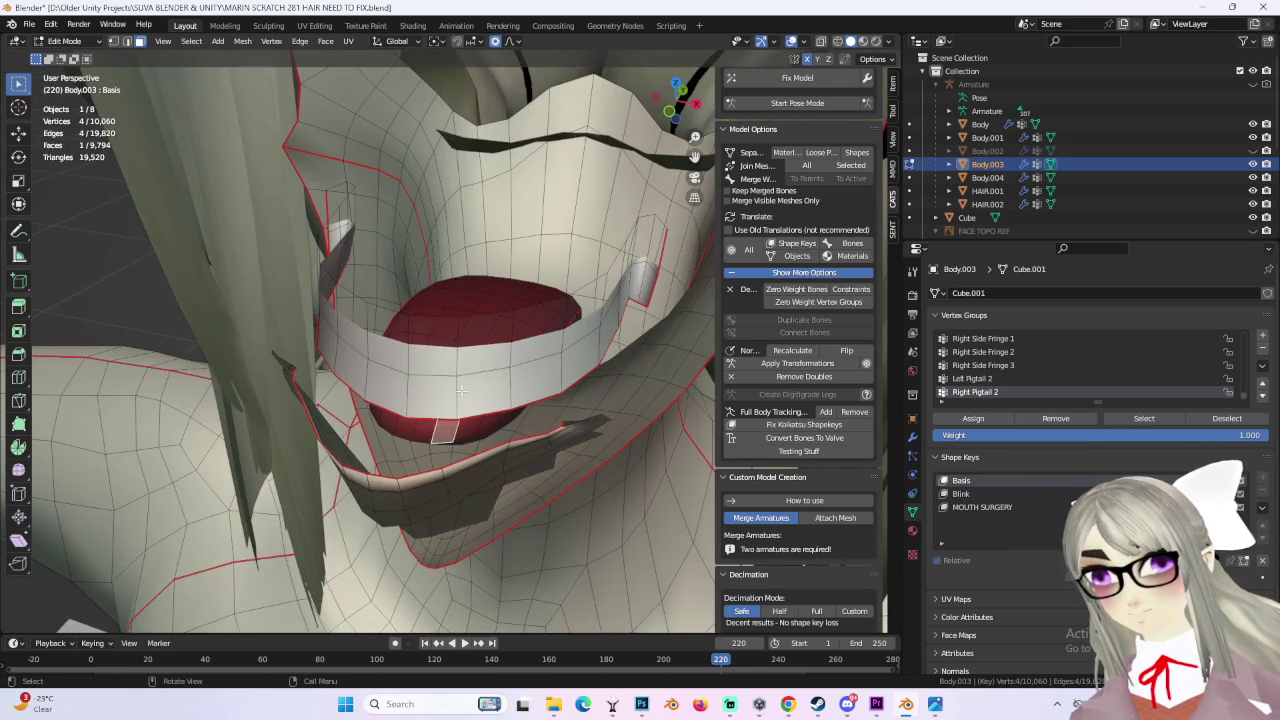
mouse_move(487, 399)
middle_down()
mouse_move(456, 357)
mouse_move(470, 330)
mouse_move(409, 402)
mouse_move(450, 380)
mouse_move(318, 260)
middle_up()
key(ctrl+l)
key(h)
scroll(450, 380, up, 2)
Step: In vertex select, nudge a vertical loop of lip vertices with smooth proportional falloff
click(70, 56)
mouse_move(501, 425)
middle_down()
mouse_move(397, 319)
mouse_move(396, 378)
middle_up()
click(70, 72)
click(114, 42)
mouse_move(400, 330)
middle_down()
mouse_move(437, 413)
mouse_move(506, 420)
middle_up()
scroll(437, 413, up, 2)
alt+click(433, 407)
middle_drag(529, 368, 508, 381)
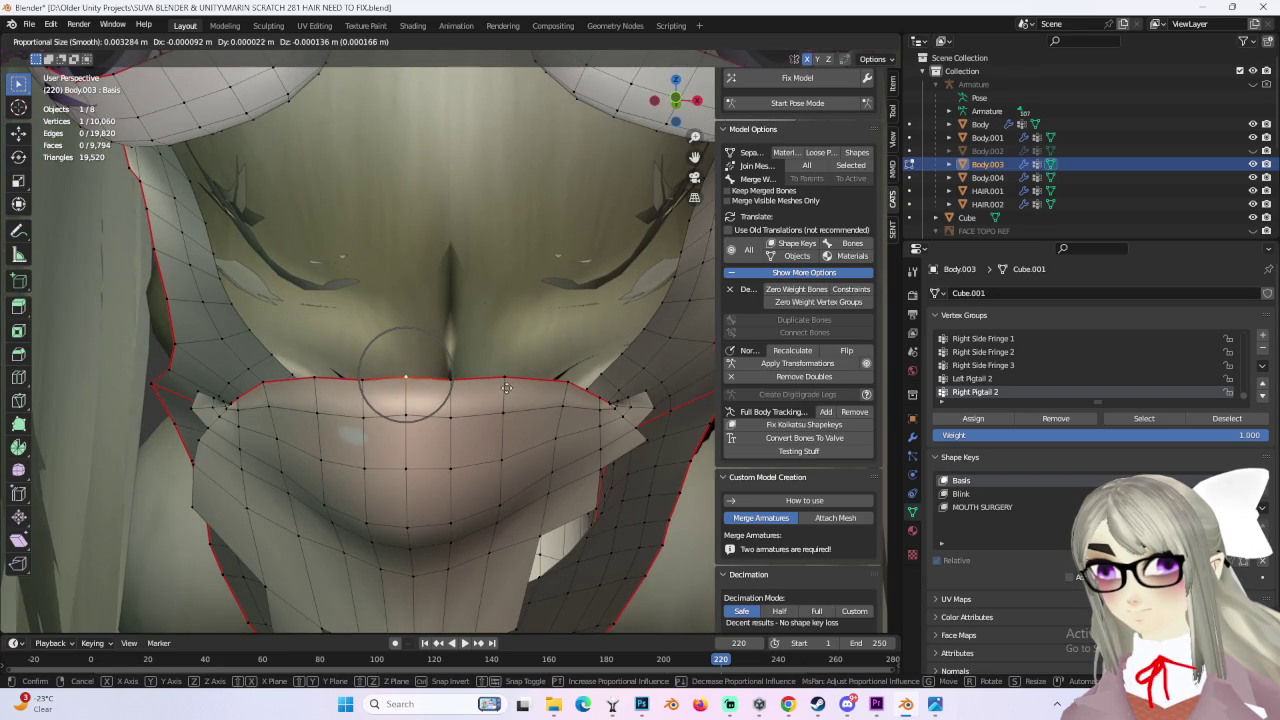
click(506, 387)
middle_drag(506, 387, 697, 155)
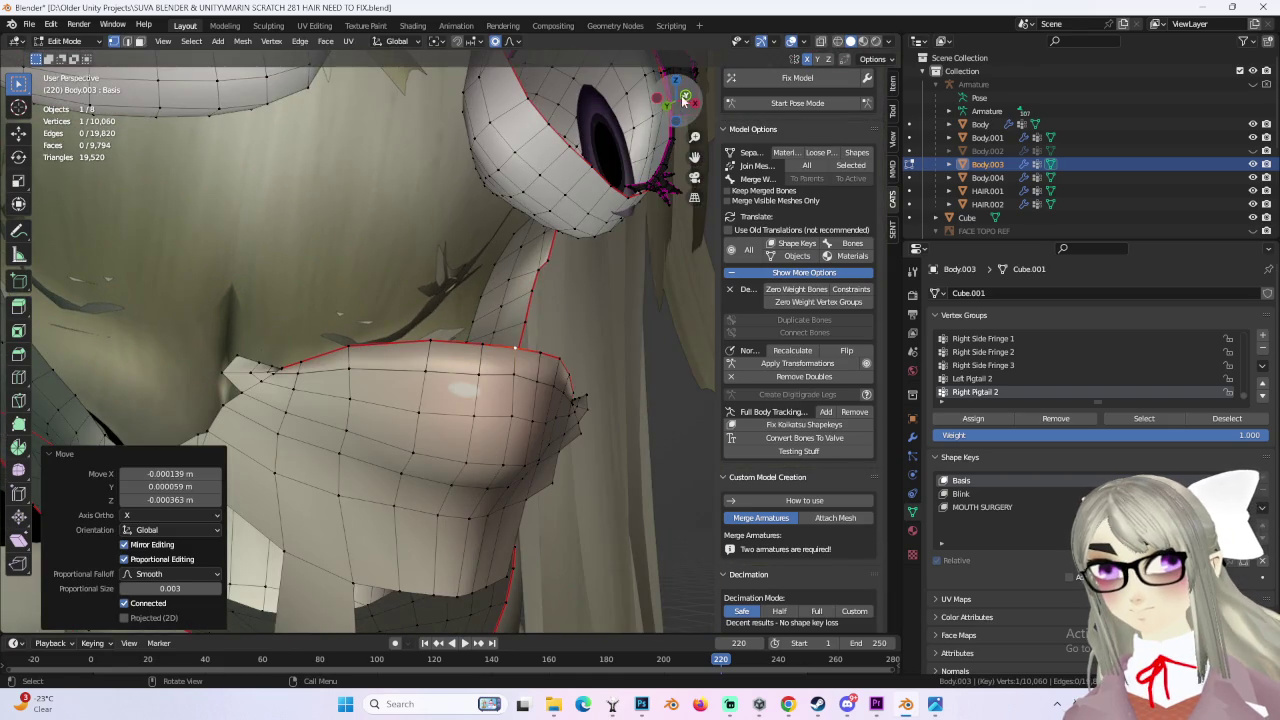
click(683, 97)
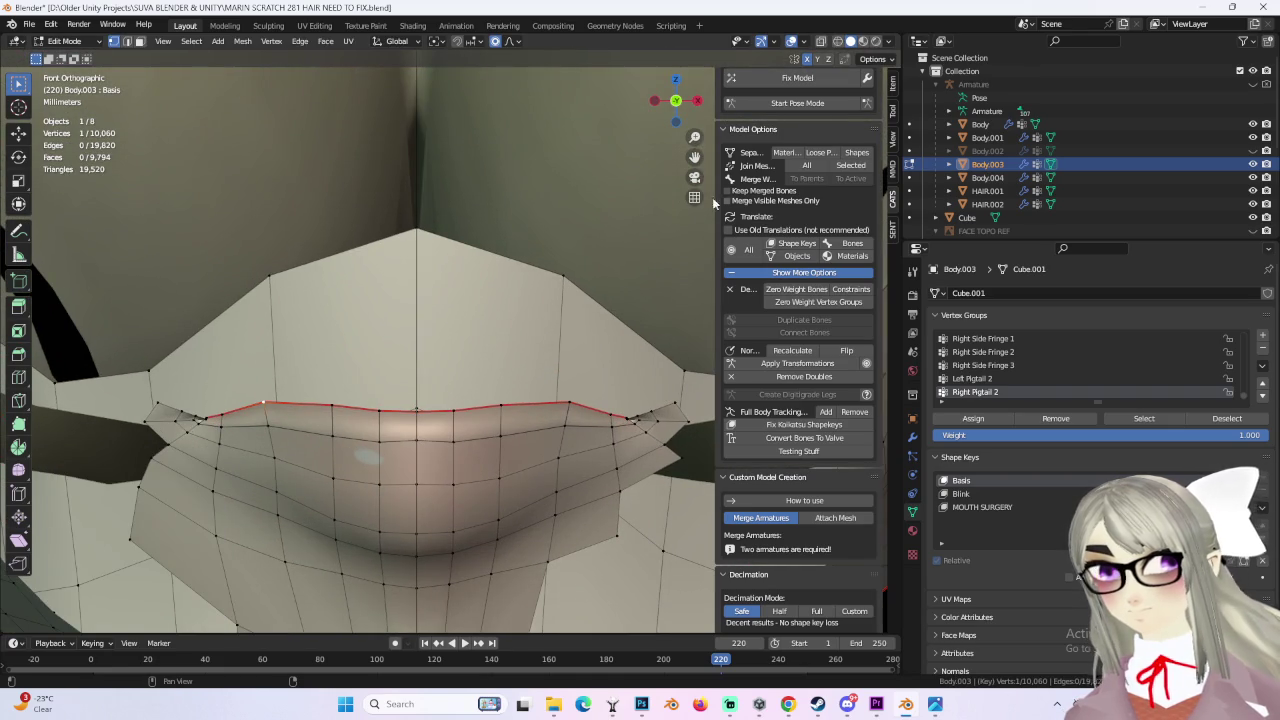
Step: Raise the lower lip's edge loop vertically with soft proportional falloff
key(alt+h)
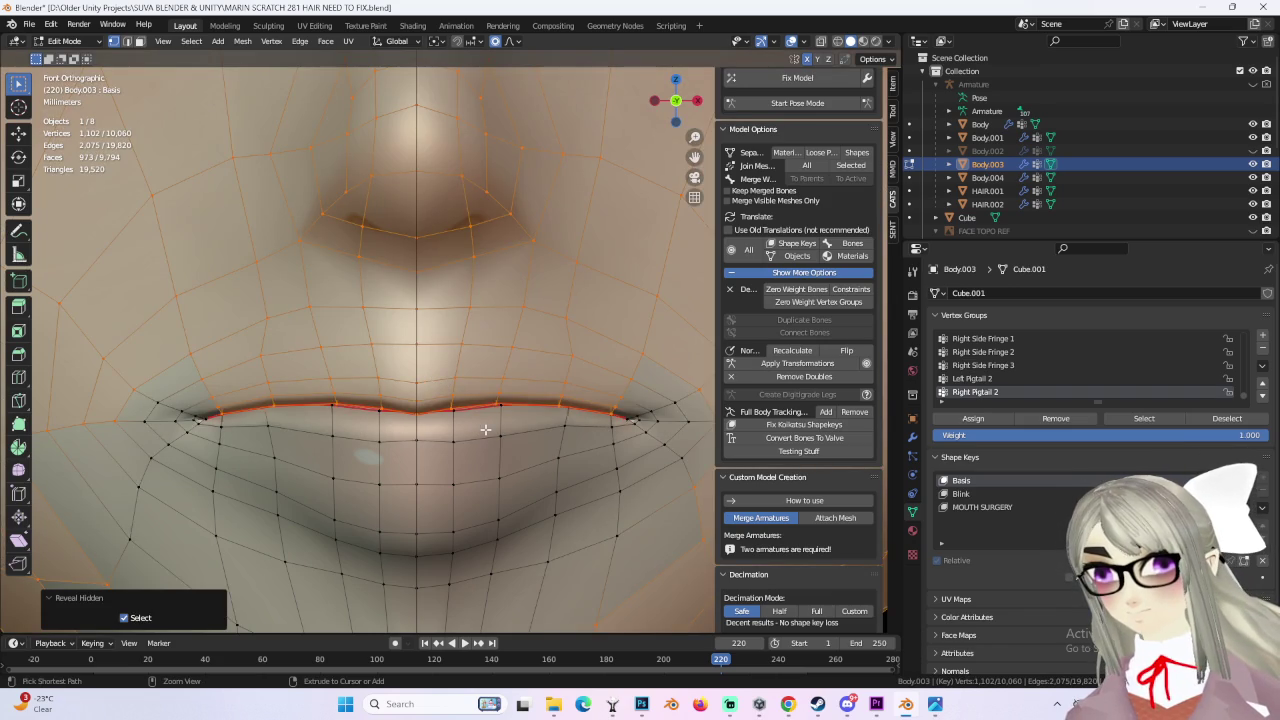
key(ctrl+z)
mouse_move(456, 418)
middle_down()
mouse_move(381, 405)
mouse_move(343, 453)
mouse_move(420, 400)
mouse_move(540, 405)
middle_up()
alt+click(540, 400)
key(g)
key(z)
click(546, 412)
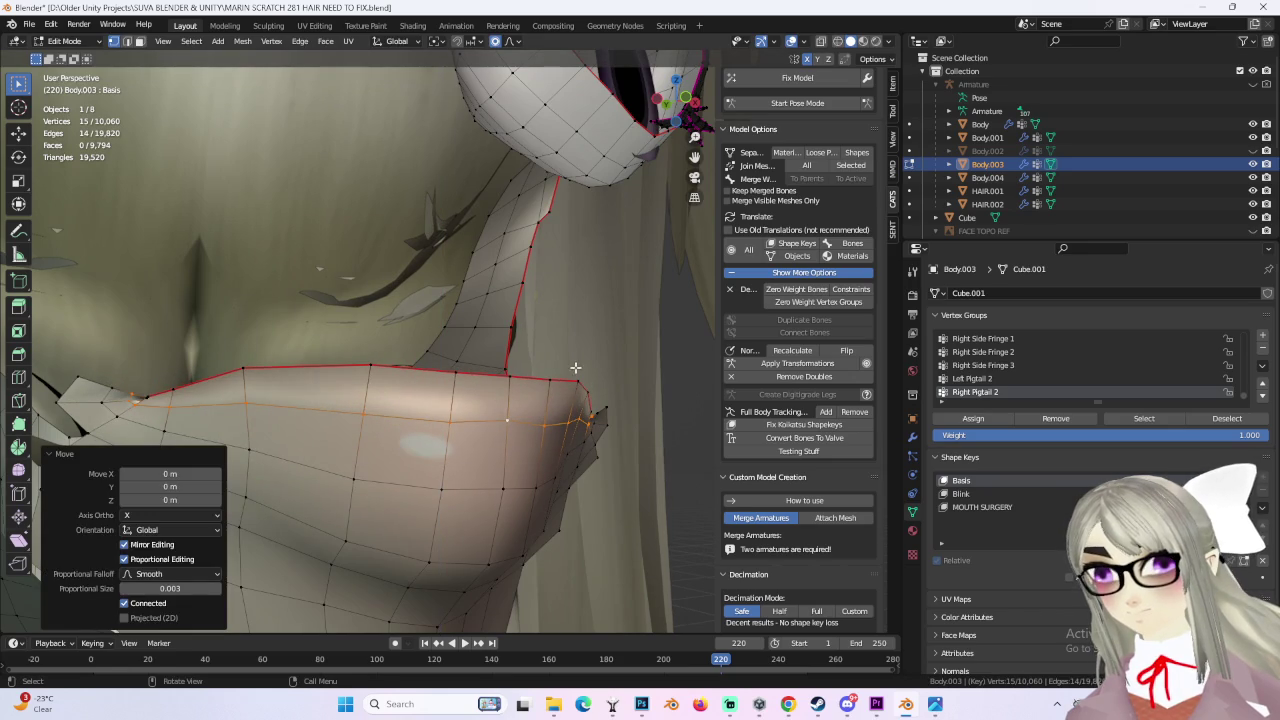
Step: Edge-slide the remaining lip vertices to factor 0.359 and pick a lip corner vertex
mouse_move(446, 423)
middle_down()
mouse_move(533, 427)
mouse_move(422, 437)
mouse_move(317, 400)
mouse_move(355, 385)
mouse_move(435, 396)
mouse_move(285, 356)
mouse_move(309, 329)
middle_up()
key(g)
key(g)
click(422, 437)
key(g)
key(g)
click(435, 396)
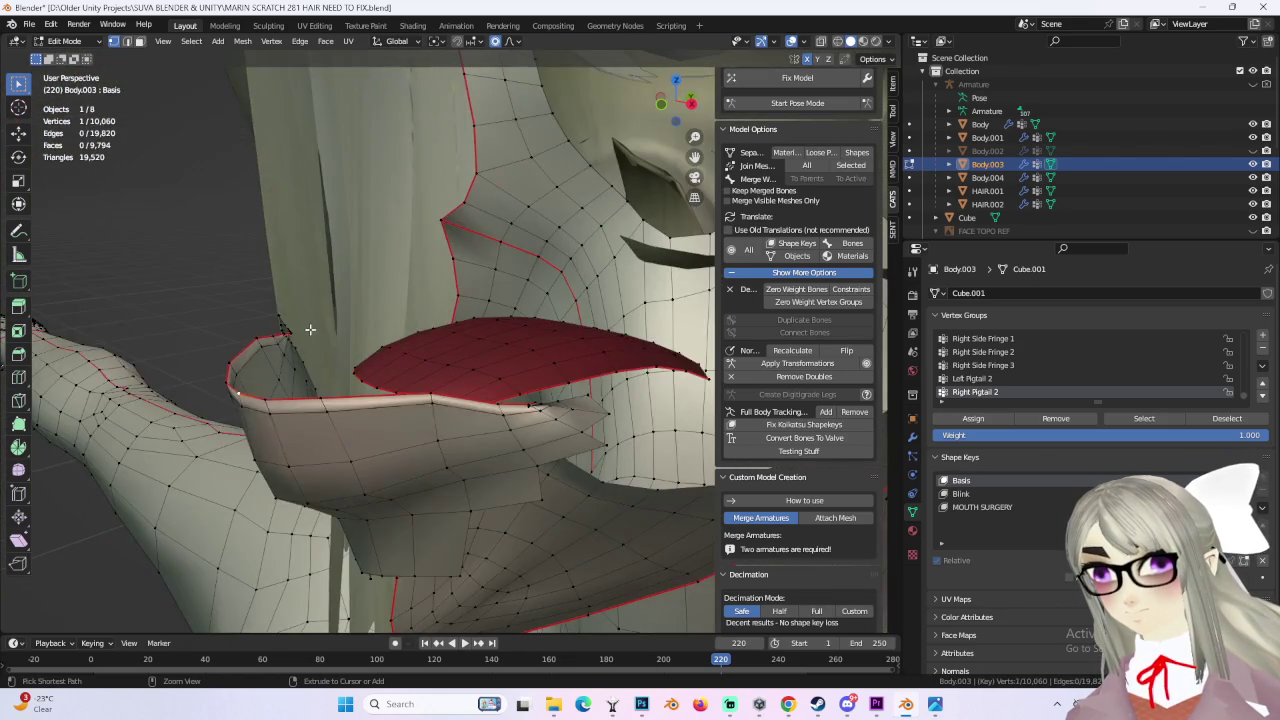
Step: Nudge the lower-lip corner vertex several times with soft proportional falloff
click(289, 389)
middle_drag(289, 389, 345, 304)
key(g)
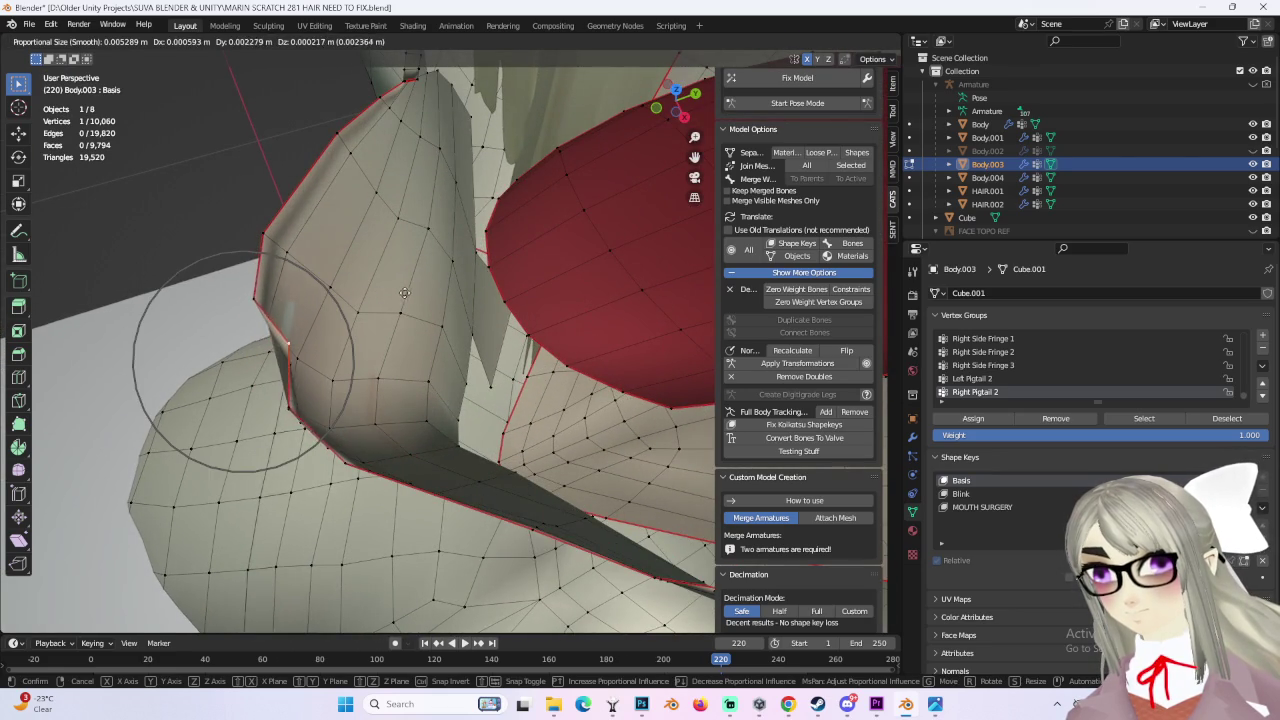
click(285, 298)
mouse_move(278, 290)
middle_down()
mouse_move(318, 324)
mouse_move(255, 362)
middle_up()
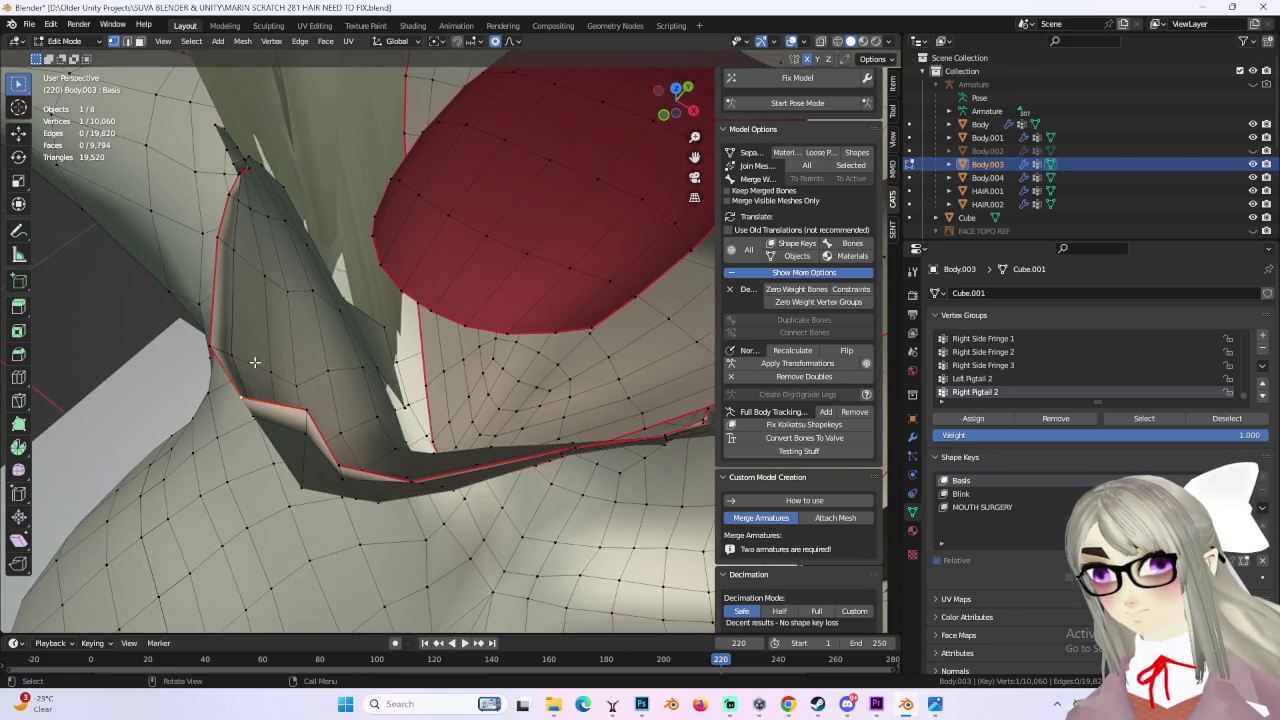
click(306, 332)
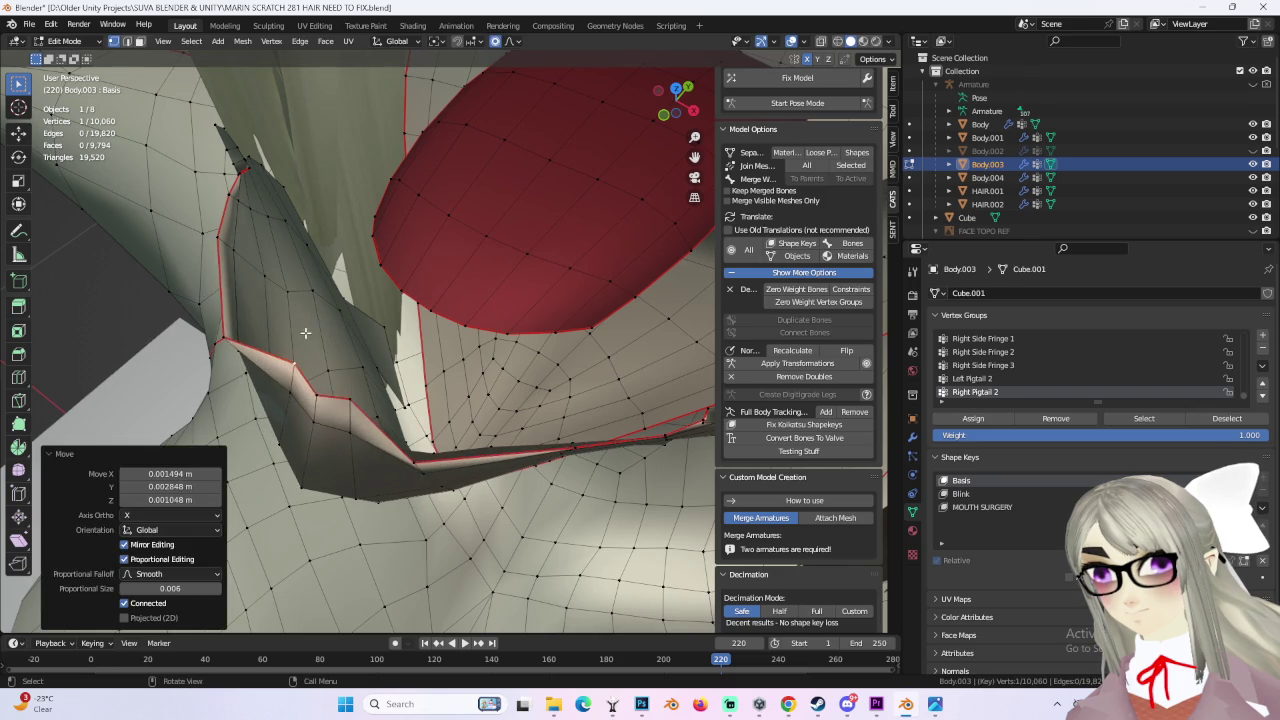
key(g)
click(300, 354)
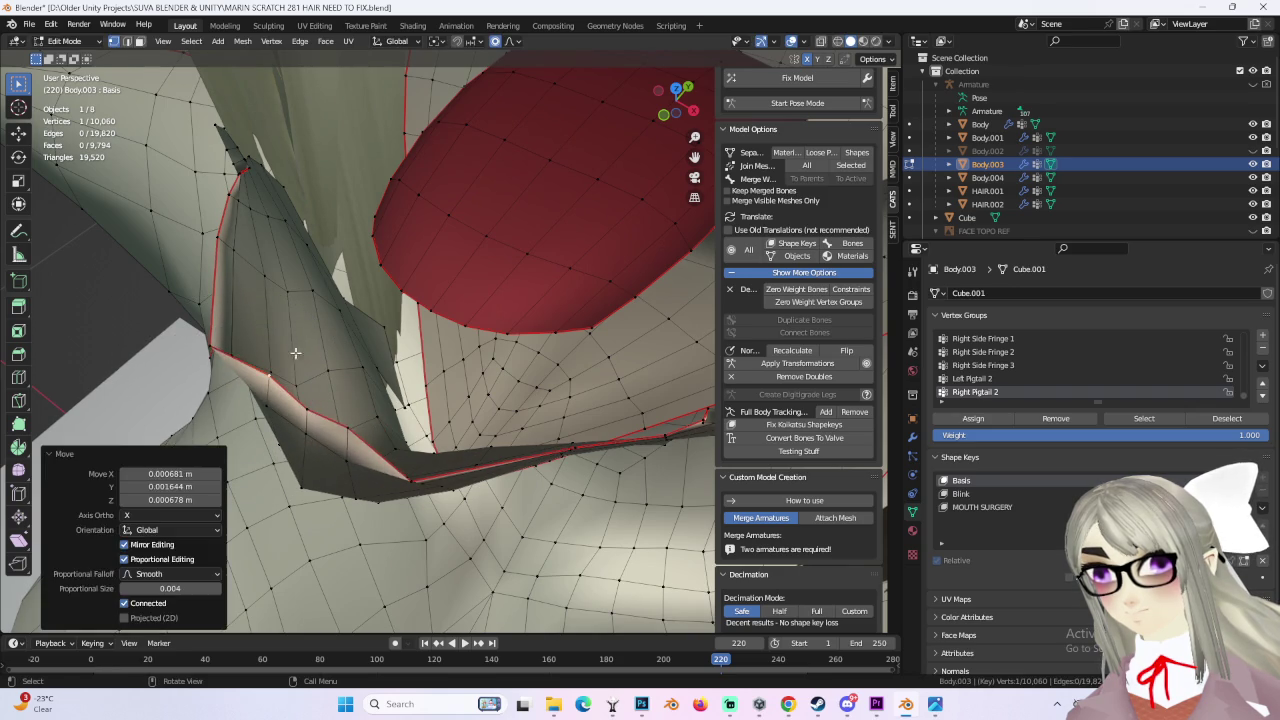
key(g)
click(235, 285)
key(g)
right_click(235, 285)
Step: From a front view, soft-move vertices near the mouth to smooth the lower lip edge
mouse_move(235, 285)
middle_down()
mouse_move(286, 315)
mouse_move(361, 487)
mouse_move(394, 427)
mouse_move(435, 393)
middle_up()
key(g)
click(371, 478)
scroll(394, 427, up, 5)
key(g)
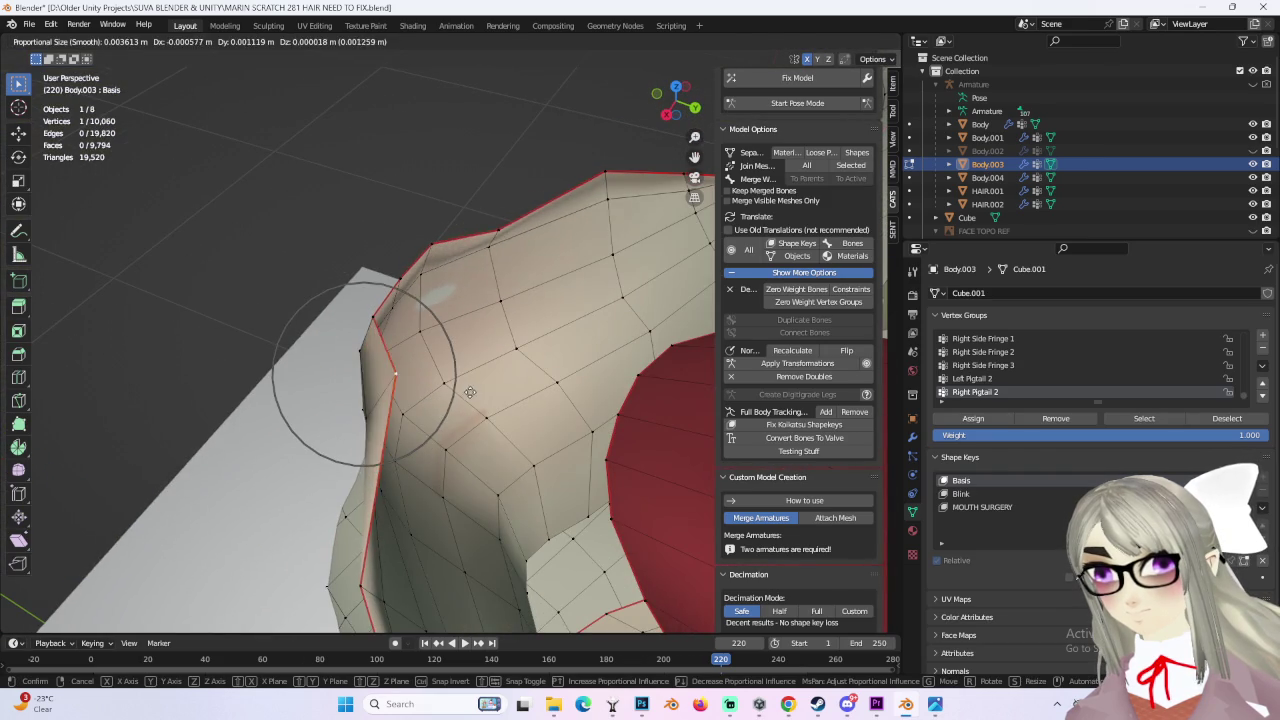
click(469, 399)
mouse_move(342, 539)
middle_down()
mouse_move(400, 490)
mouse_move(580, 418)
mouse_move(570, 425)
middle_up()
key(g)
click(443, 487)
Step: Pull the jaw-edge vertices beside the mouth with soft falloff to reshape the jaw line
key(g)
click(566, 428)
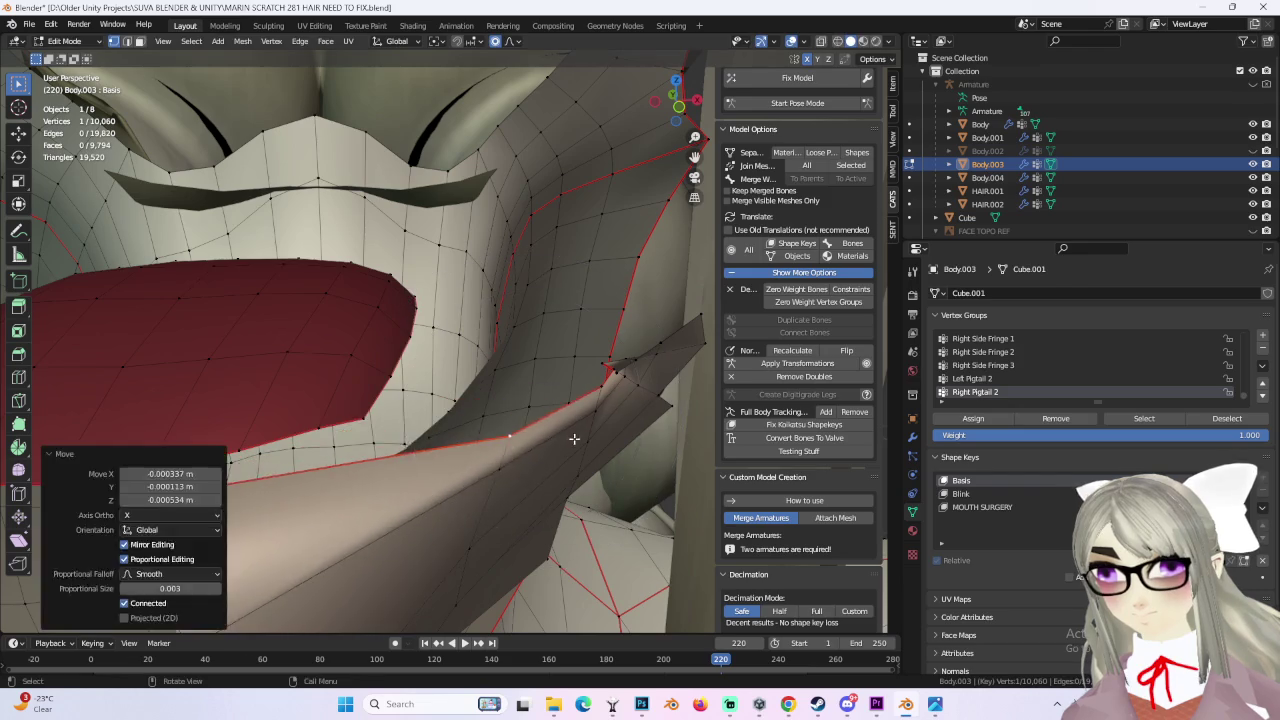
key(g)
click(571, 435)
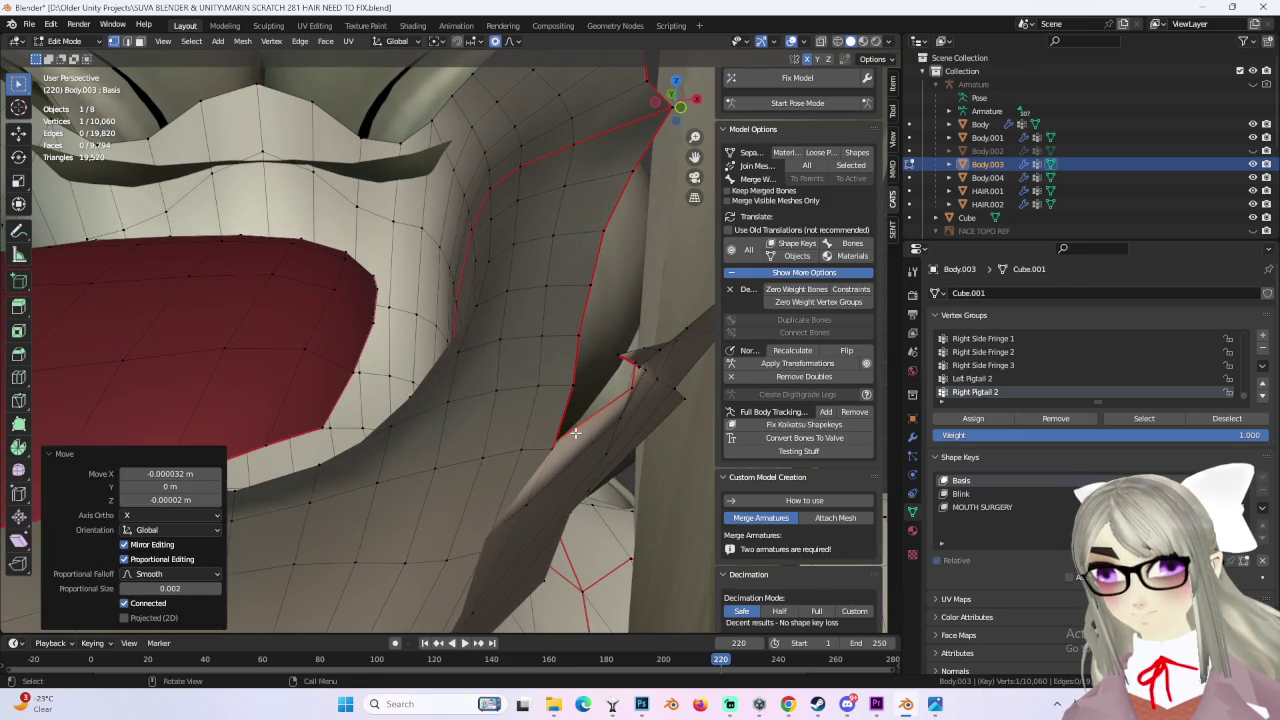
key(g)
click(451, 380)
mouse_move(451, 380)
middle_down()
mouse_move(551, 465)
mouse_move(477, 456)
middle_up()
middle_drag(432, 416, 475, 523)
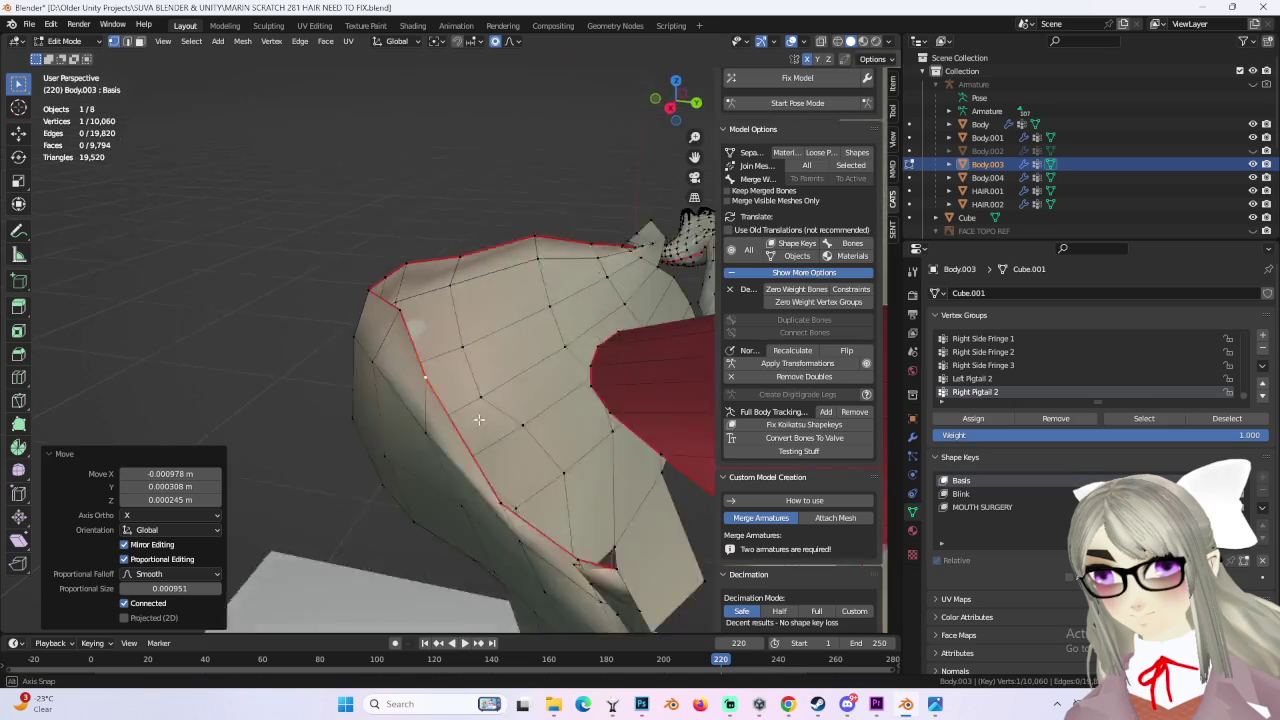
Step: Vertex-slide another lip-corner vertex to factor 0.543, then deselect some vertices
key(g)
click(475, 523)
mouse_move(475, 523)
middle_down()
mouse_move(409, 386)
mouse_move(500, 372)
mouse_move(358, 399)
mouse_move(363, 371)
middle_up()
key(g)
click(422, 381)
key(Escape)
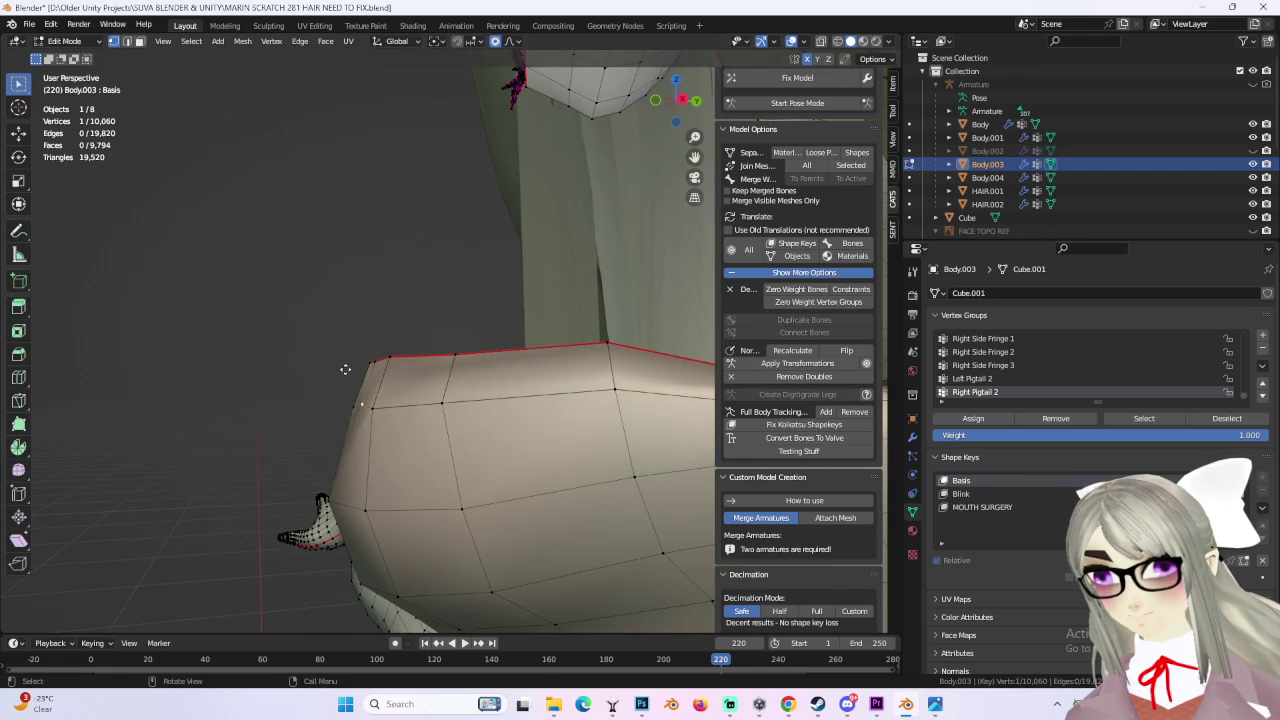
click(329, 372)
mouse_move(329, 372)
middle_down()
mouse_move(444, 357)
mouse_move(523, 374)
mouse_move(340, 372)
mouse_move(445, 389)
mouse_move(443, 408)
mouse_move(213, 298)
middle_up()
middle_drag(318, 404, 567, 384)
ctrl+click(562, 336)
mouse_move(562, 336)
middle_down()
mouse_move(606, 400)
mouse_move(537, 403)
mouse_move(333, 371)
middle_up()
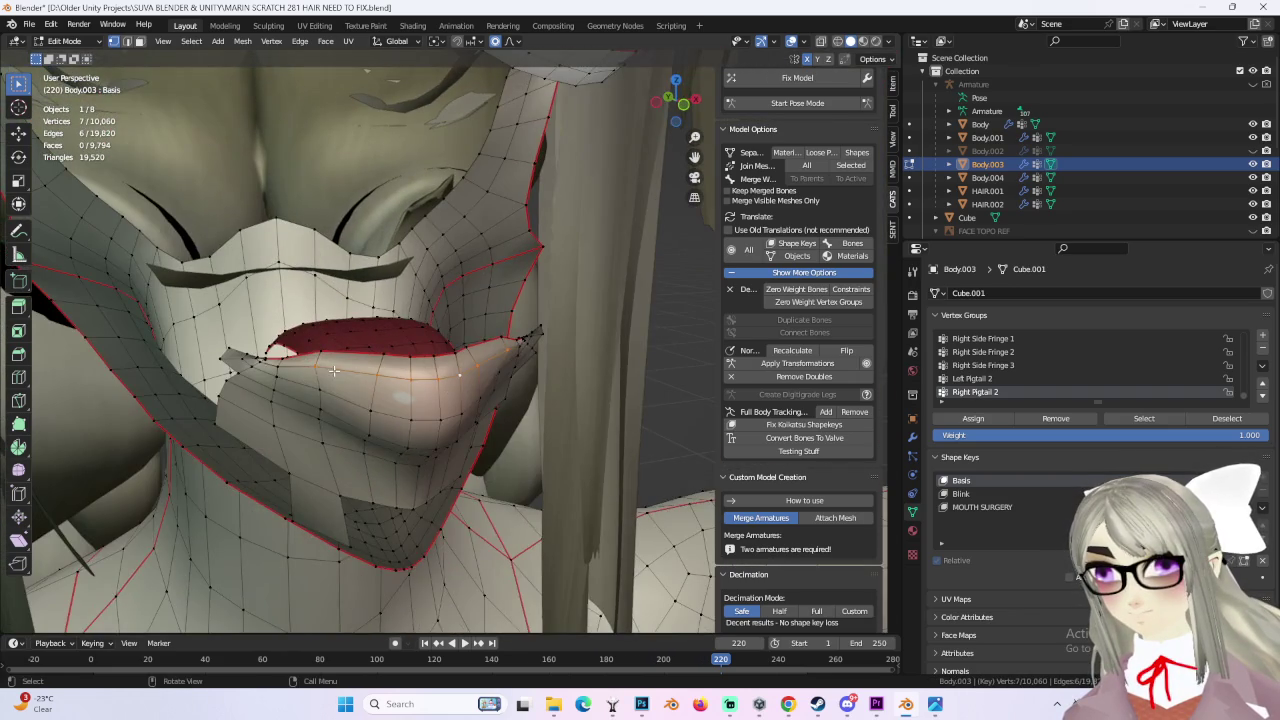
mouse_move(434, 417)
middle_down()
mouse_move(540, 366)
mouse_move(566, 391)
mouse_move(566, 380)
mouse_move(622, 397)
middle_up()
Step: Vertex-slide the selected lip vertices in small steps to even out the lip line
key(g)
click(568, 381)
click(552, 380)
key(g)
middle_drag(620, 397, 469, 370)
click(535, 392)
key(g)
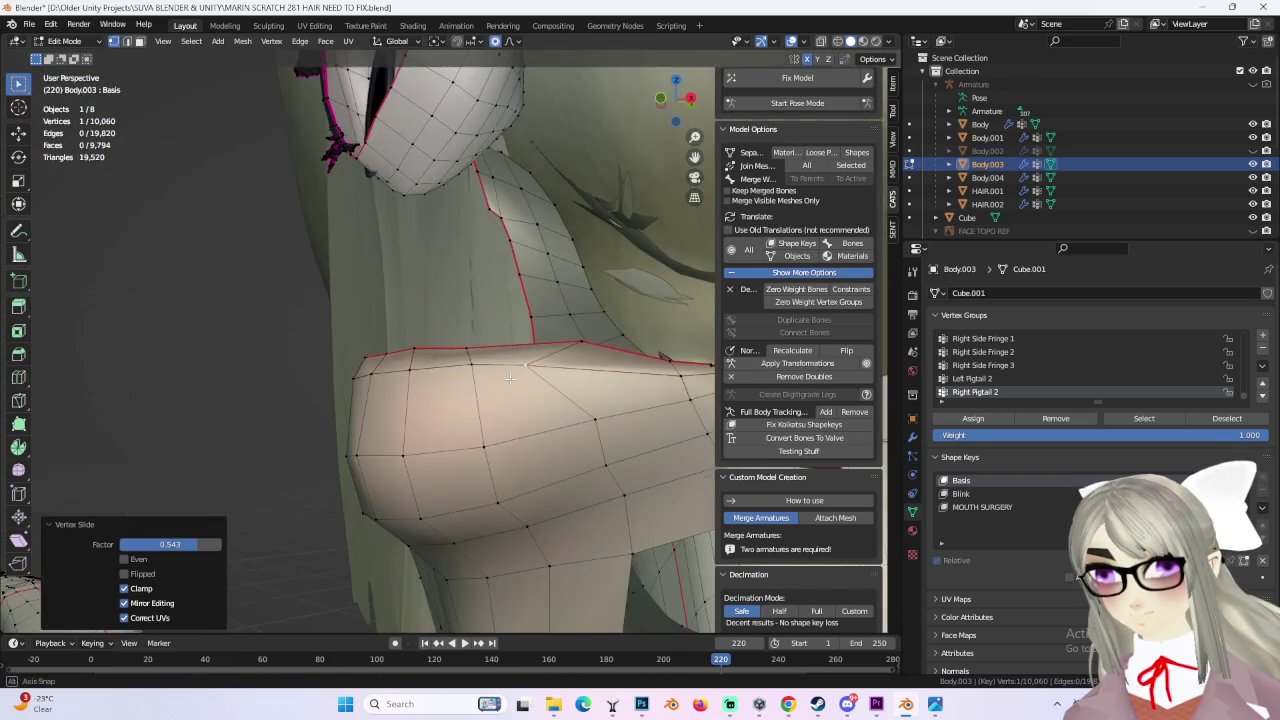
click(526, 376)
click(522, 371)
mouse_move(522, 371)
middle_down()
mouse_move(519, 405)
mouse_move(403, 420)
middle_up()
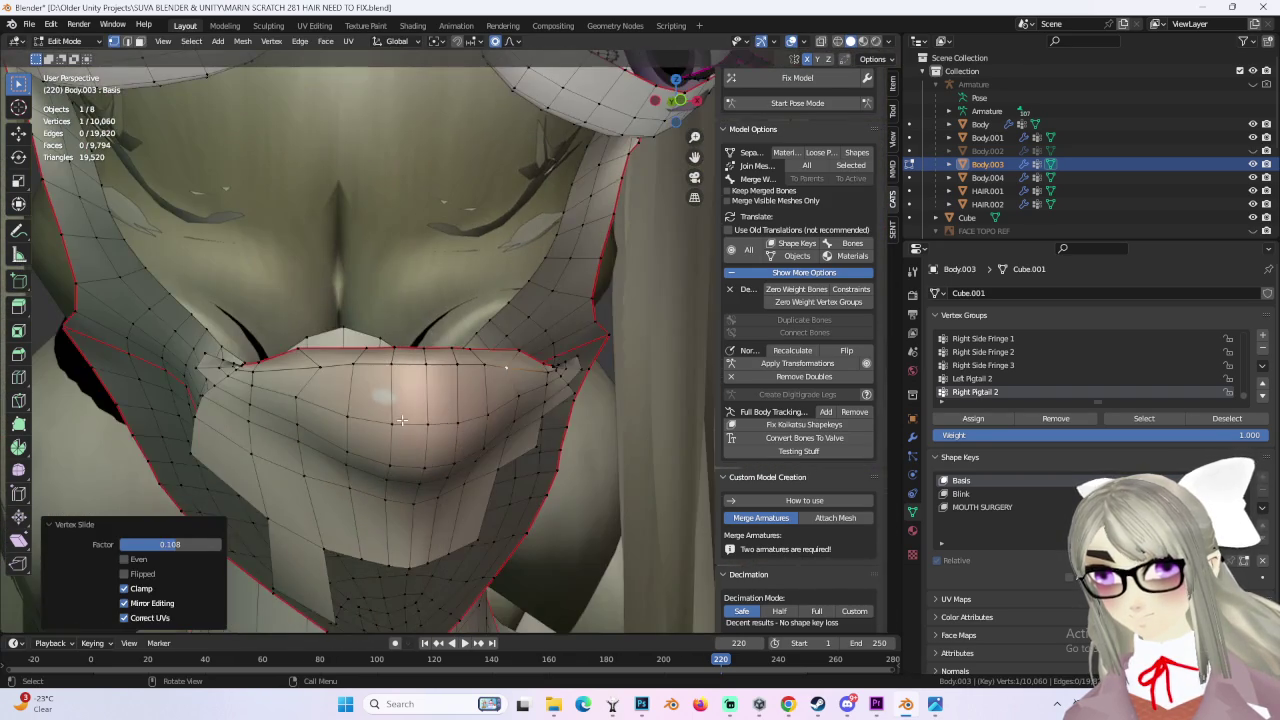
Step: Edge-slide the lower-lip edge loop to factor 0.330
alt+click(494, 432)
middle_drag(494, 432, 157, 328)
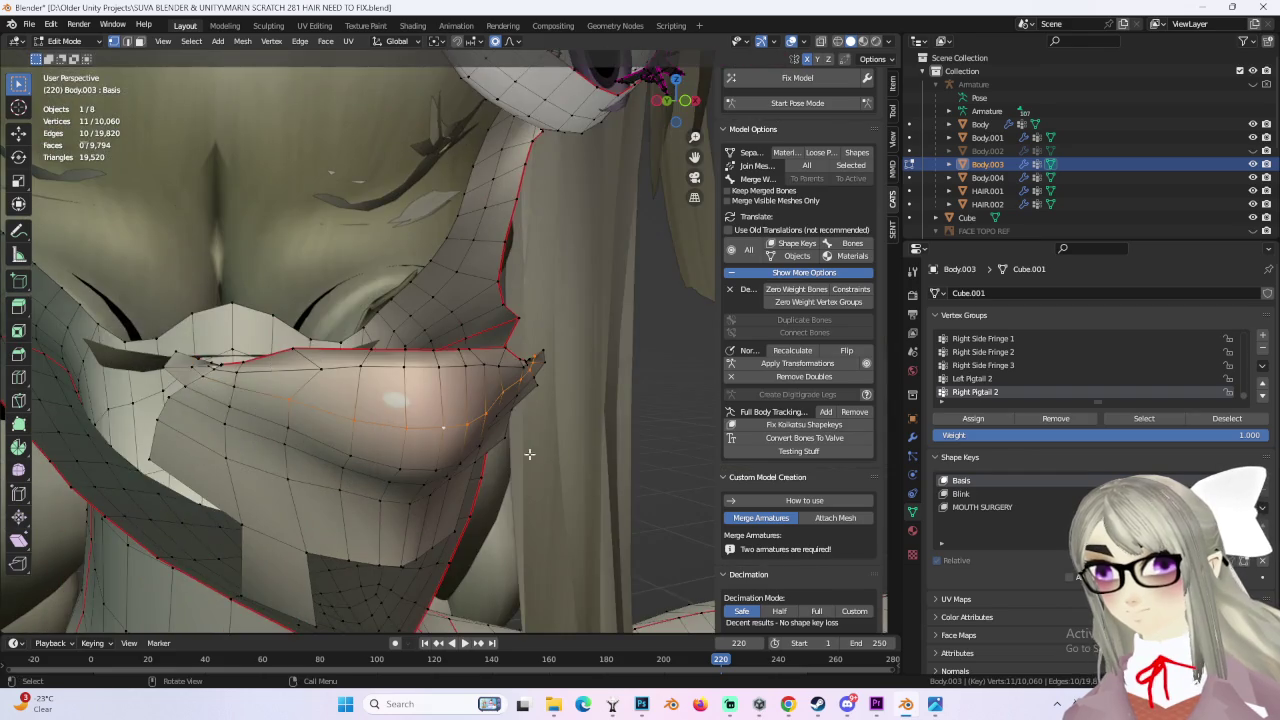
middle_drag(494, 476, 559, 321)
middle_drag(610, 457, 590, 428)
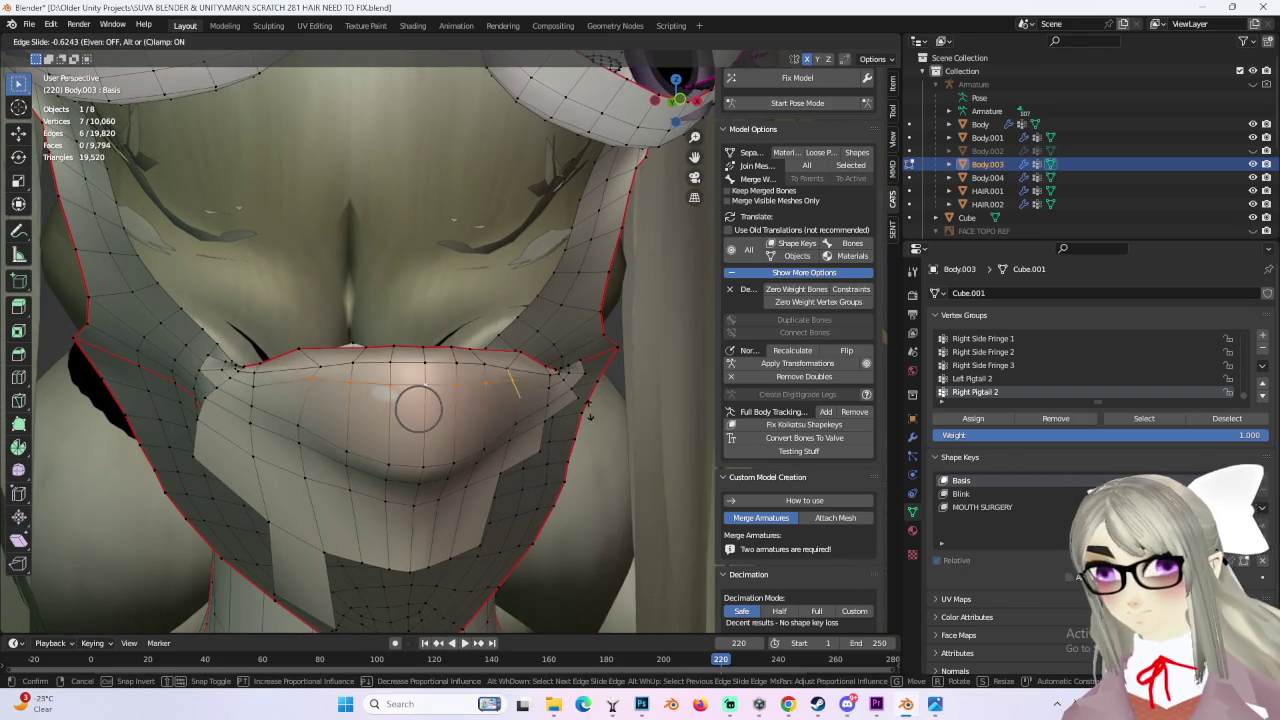
click(496, 435)
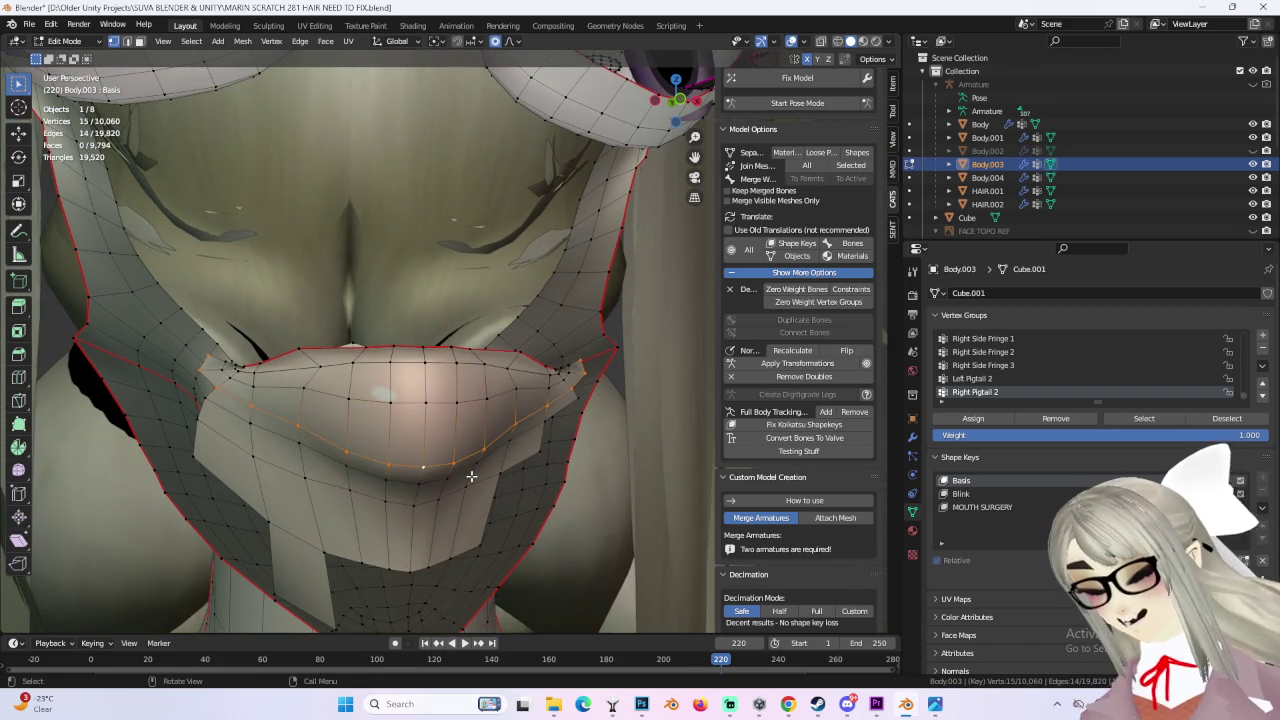
click(477, 469)
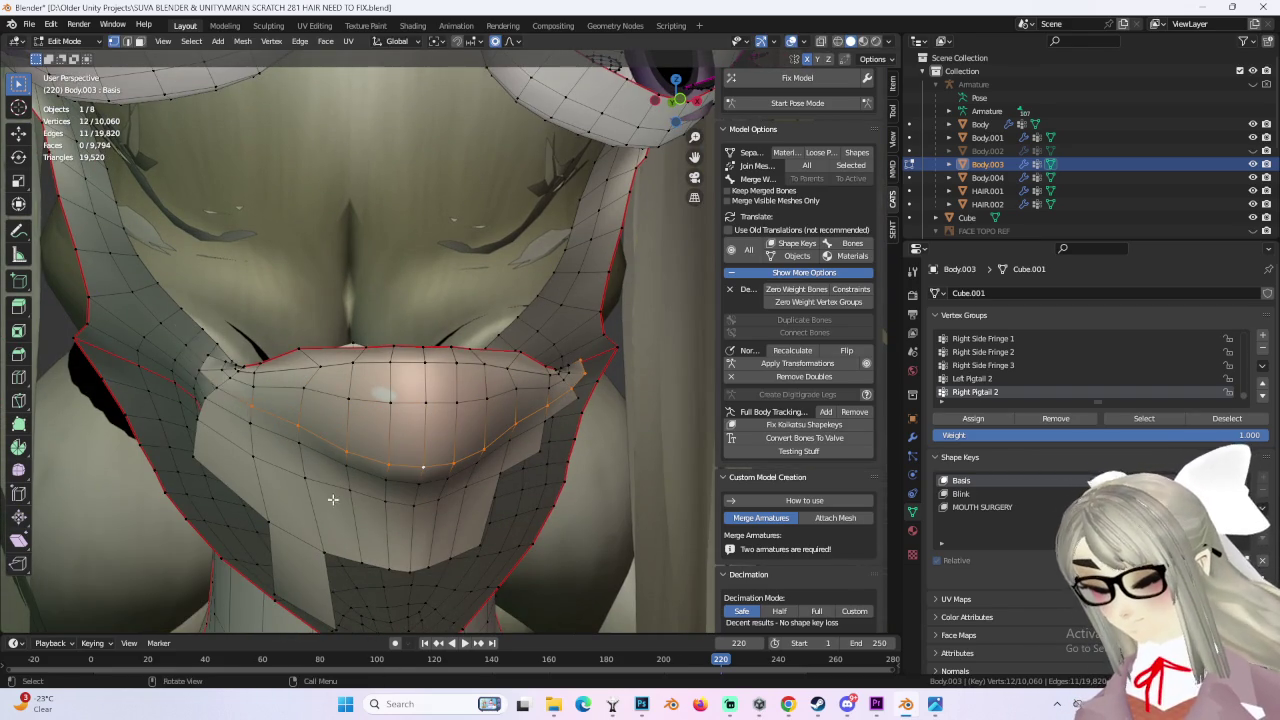
middle_drag(323, 491, 531, 420)
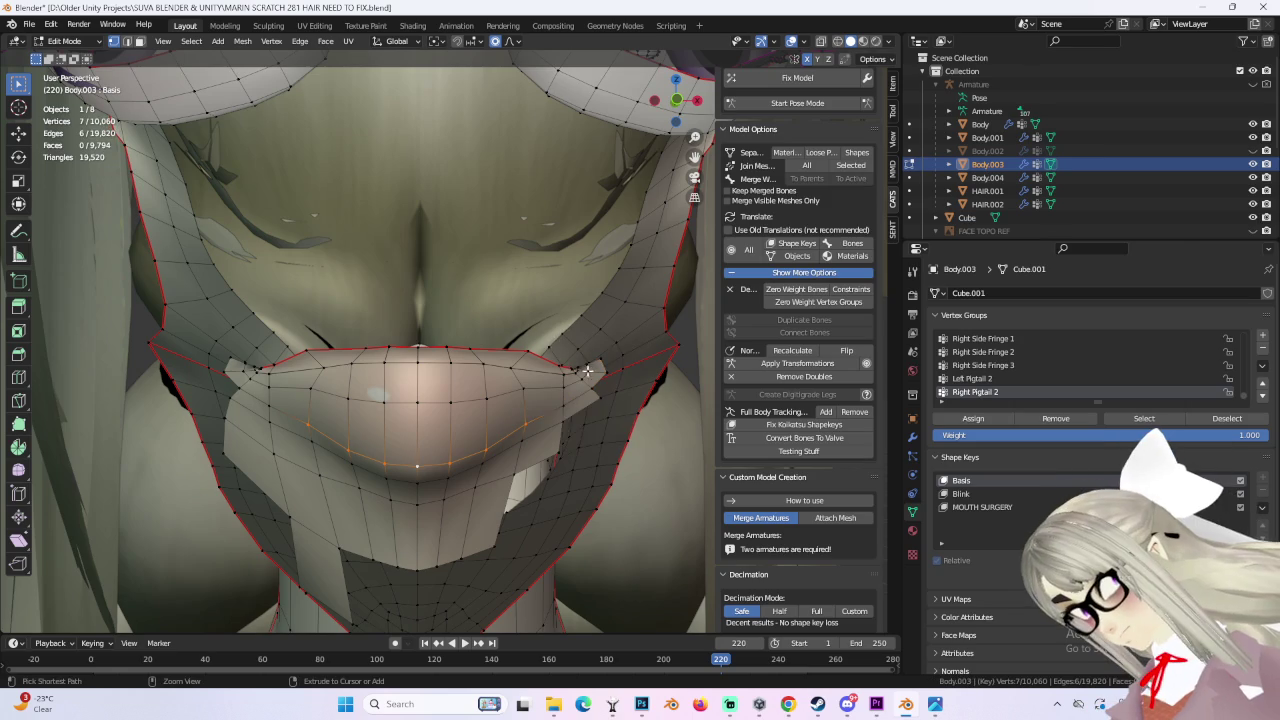
click(541, 408)
middle_drag(537, 408, 514, 429)
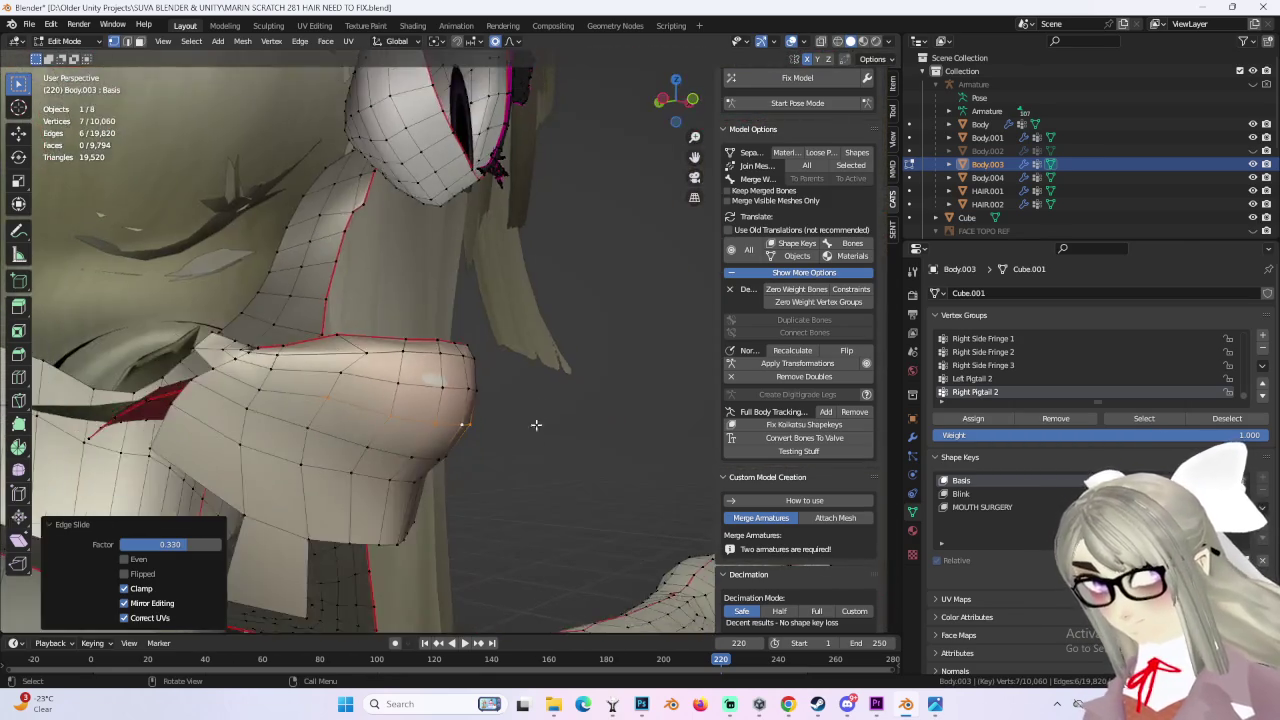
mouse_move(514, 429)
middle_down()
mouse_move(496, 404)
mouse_move(344, 350)
mouse_move(549, 386)
mouse_move(435, 377)
mouse_move(347, 452)
mouse_move(599, 397)
mouse_move(342, 383)
middle_up()
Step: Move the mouth corner vertices proportionally, last by -0.002299, 0.000827, -0.002267 m
click(344, 350)
click(433, 354)
key(g)
click(488, 400)
key(g)
click(347, 452)
Step: Nudge the mouth-corner vertices with smoothly blended proportional moves
key(g)
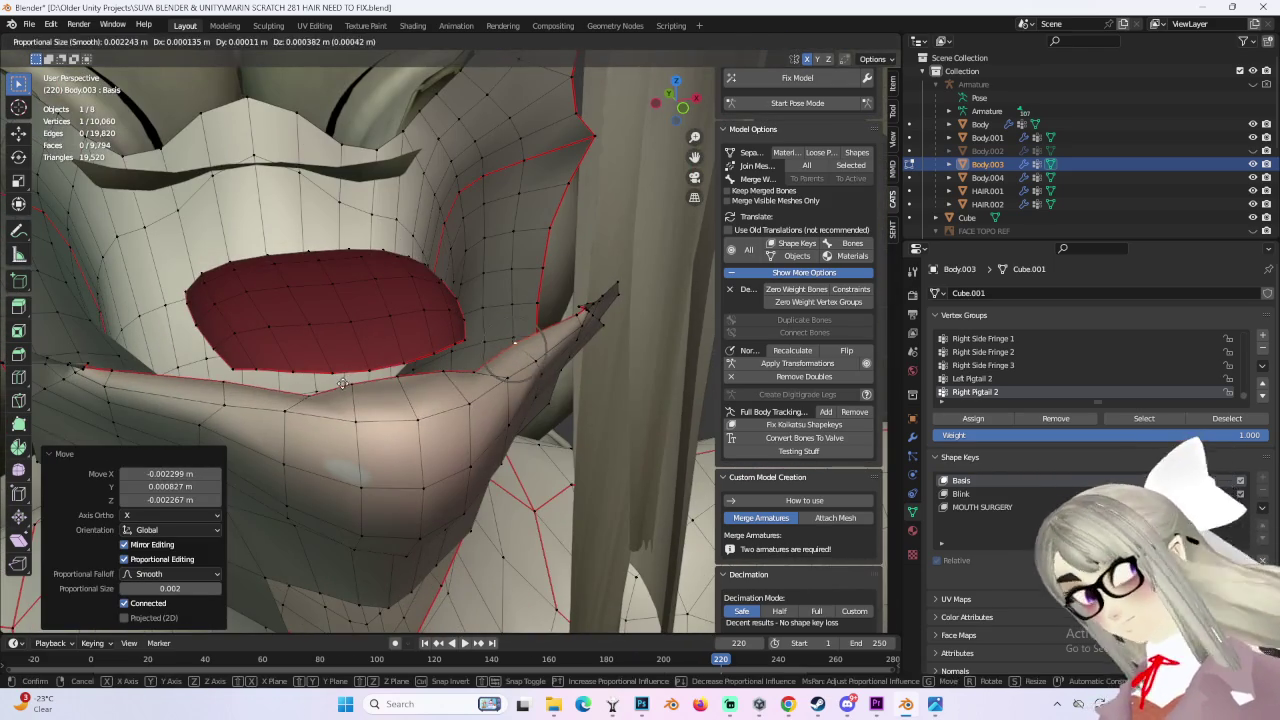
key(g)
click(337, 354)
middle_drag(337, 354, 369, 399)
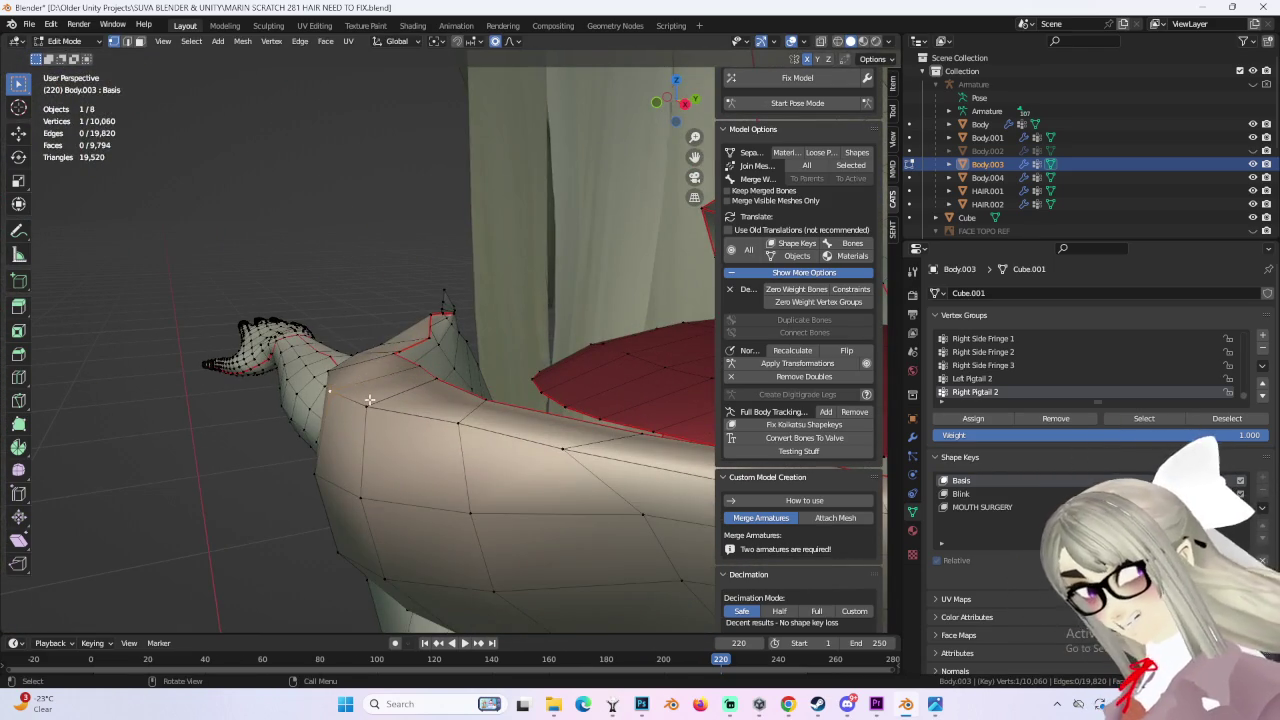
click(400, 415)
mouse_move(400, 415)
middle_down()
mouse_move(419, 414)
mouse_move(418, 436)
middle_up()
click(440, 426)
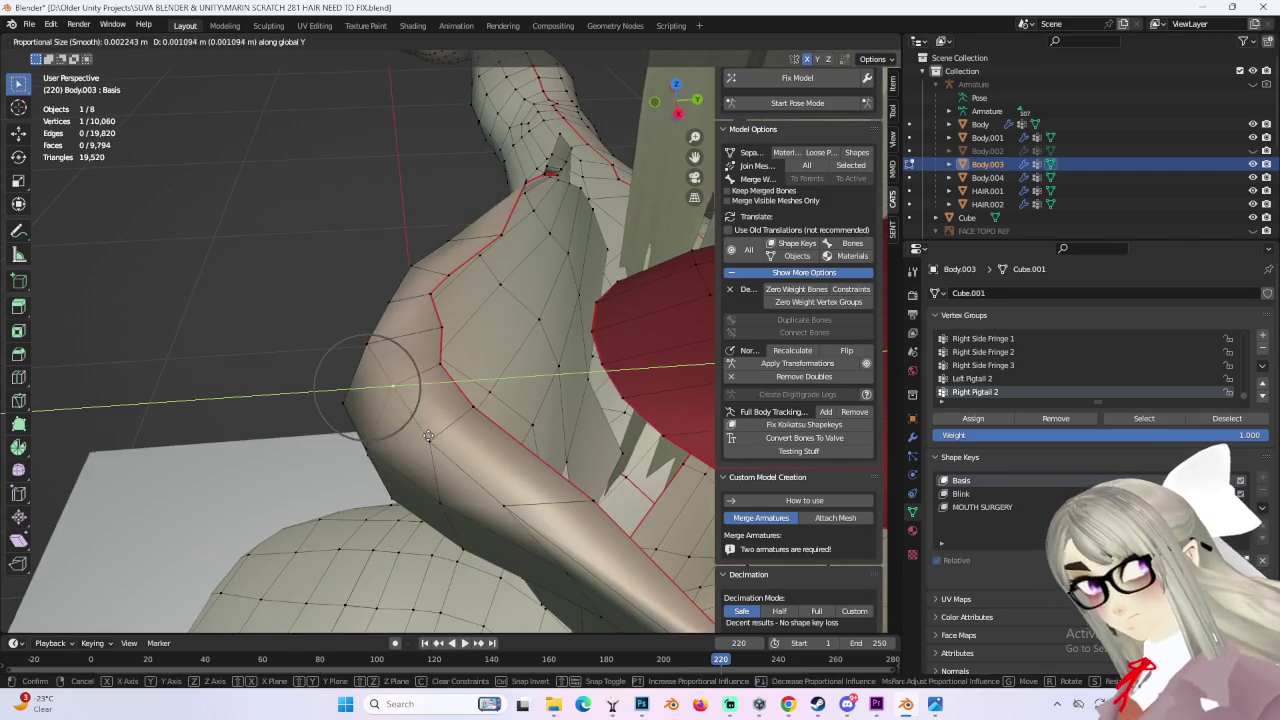
mouse_move(443, 337)
middle_down()
mouse_move(433, 332)
mouse_move(465, 400)
mouse_move(424, 409)
middle_up()
click(471, 414)
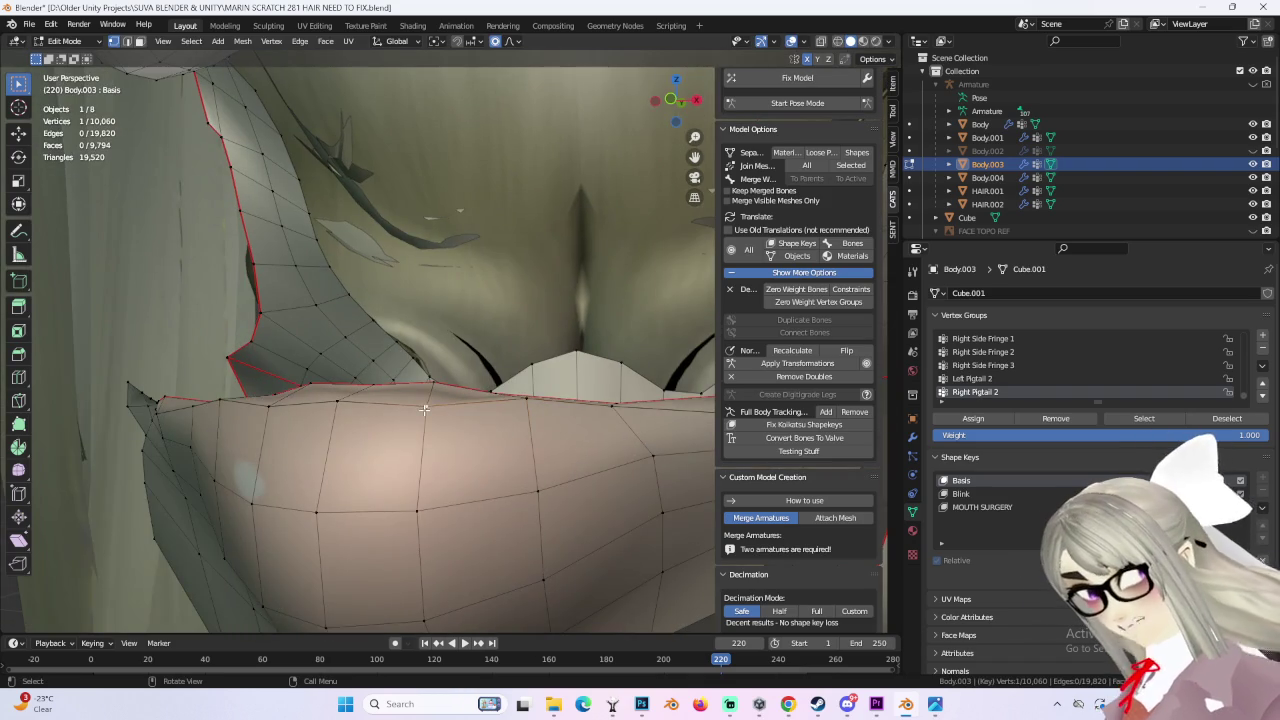
click(277, 399)
mouse_move(277, 399)
middle_down()
mouse_move(574, 423)
mouse_move(563, 380)
mouse_move(522, 397)
mouse_move(503, 366)
mouse_move(503, 391)
mouse_move(503, 371)
mouse_move(534, 418)
mouse_move(575, 406)
mouse_move(522, 406)
mouse_move(505, 340)
middle_up()
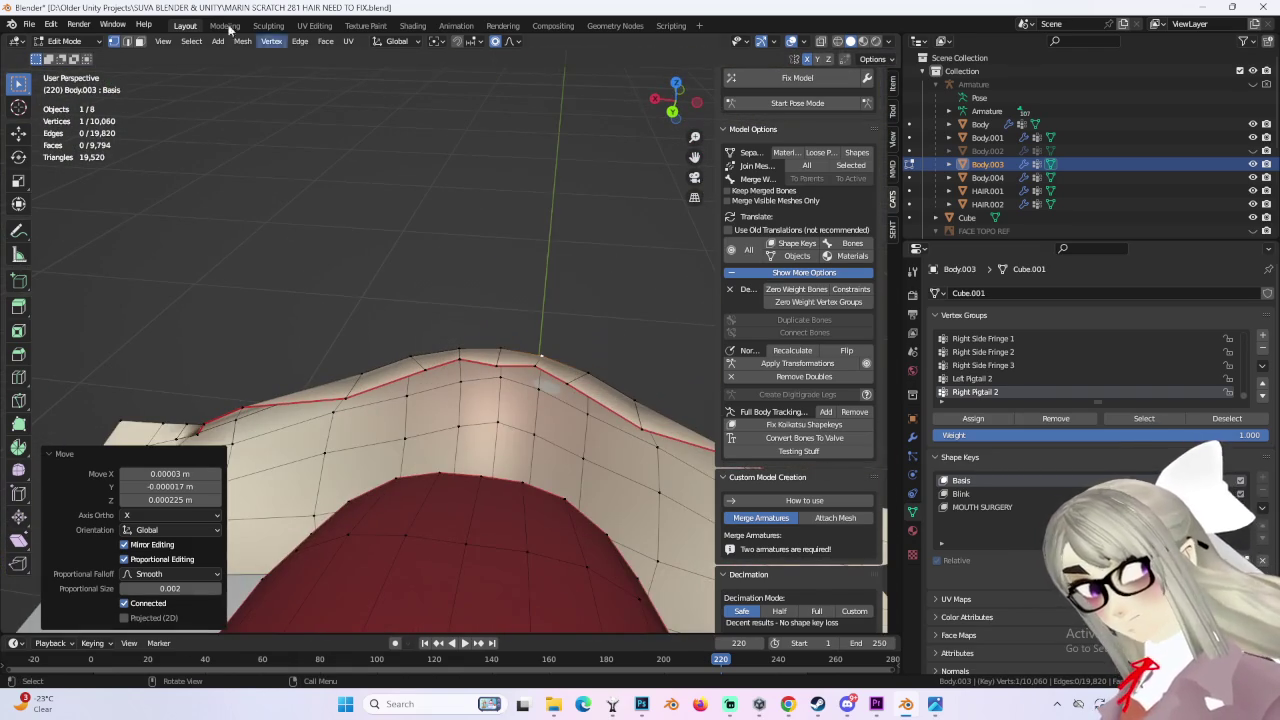
Step: Switch to edge select and pull a lip-corner vertex into place
click(126, 41)
mouse_move(323, 400)
middle_down()
mouse_move(363, 380)
mouse_move(521, 462)
mouse_move(469, 498)
mouse_move(445, 470)
mouse_move(466, 397)
mouse_move(537, 360)
mouse_move(426, 96)
middle_up()
middle_drag(300, 250, 354, 366)
drag(357, 372, 361, 378)
middle_drag(361, 378, 460, 390)
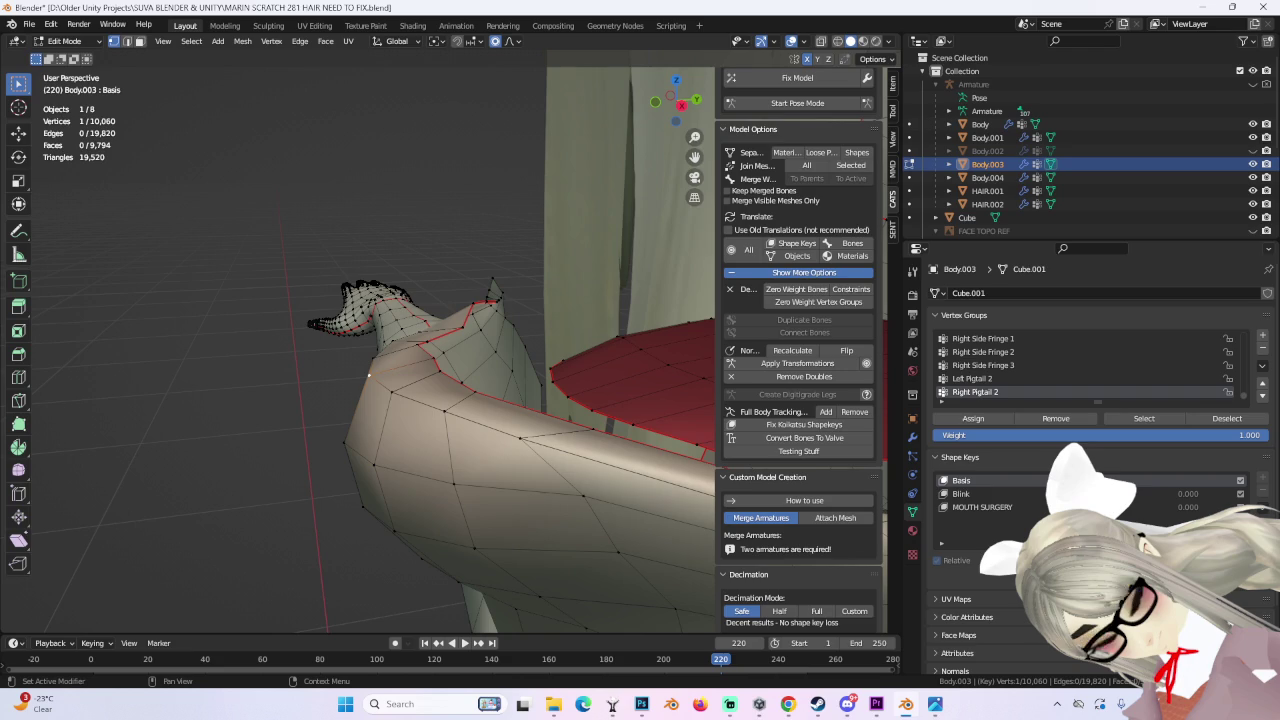
mouse_move(494, 385)
middle_down()
mouse_move(537, 366)
mouse_move(541, 386)
mouse_move(381, 400)
mouse_move(371, 389)
mouse_move(552, 408)
mouse_move(509, 397)
mouse_move(410, 432)
mouse_move(376, 305)
mouse_move(373, 395)
mouse_move(356, 393)
middle_up()
Step: Make four small Z-constrained moves of the lip vertices with soft falloff
key(g)
key(z)
click(537, 380)
key(g)
key(z)
click(541, 386)
key(g)
key(z)
click(371, 389)
key(g)
key(z)
click(520, 397)
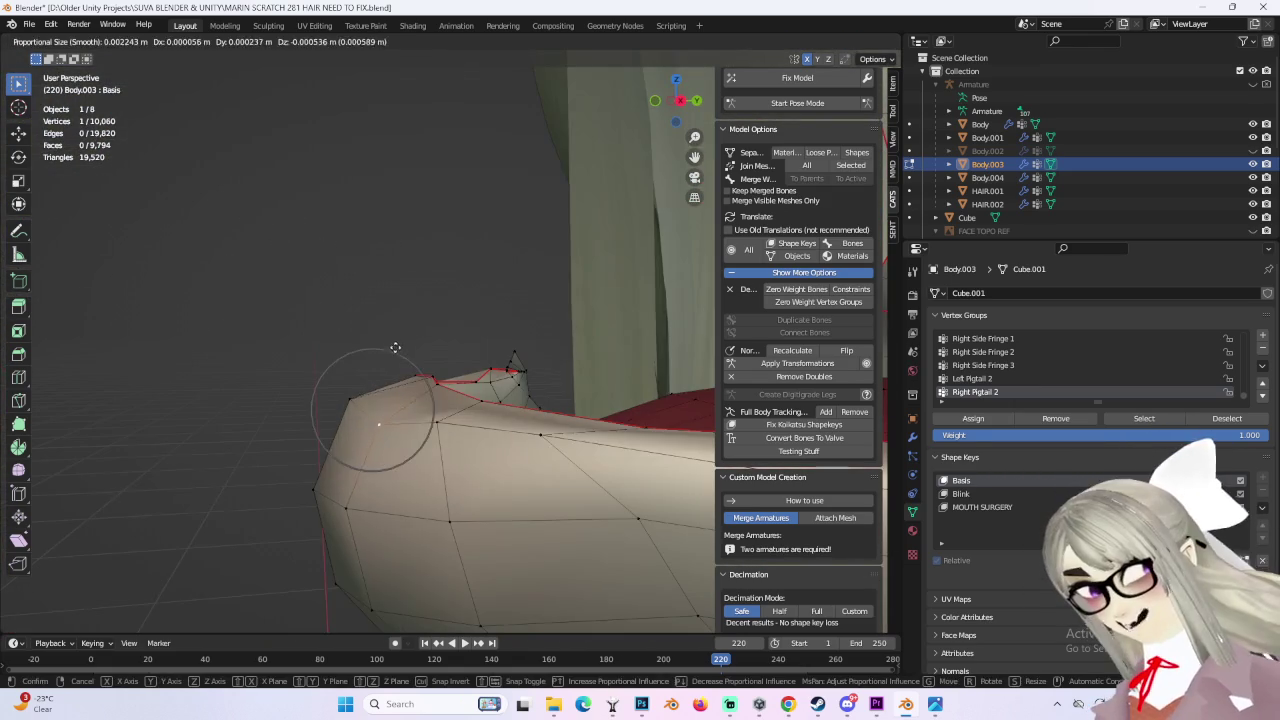
Step: Refine the lip corner with further small proportional moves, the last a 0.000348 m Y move
click(377, 404)
key(g)
click(377, 404)
mouse_move(377, 404)
middle_down()
mouse_move(507, 390)
mouse_move(333, 354)
mouse_move(543, 380)
mouse_move(580, 397)
mouse_move(333, 399)
mouse_move(399, 390)
middle_up()
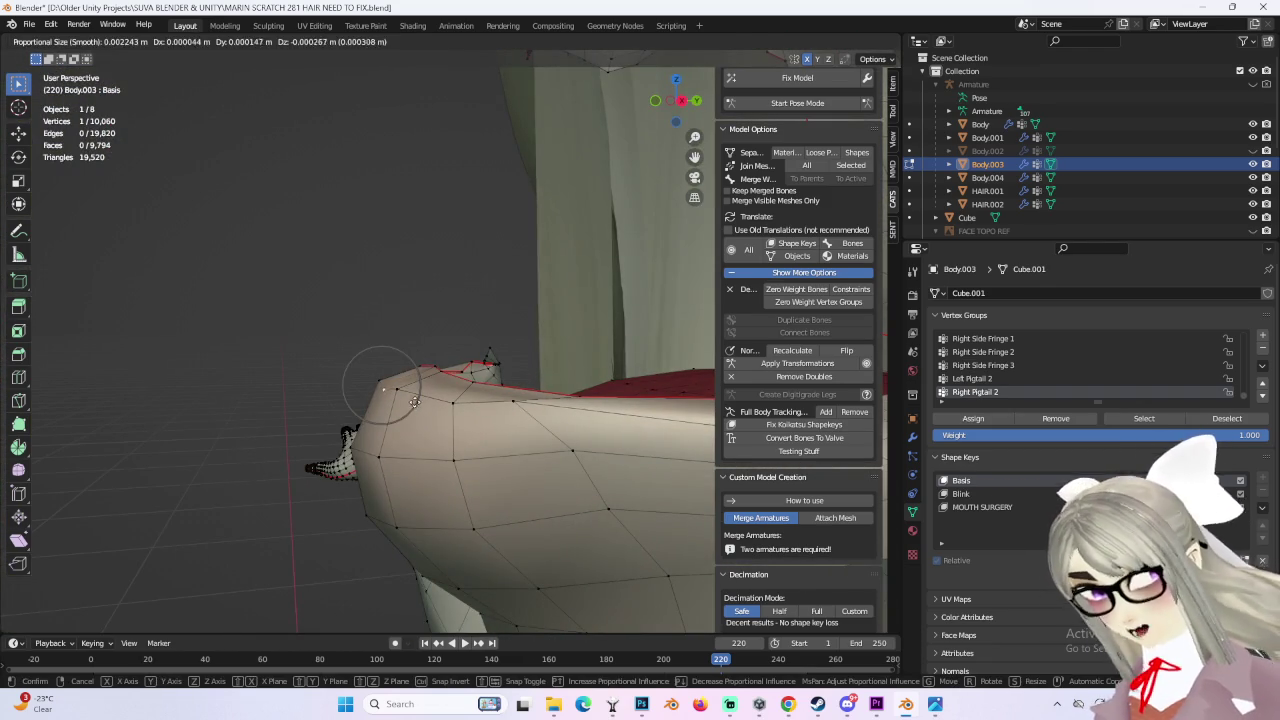
click(404, 391)
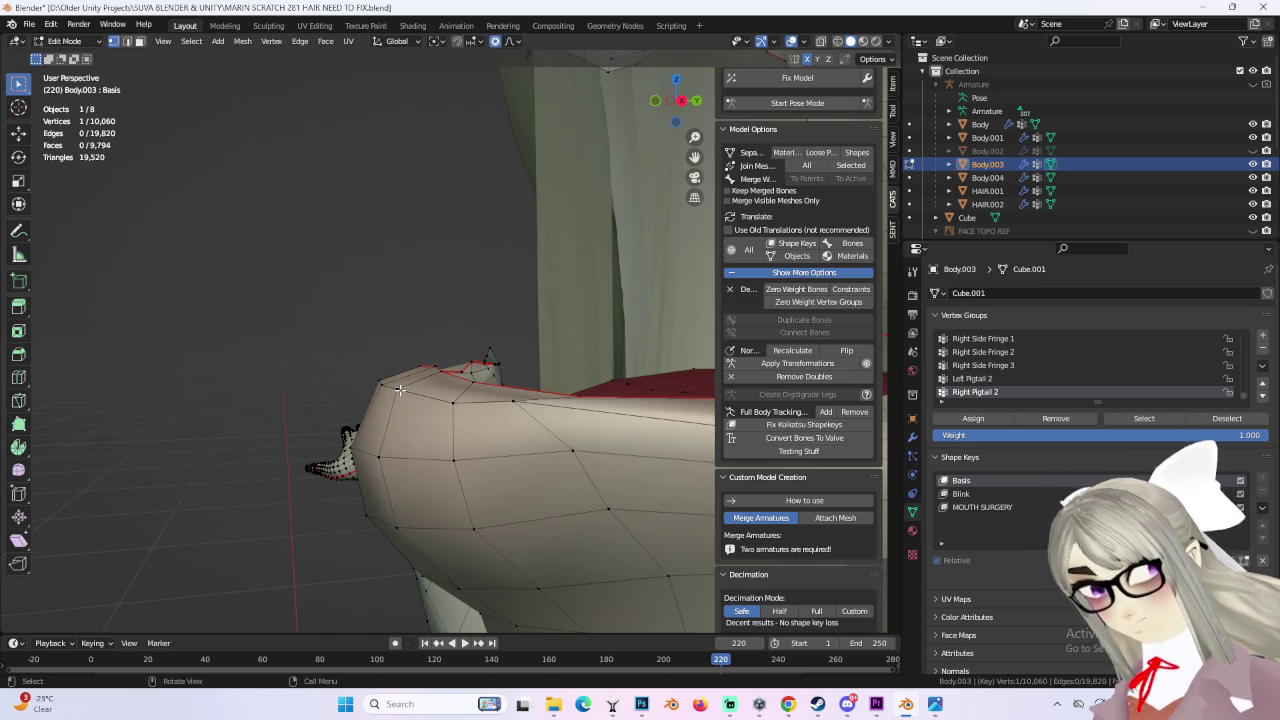
click(426, 413)
mouse_move(426, 413)
middle_down()
mouse_move(404, 378)
mouse_move(381, 402)
mouse_move(506, 381)
mouse_move(443, 398)
middle_up()
key(g)
click(404, 378)
key(g)
click(474, 373)
mouse_move(529, 372)
middle_down()
mouse_move(427, 386)
mouse_move(485, 400)
mouse_move(388, 390)
middle_up()
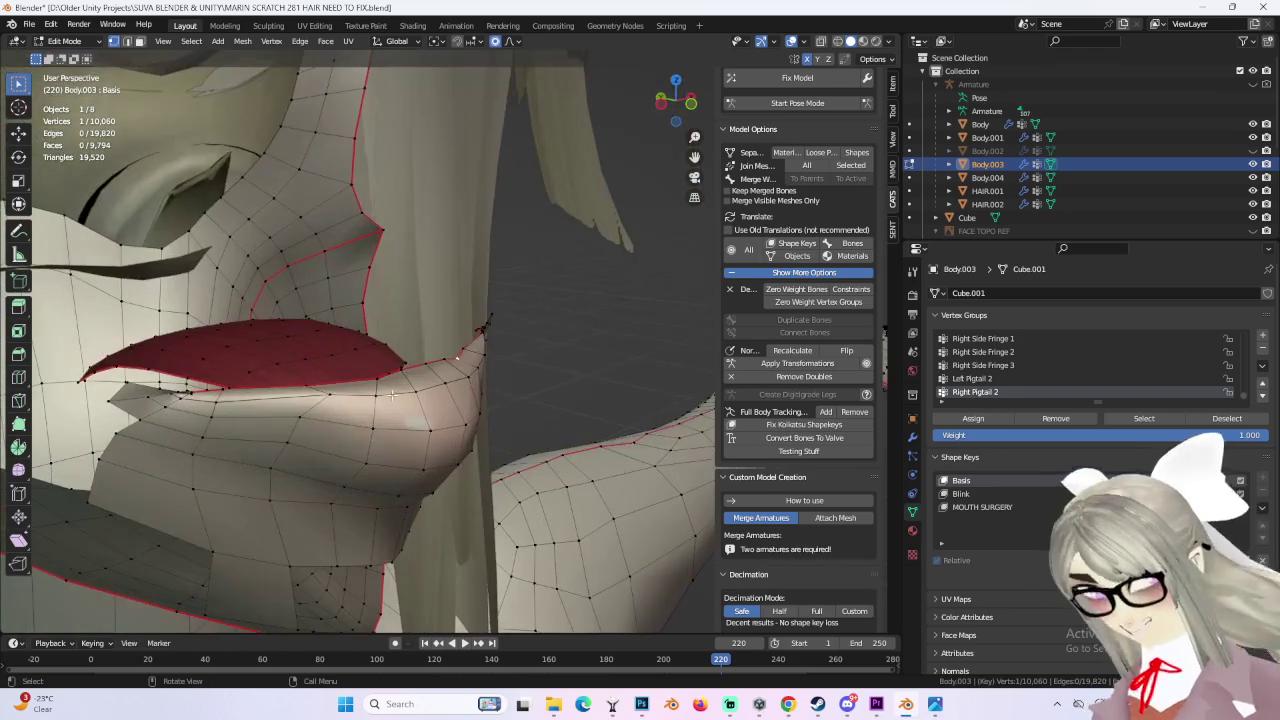
Step: Pull the lip faces and vertices together with proportional moves, checking from side and front views
middle_drag(430, 388, 437, 348)
click(459, 342)
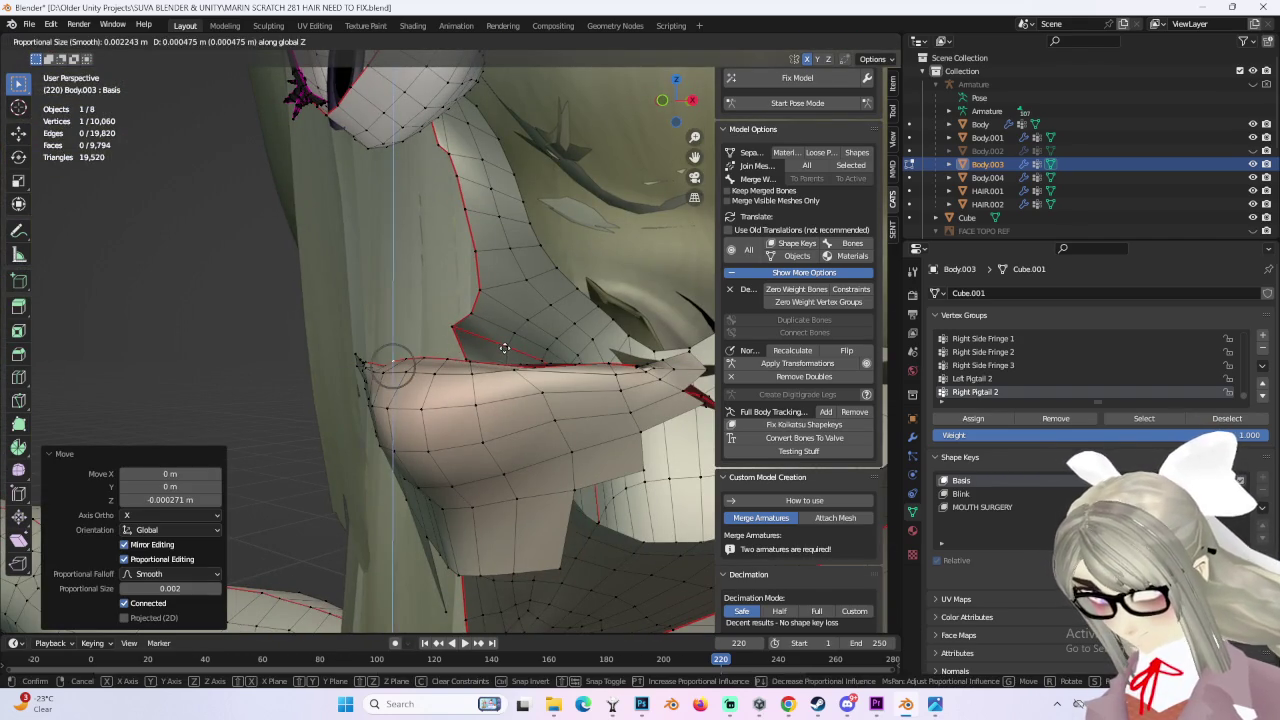
click(504, 347)
mouse_move(504, 347)
middle_down()
mouse_move(470, 476)
mouse_move(439, 401)
middle_up()
ctrl+alt+click(470, 476)
click(475, 461)
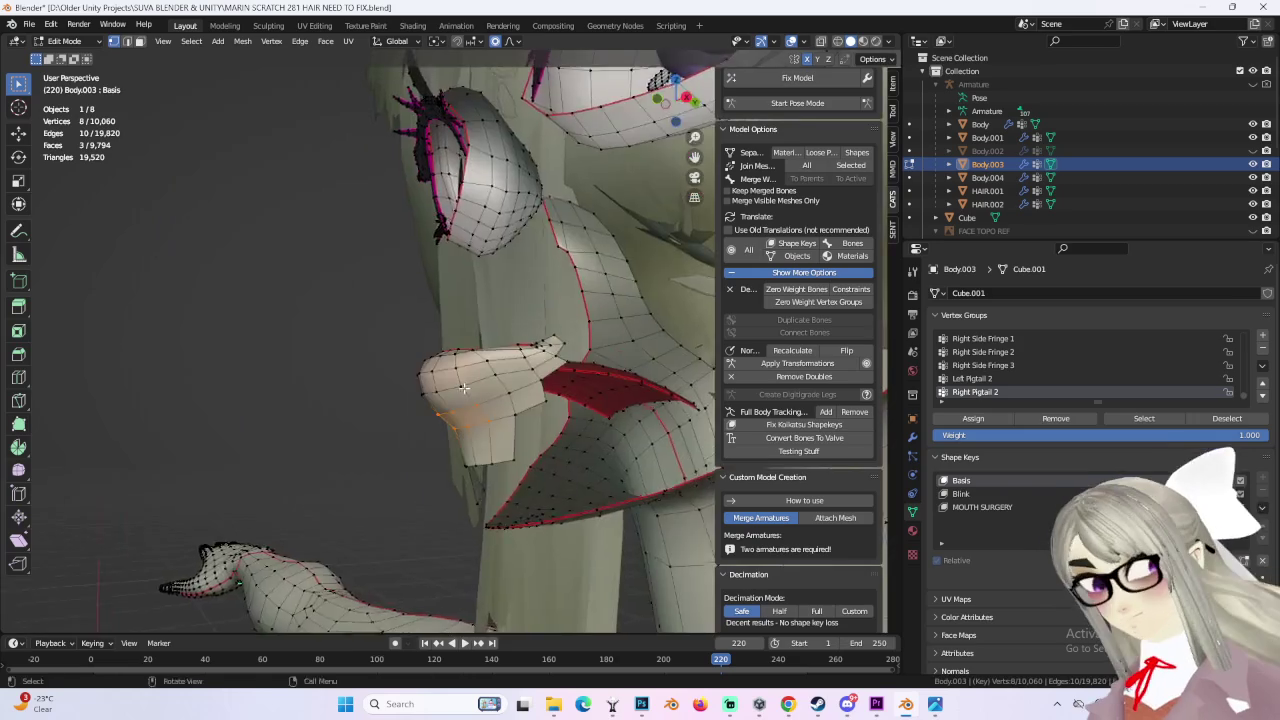
click(455, 408)
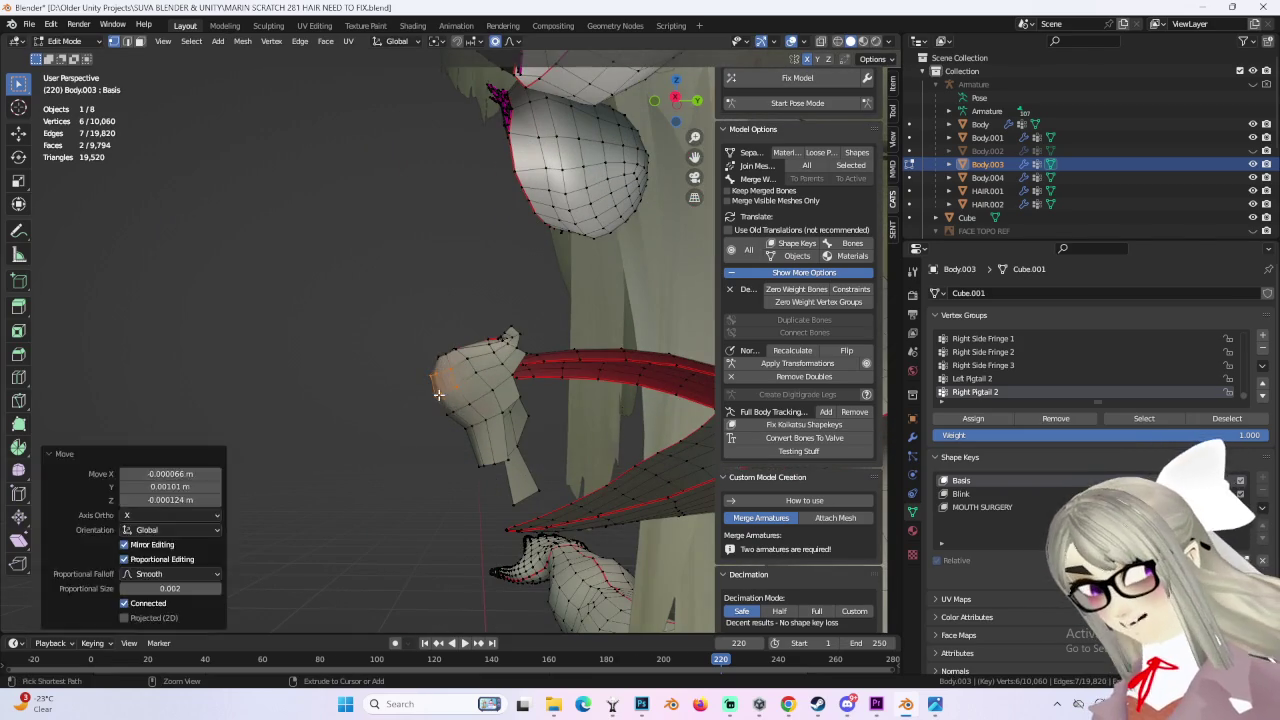
mouse_move(455, 410)
middle_down()
mouse_move(686, 420)
mouse_move(504, 430)
mouse_move(397, 348)
middle_up()
click(594, 415)
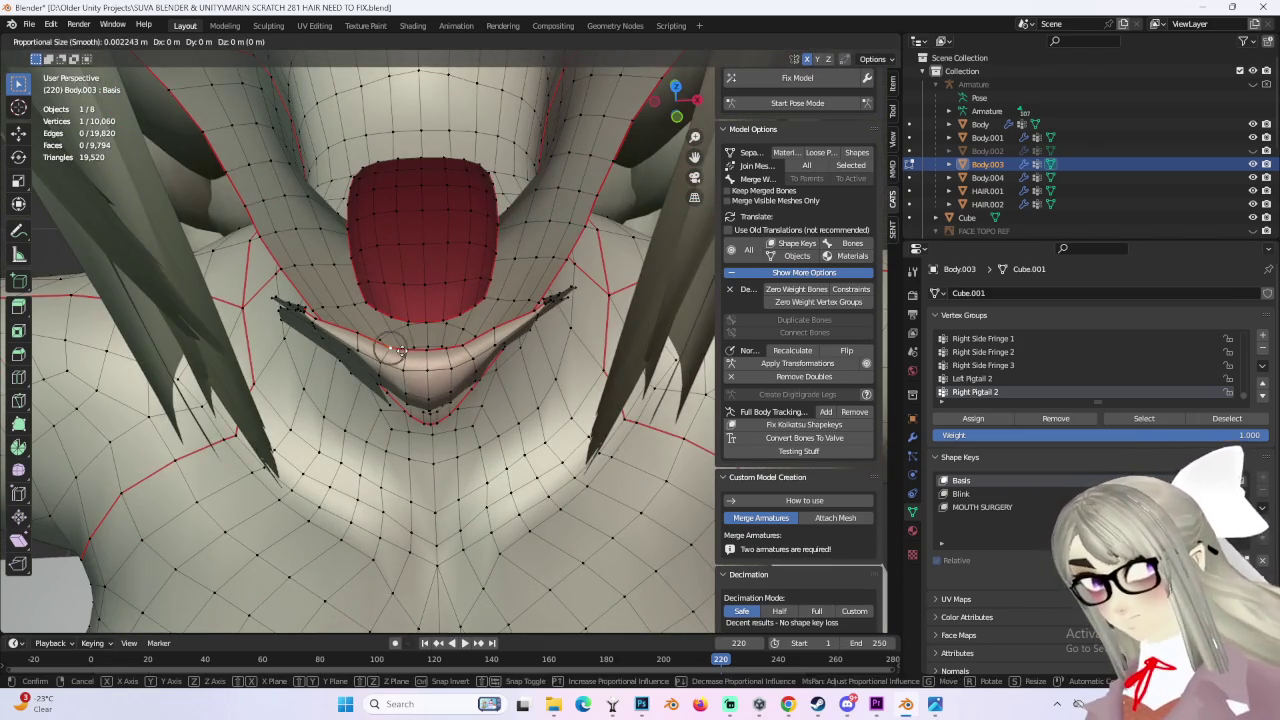
click(400, 347)
click(442, 352)
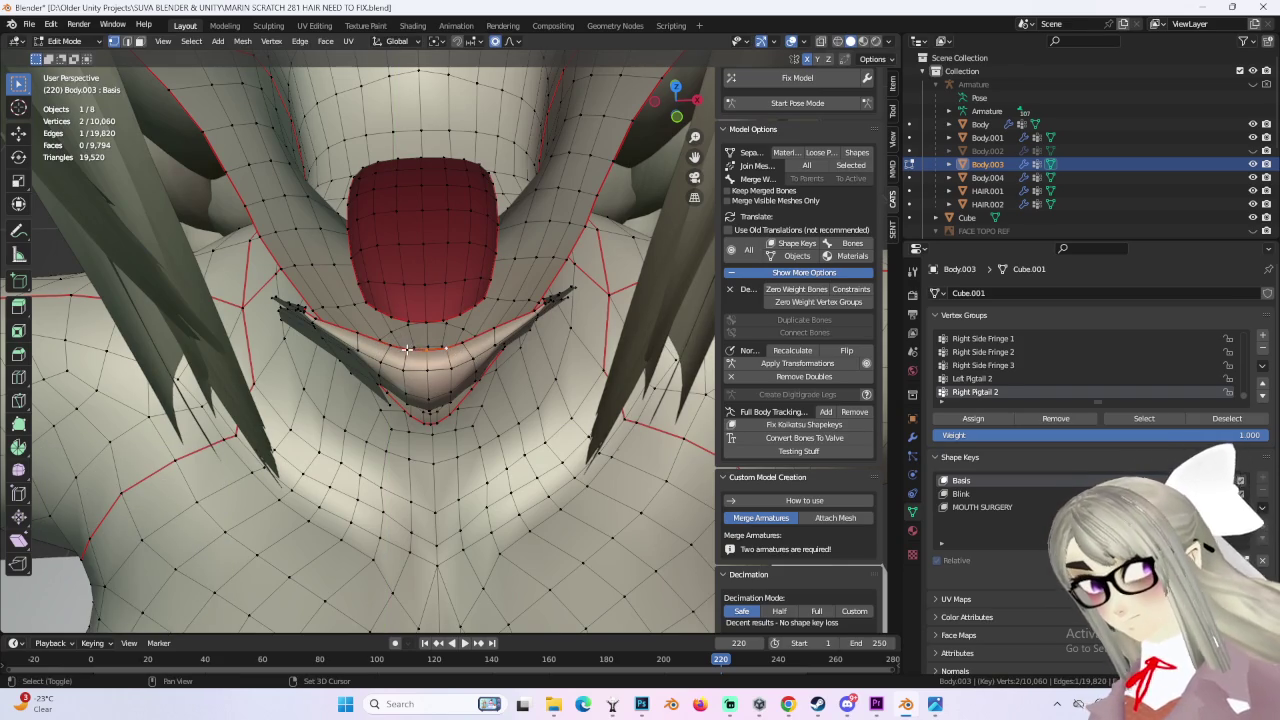
click(489, 352)
mouse_move(489, 352)
middle_down()
mouse_move(470, 360)
mouse_move(495, 344)
mouse_move(552, 409)
mouse_move(537, 383)
mouse_move(456, 368)
middle_up()
right_click(507, 376)
Step: Nudge single lip vertices vertically (G, Z) to close the mouth, undoing a move that reopened it
click(514, 363)
key(g)
key(z)
click(514, 365)
scroll(496, 373, up, 3)
scroll(470, 370, up, 2)
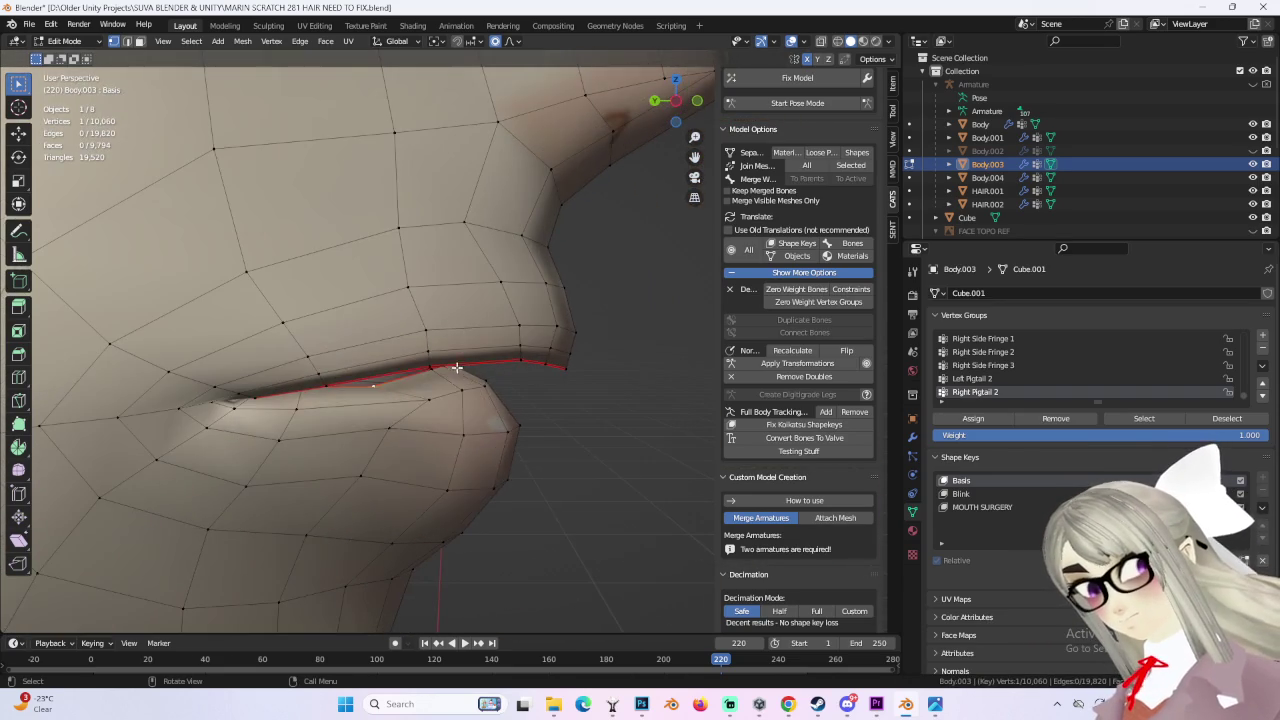
click(453, 362)
mouse_move(534, 371)
middle_down()
mouse_move(482, 397)
mouse_move(478, 385)
mouse_move(586, 391)
mouse_move(477, 407)
middle_up()
key(g)
key(g)
click(504, 388)
scroll(586, 391, up, 4)
mouse_move(497, 454)
middle_down()
mouse_move(486, 420)
mouse_move(514, 466)
mouse_move(498, 410)
middle_up()
scroll(509, 436, up, 2)
key(g)
key(z)
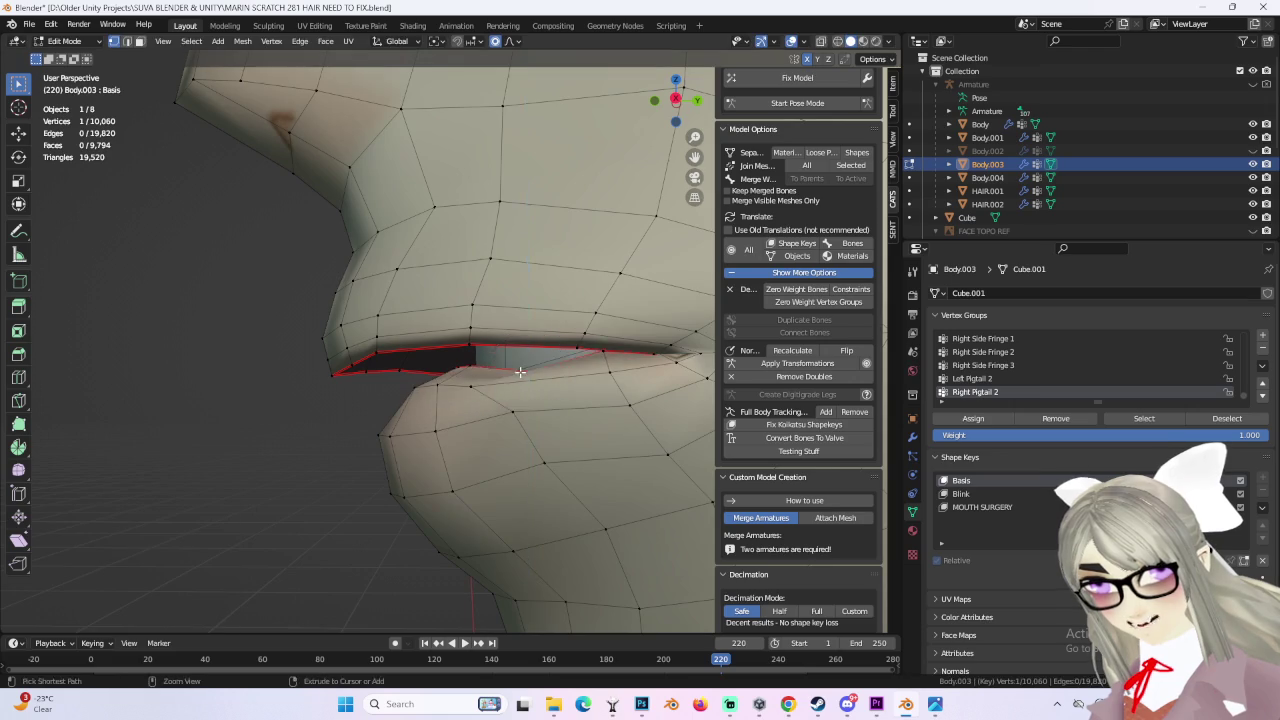
key(ctrl+z)
Step: Try further lip adjustments, cancelling those that spoil the closed lip line
mouse_move(520, 371)
middle_down()
mouse_move(563, 385)
mouse_move(522, 410)
mouse_move(531, 430)
mouse_move(578, 376)
middle_up()
click(564, 388)
right_click(556, 440)
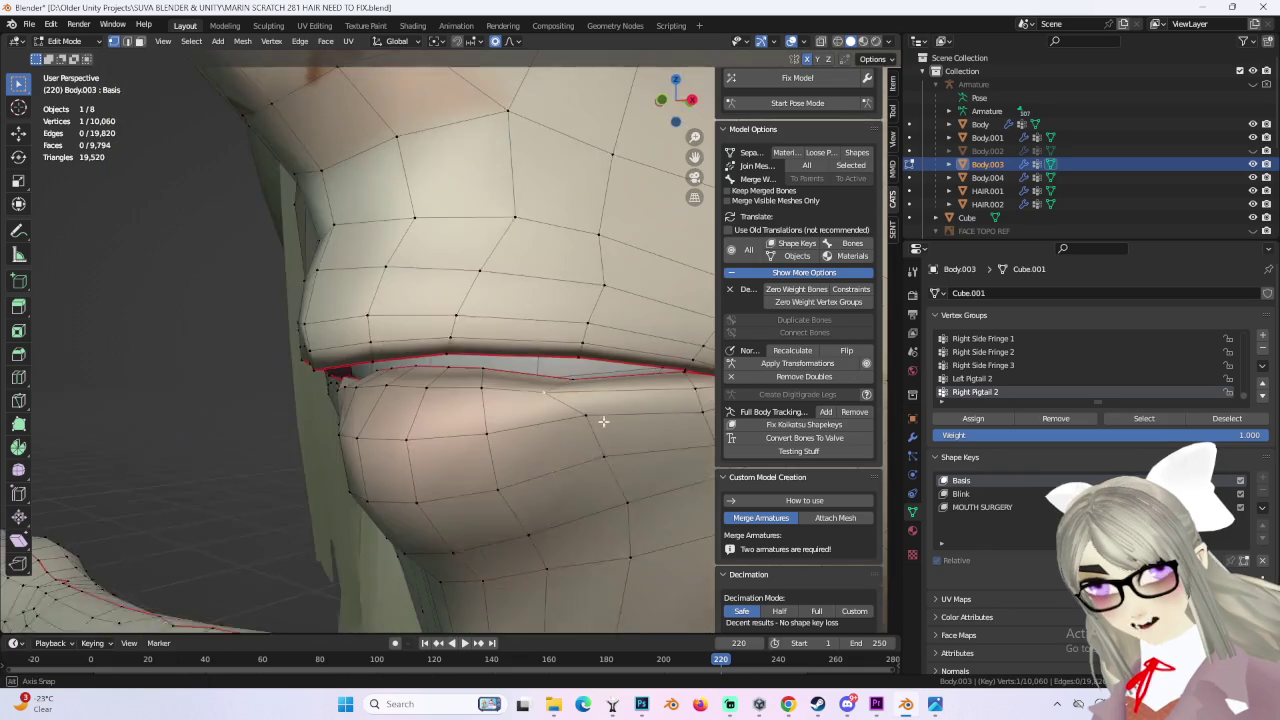
right_click(584, 372)
mouse_move(583, 375)
middle_down()
mouse_move(584, 405)
mouse_move(456, 373)
mouse_move(393, 401)
mouse_move(534, 441)
mouse_move(479, 424)
middle_up()
scroll(583, 405, up, 4)
scroll(620, 395, up, 3)
right_click(409, 434)
scroll(500, 430, down, 2)
scroll(500, 430, down, 2)
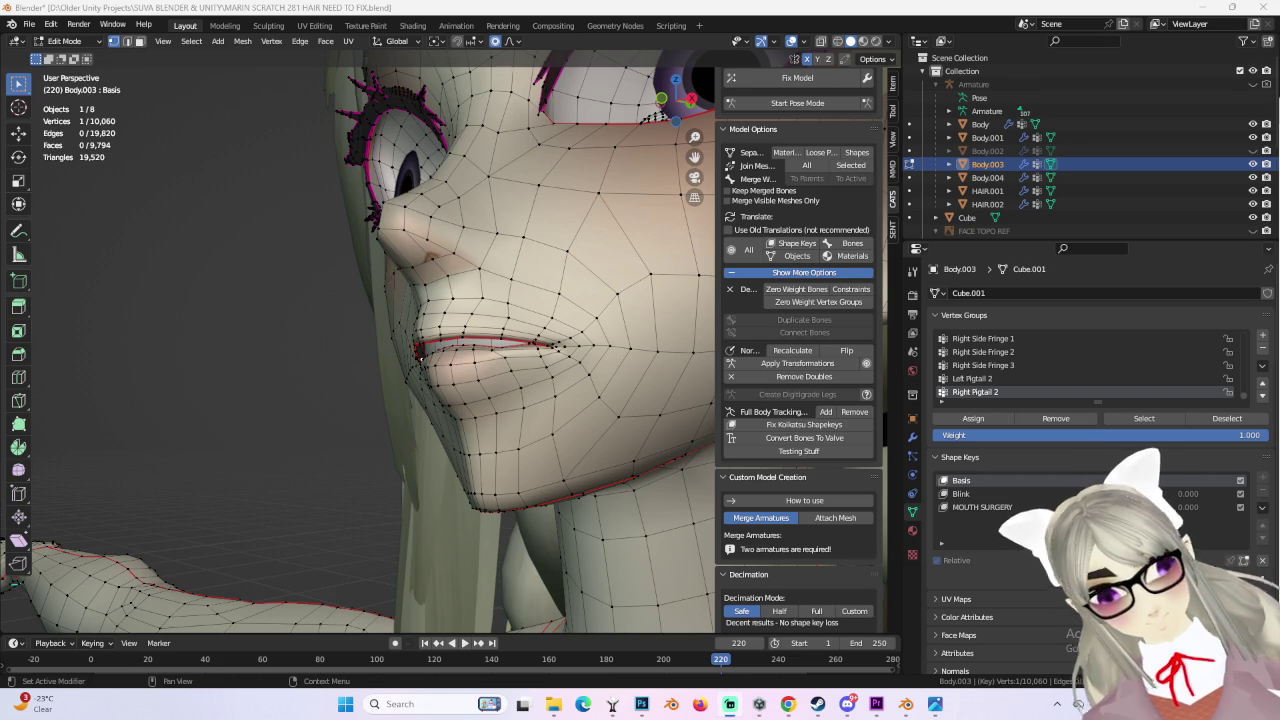
Step: Move lower-lip vertices with proportional editing, checking from side and front views
mouse_move(432, 402)
middle_down()
mouse_move(500, 395)
mouse_move(540, 420)
middle_up()
scroll(512, 392, up, 3)
key(g)
click(545, 470)
mouse_move(545, 470)
middle_down()
mouse_move(506, 390)
mouse_move(580, 400)
mouse_move(601, 418)
middle_up()
scroll(506, 382, up, 2)
scroll(506, 382, down, 3)
click(515, 381)
scroll(515, 385, down, 2)
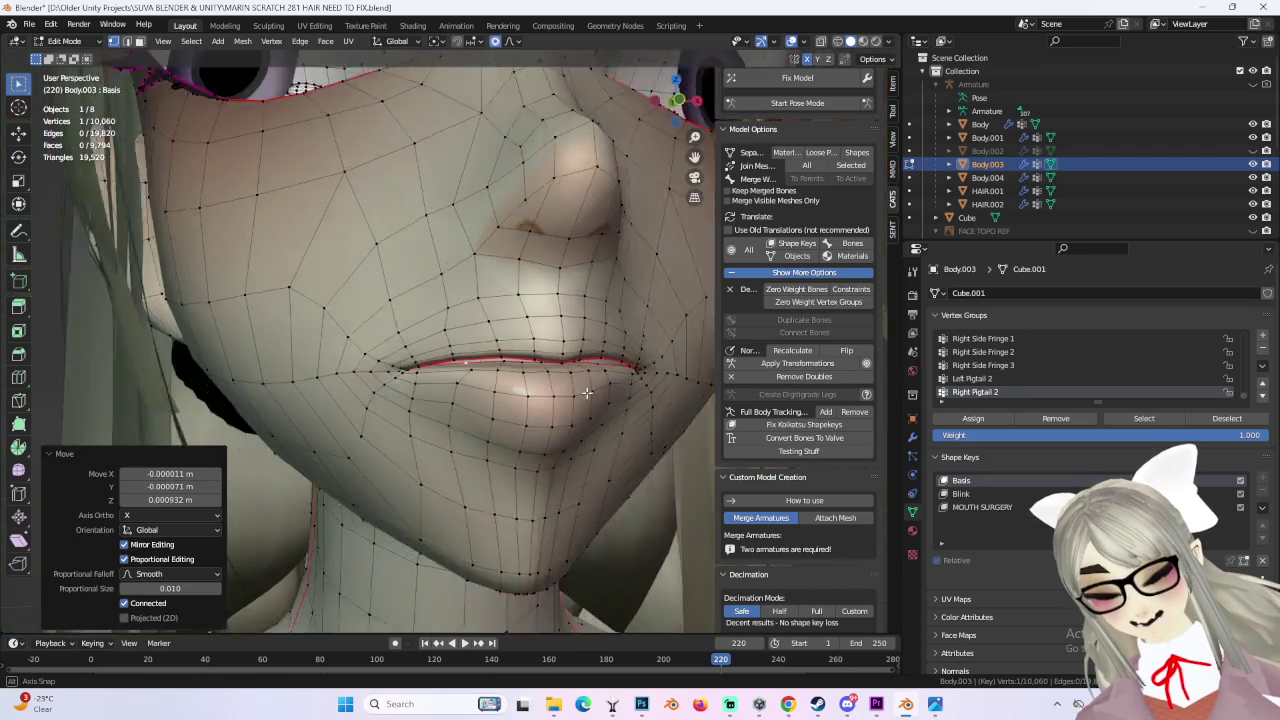
scroll(515, 390, down, 2)
middle_drag(515, 390, 520, 400)
scroll(516, 397, up, 3)
scroll(524, 402, up, 2)
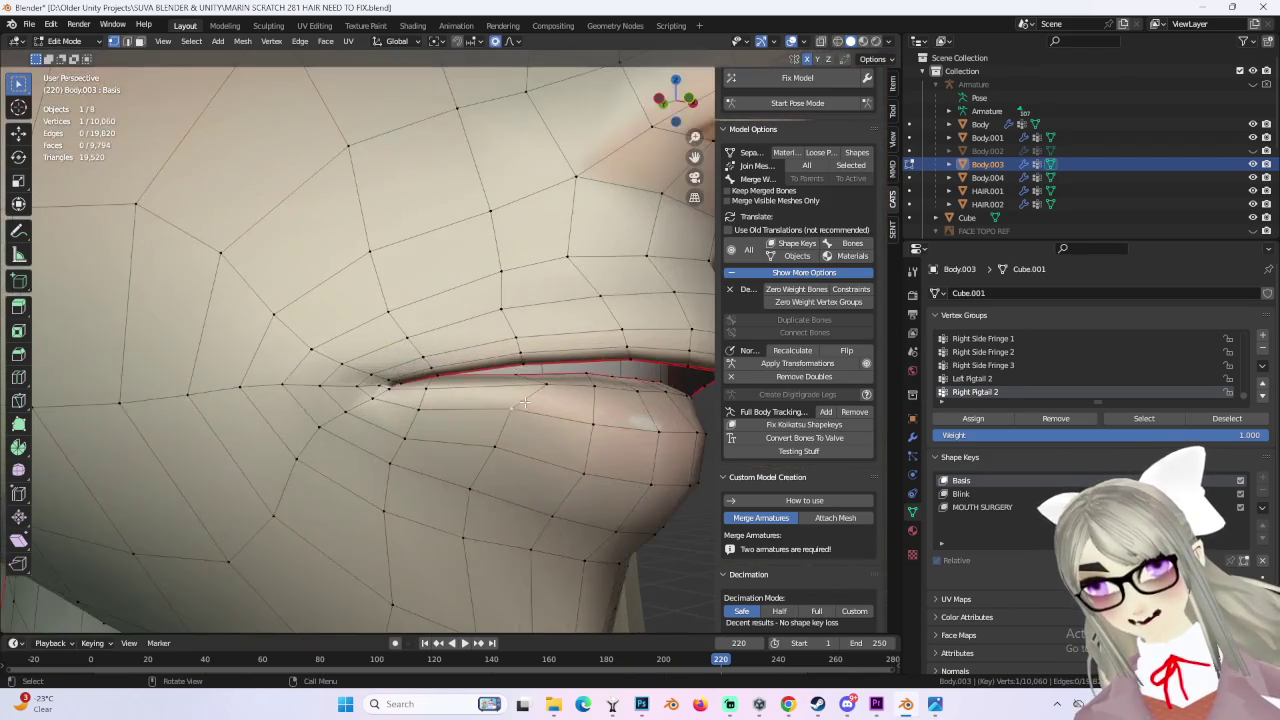
click(524, 410)
key(g)
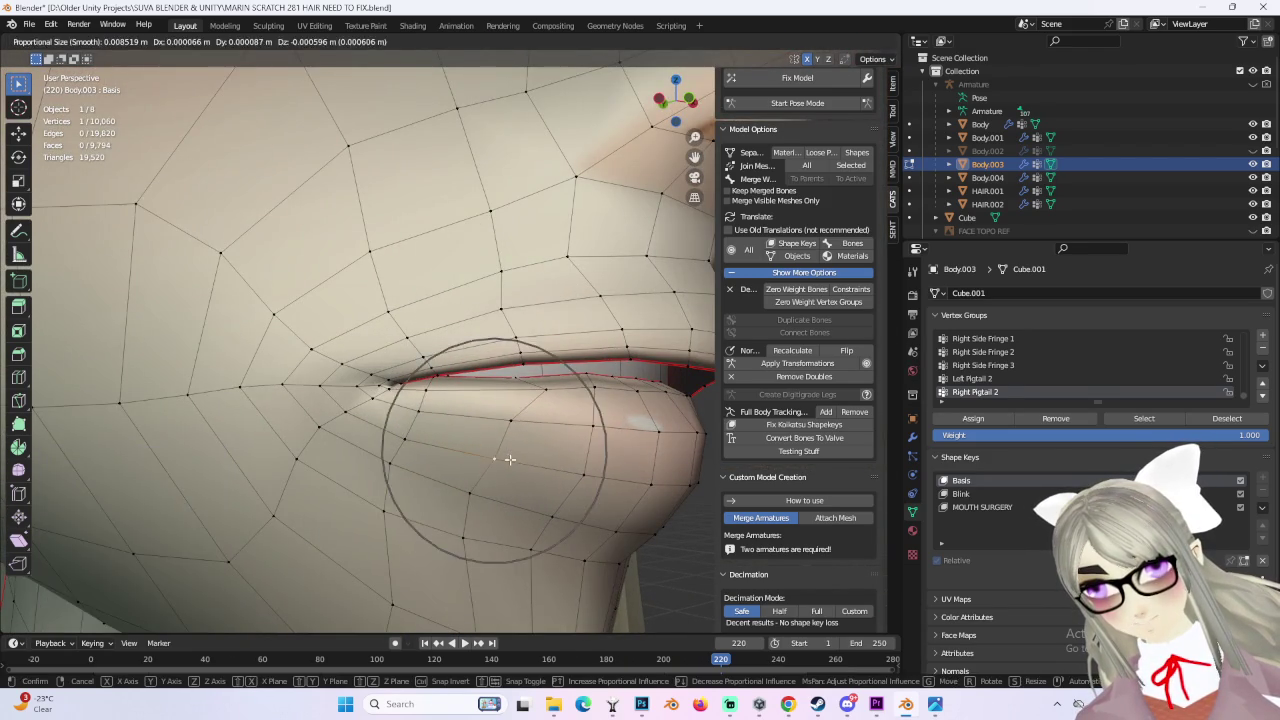
click(486, 414)
scroll(486, 414, up, 2)
click(512, 377)
Step: From a steep side view, reshape the lip-corner vertices so the lower lip edge runs evenly
middle_drag(510, 377, 478, 386)
mouse_move(557, 404)
middle_down()
mouse_move(438, 400)
mouse_move(366, 443)
mouse_move(438, 400)
mouse_move(386, 429)
mouse_move(403, 444)
middle_up()
key(g)
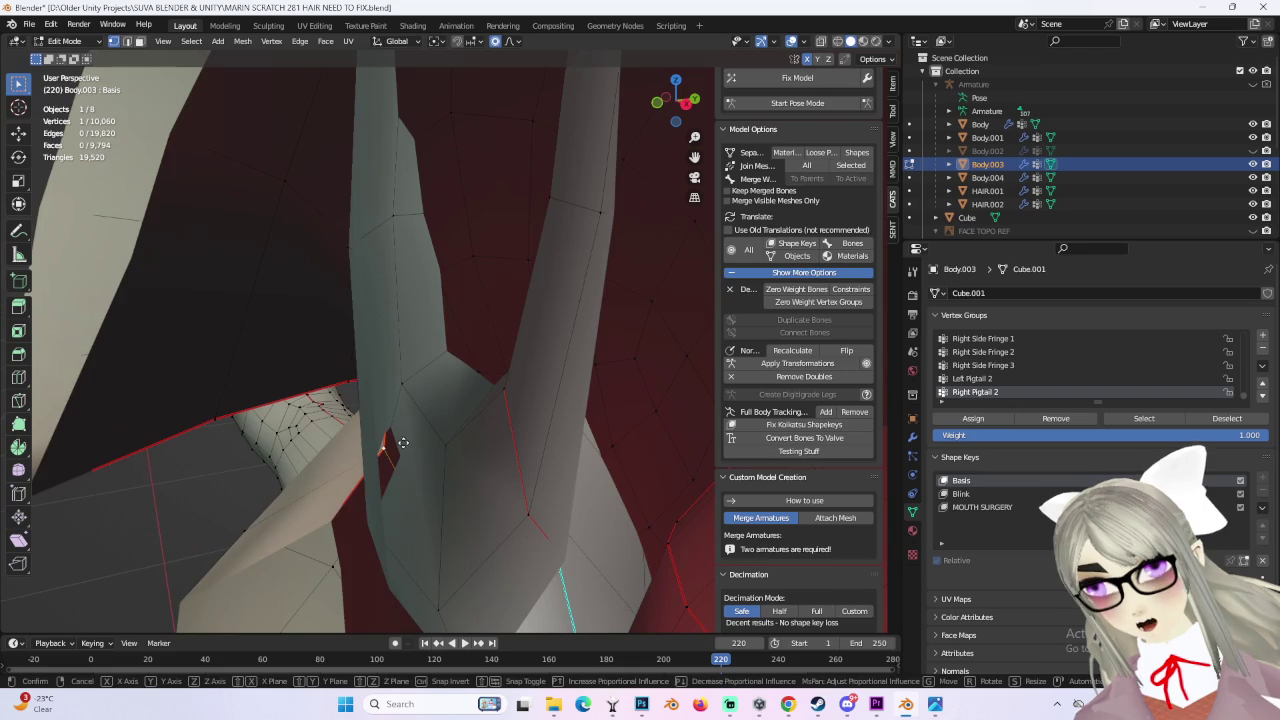
click(375, 444)
click(318, 525)
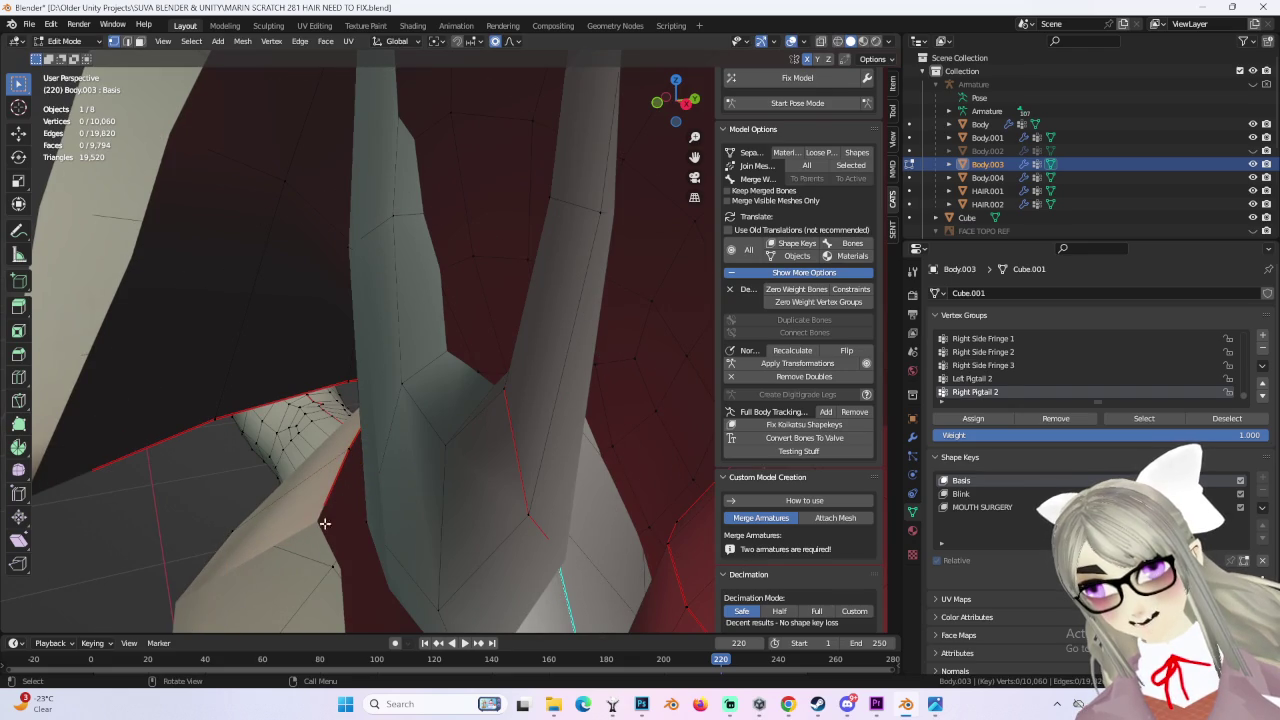
click(330, 523)
key(KP_Decimal)
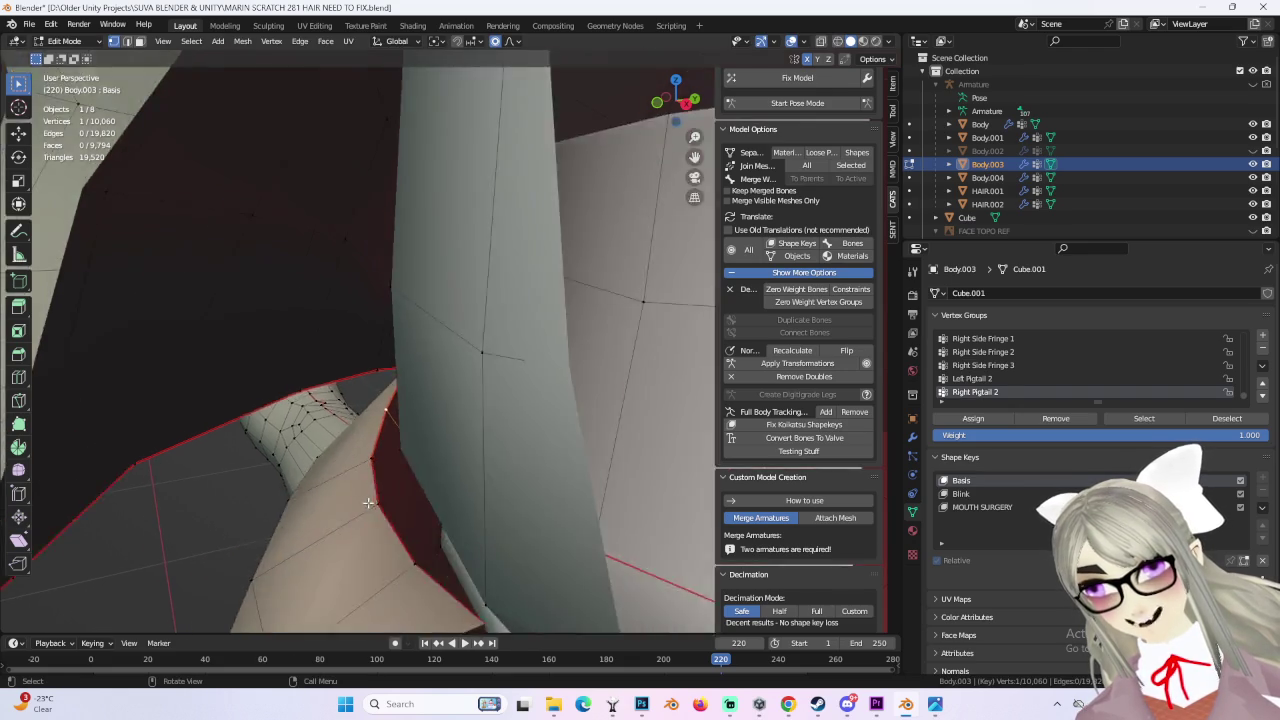
mouse_move(508, 449)
middle_down()
mouse_move(616, 334)
mouse_move(620, 358)
mouse_move(488, 380)
mouse_move(507, 357)
mouse_move(572, 386)
mouse_move(534, 357)
middle_up()
click(530, 368)
scroll(540, 405, down, 4)
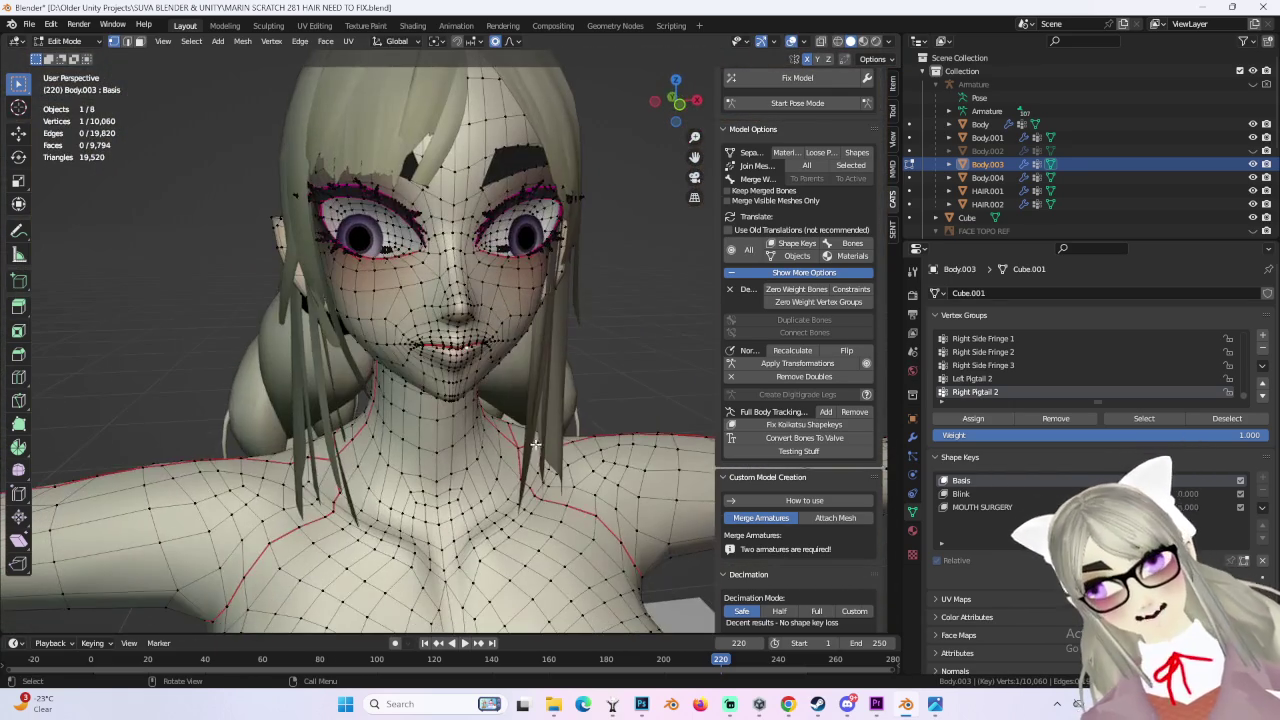
scroll(485, 345, up, 3)
scroll(485, 345, up, 3)
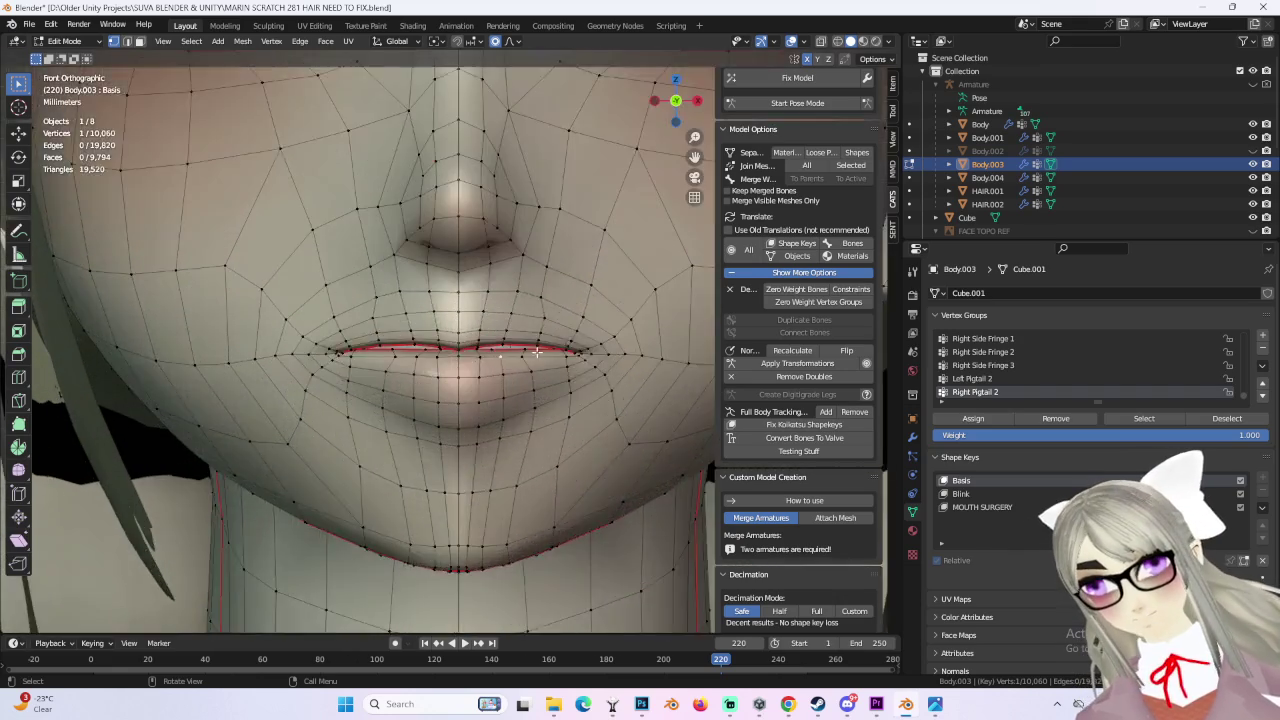
scroll(485, 345, up, 2)
mouse_move(480, 340)
middle_down()
mouse_move(600, 363)
mouse_move(383, 367)
middle_up()
middle_drag(401, 436, 500, 378)
scroll(500, 378, down, 2)
mouse_move(681, 103)
mouse_down()
mouse_move(523, 357)
mouse_move(567, 397)
mouse_up()
scroll(567, 397, down, 3)
mouse_move(567, 397)
middle_down()
mouse_move(484, 337)
mouse_move(417, 365)
middle_up()
scroll(465, 340, up, 2)
scroll(417, 365, down, 3)
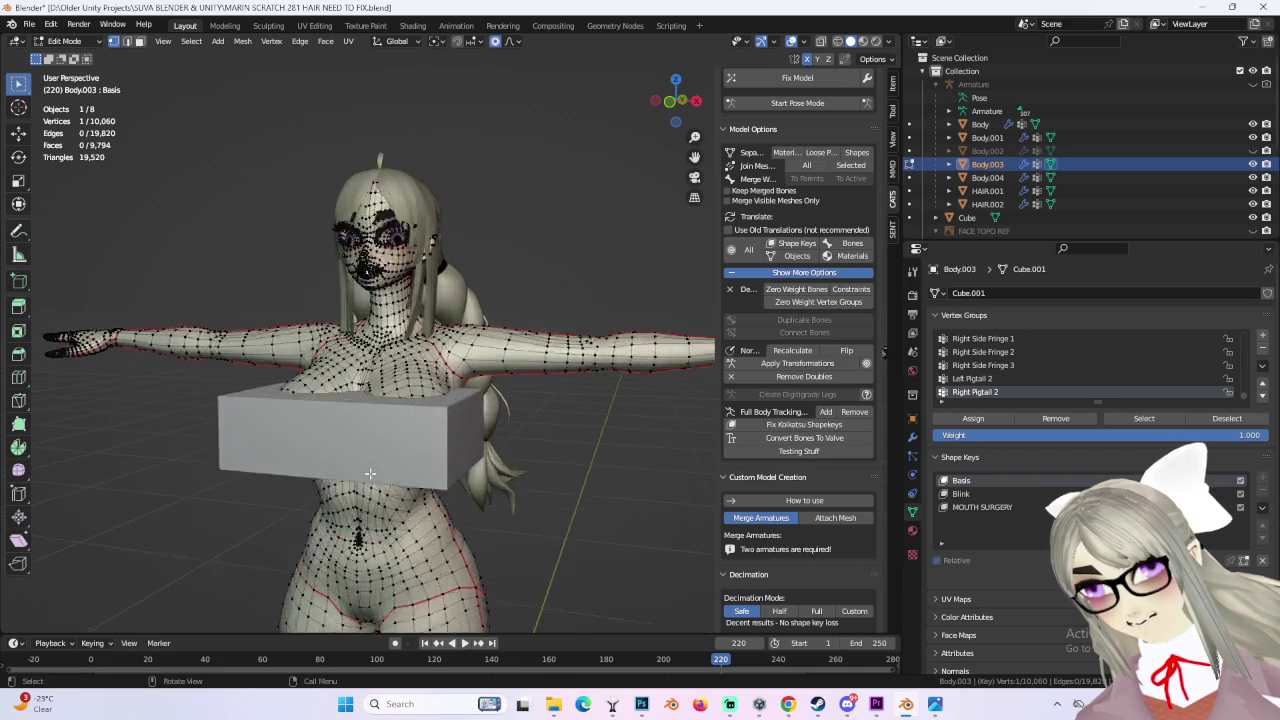
mouse_move(391, 527)
middle_down()
mouse_move(385, 456)
mouse_move(405, 416)
mouse_move(434, 415)
middle_up()
scroll(375, 417, up, 3)
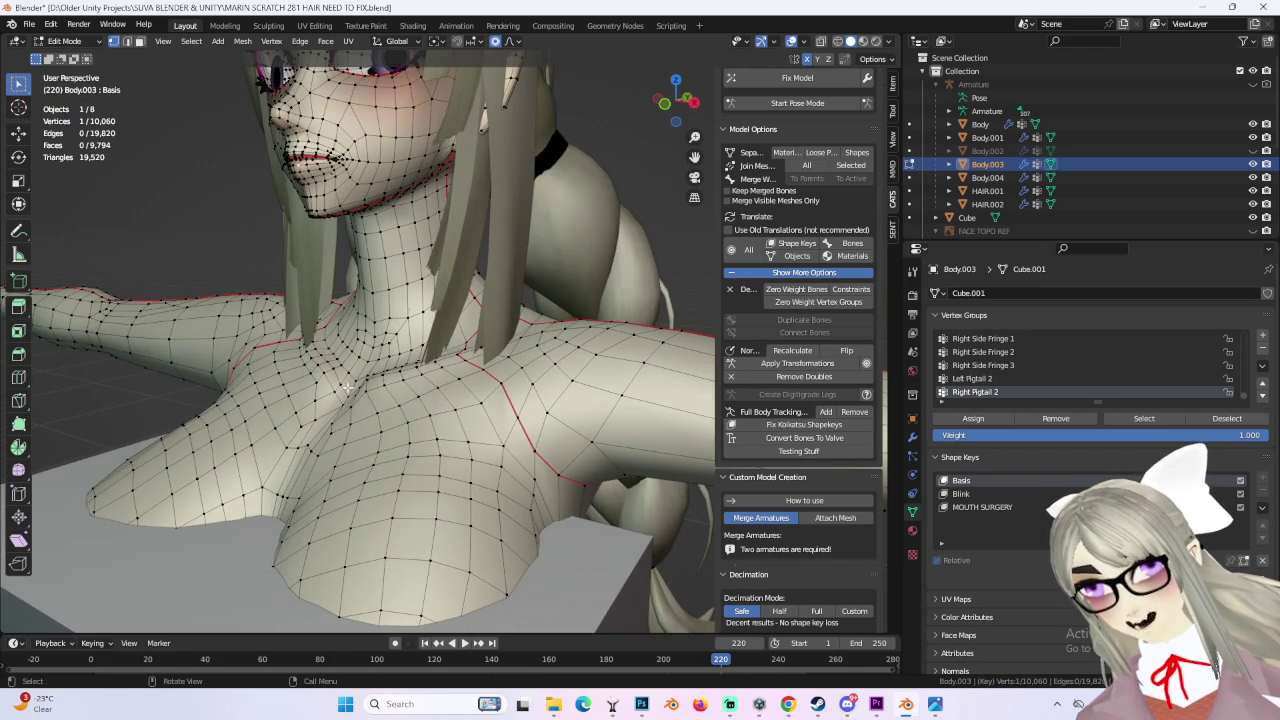
mouse_move(311, 391)
middle_down()
mouse_move(400, 382)
mouse_move(400, 395)
mouse_move(413, 377)
mouse_move(536, 365)
mouse_move(516, 447)
mouse_move(537, 409)
mouse_move(262, 401)
mouse_move(420, 392)
mouse_move(300, 396)
mouse_move(330, 390)
middle_up()
scroll(404, 380, up, 1)
scroll(406, 379, up, 1)
scroll(406, 379, up, 3)
scroll(406, 379, down, 3)
scroll(430, 385, up, 2)
scroll(430, 385, up, 1)
scroll(536, 365, down, 3)
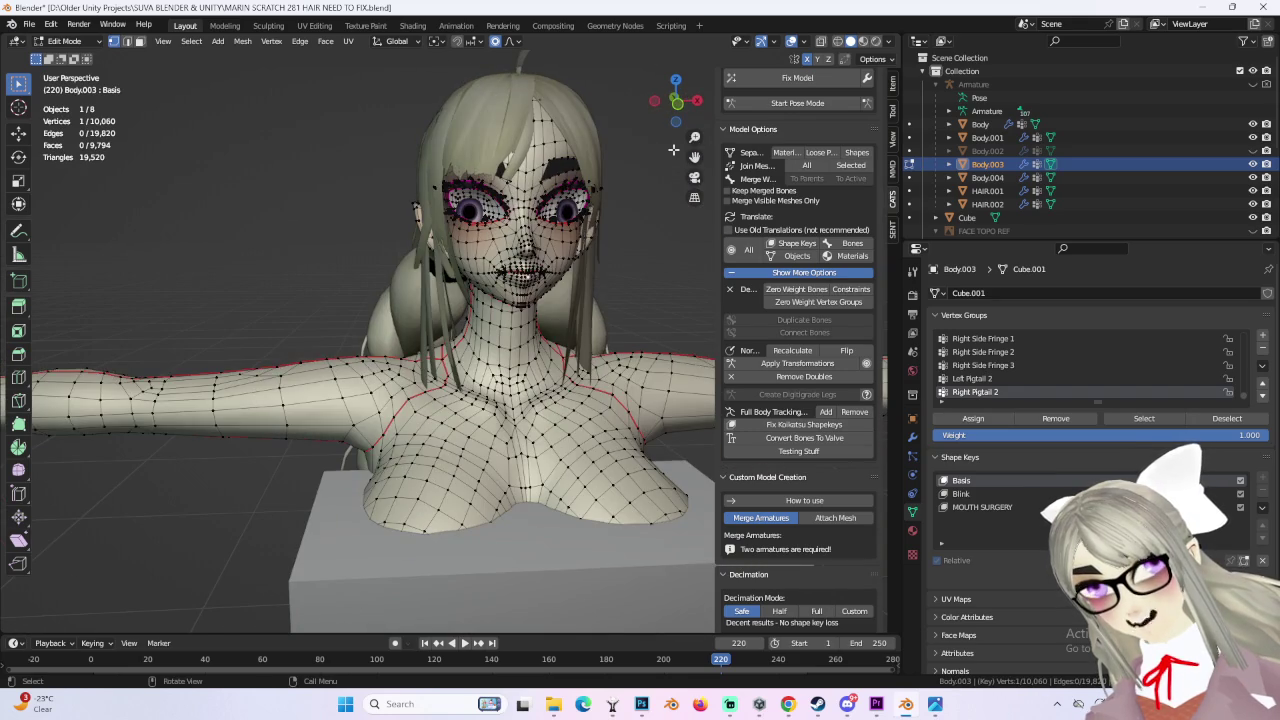
click(684, 105)
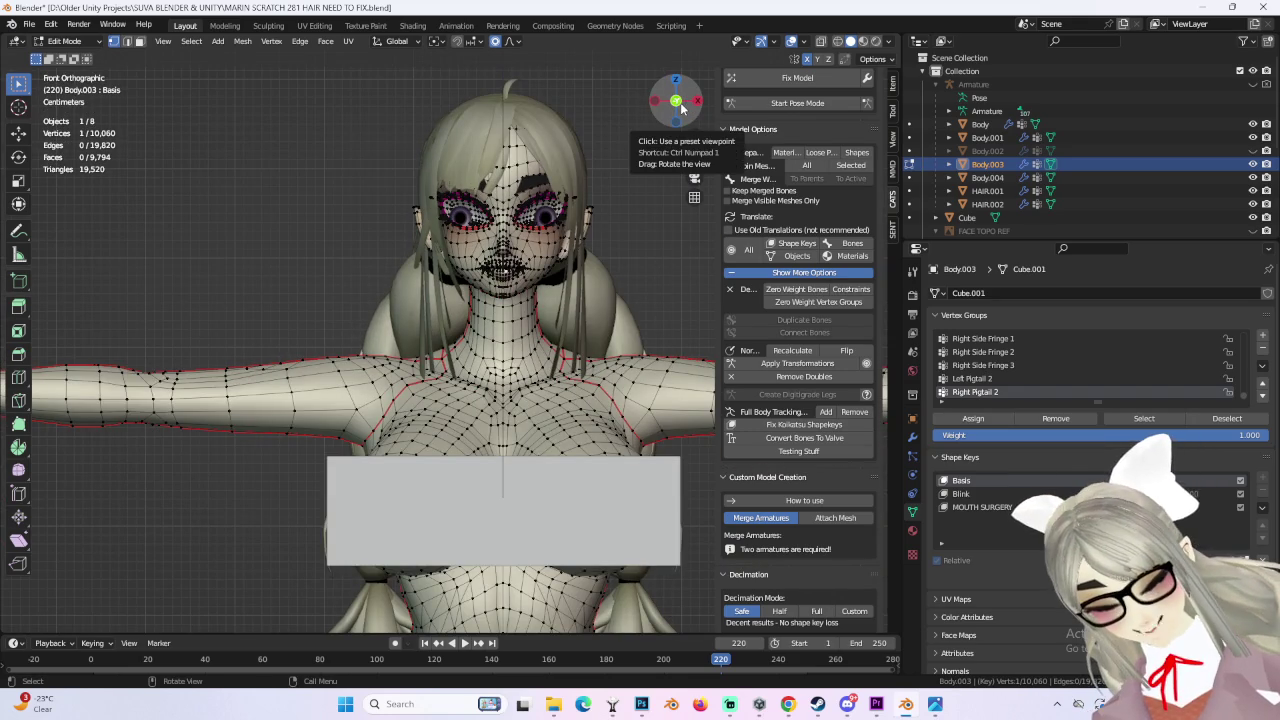
scroll(575, 125, up, 3)
scroll(575, 125, up, 2)
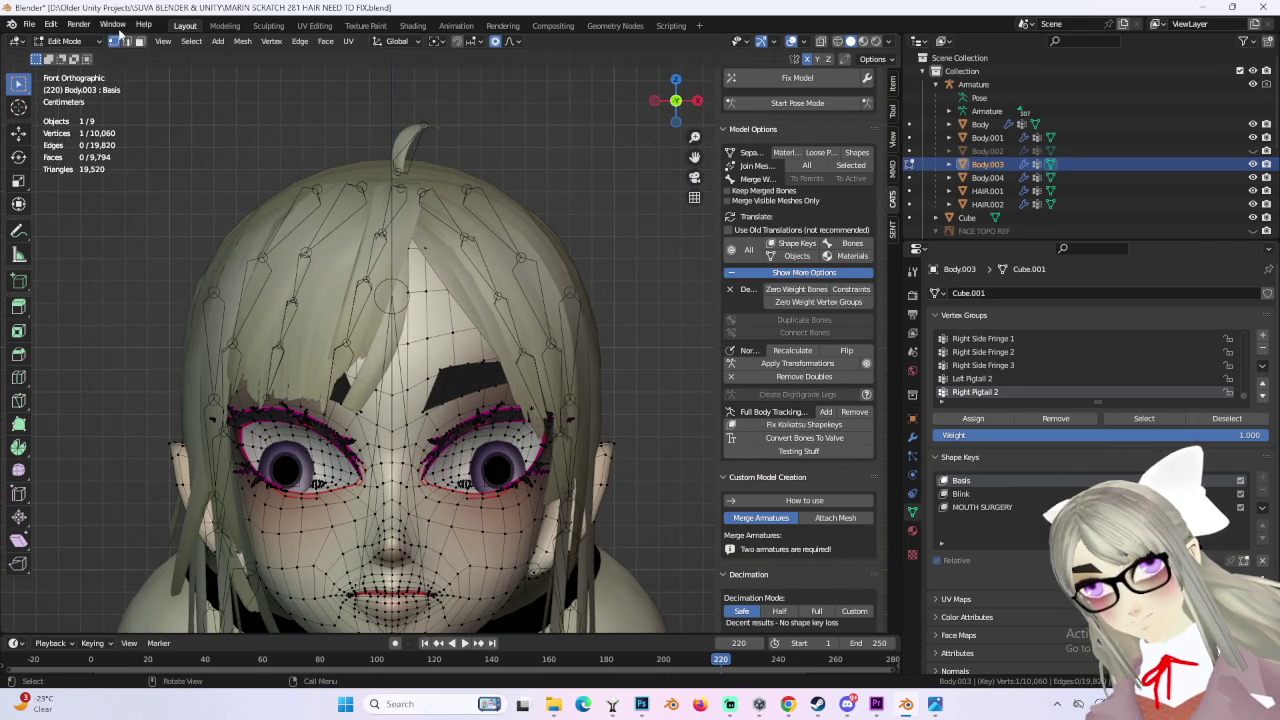
click(80, 62)
Step: Return to Object Mode and select HAIR.001, viewing the head from above and the front
click(406, 201)
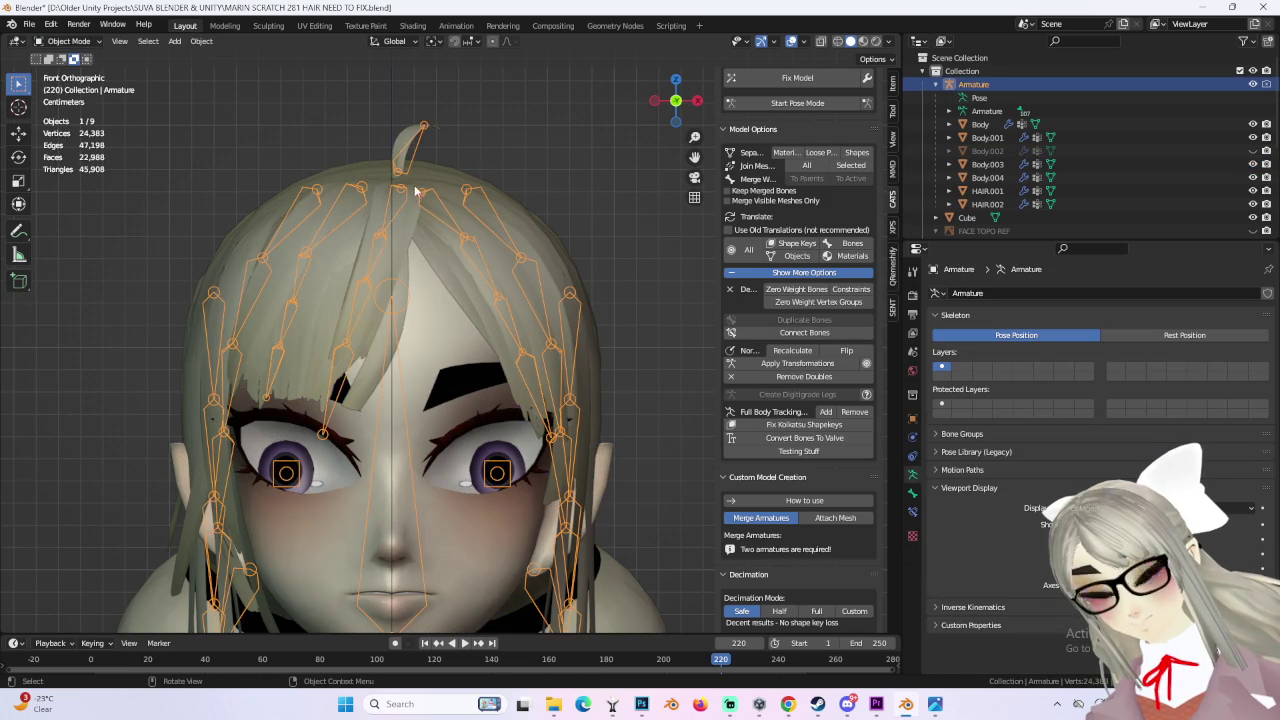
scroll(649, 302, down, 2)
mouse_move(649, 302)
middle_down()
mouse_move(449, 349)
mouse_move(476, 355)
mouse_move(491, 318)
mouse_move(521, 360)
middle_up()
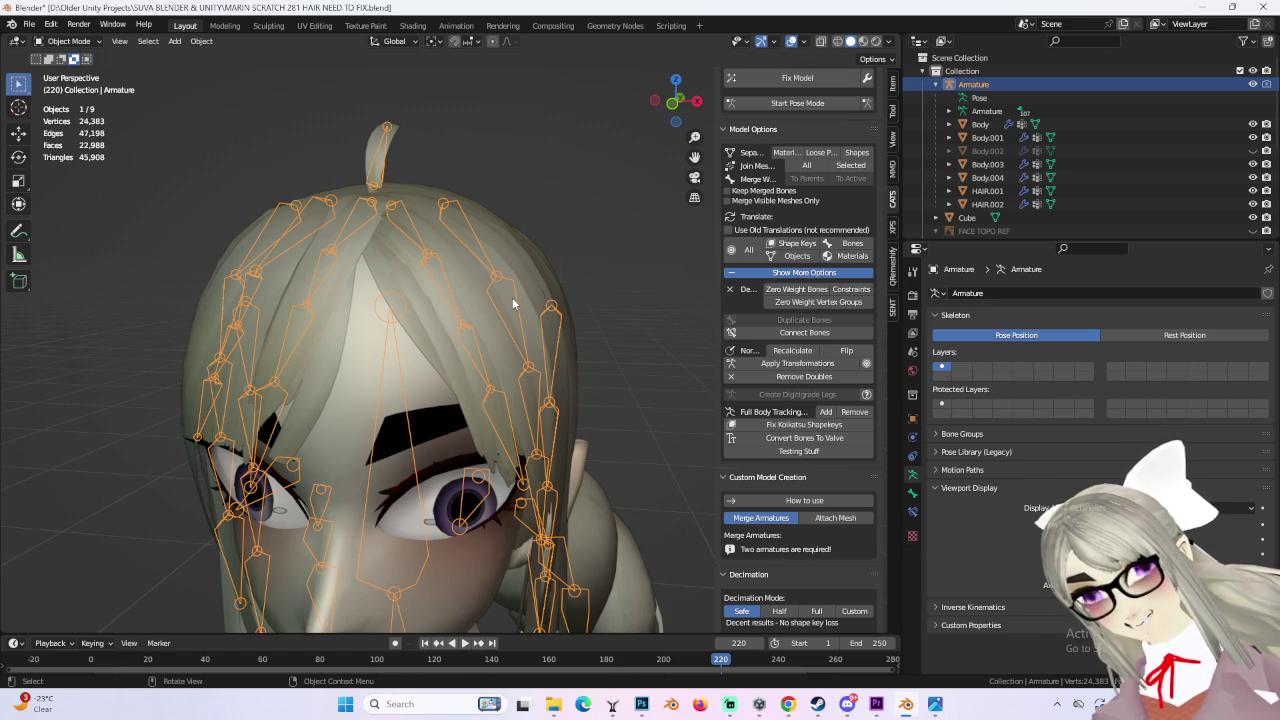
scroll(512, 297, down, 3)
mouse_move(478, 344)
middle_down()
mouse_move(472, 301)
mouse_move(537, 368)
mouse_move(577, 361)
middle_up()
scroll(506, 293, up, 3)
click(534, 302)
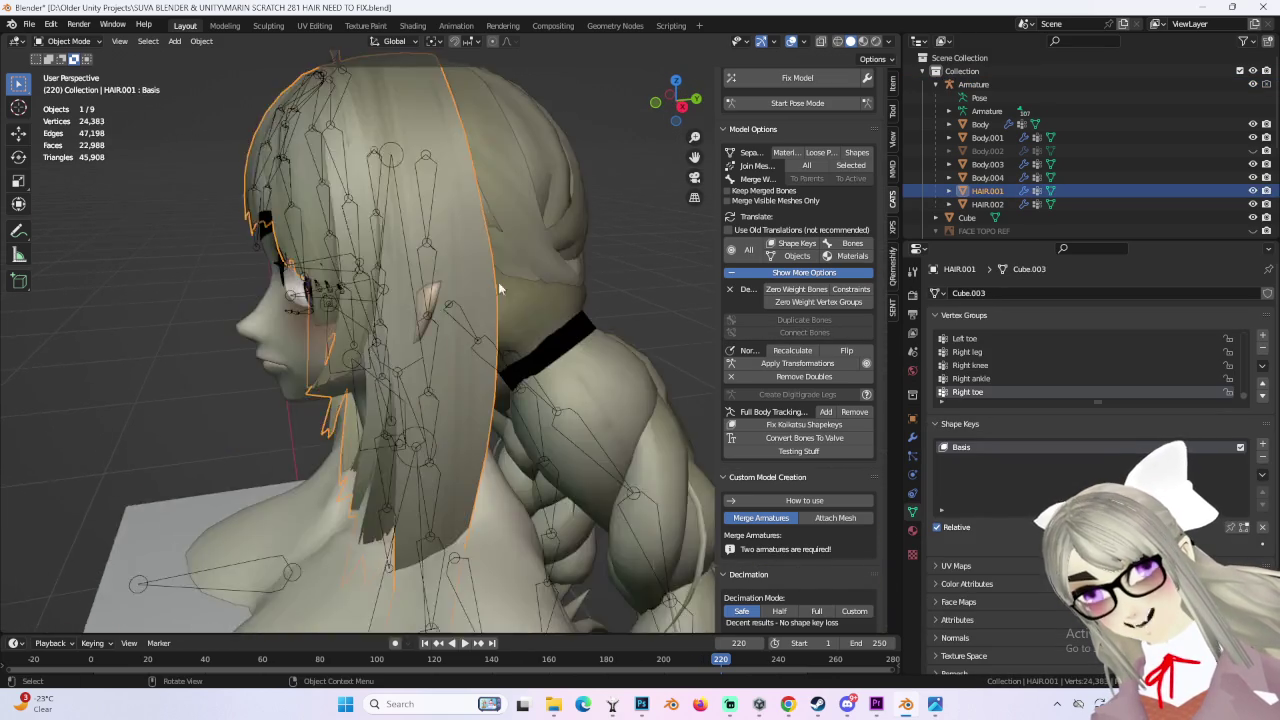
Step: Select the armature and Body.003, zooming in on the mouth and the face's side profile
mouse_move(577, 361)
middle_down()
mouse_move(577, 318)
mouse_move(562, 371)
middle_up()
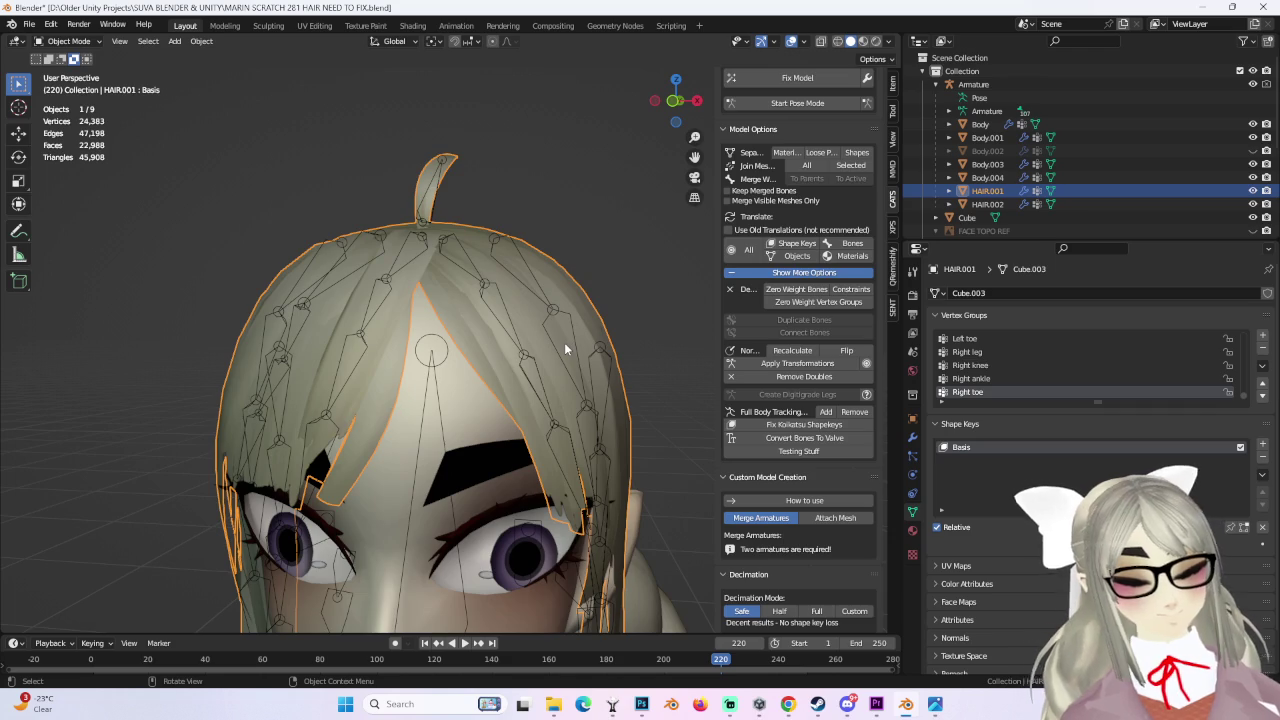
middle_drag(564, 342, 612, 268)
scroll(444, 286, up, 3)
mouse_move(444, 286)
middle_down()
mouse_move(500, 334)
mouse_move(449, 319)
middle_up()
click(406, 280)
middle_drag(406, 280, 478, 293)
click(478, 293)
scroll(388, 274, up, 3)
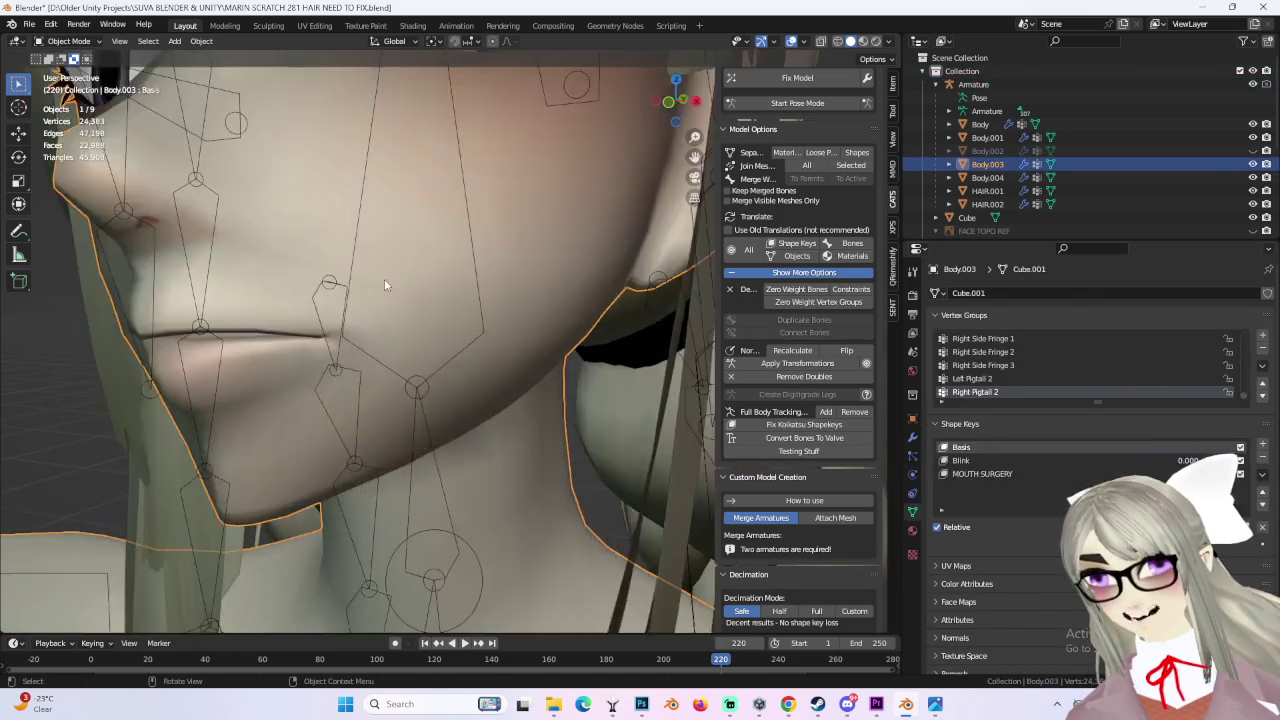
middle_drag(388, 274, 365, 275)
scroll(414, 300, up, 2)
mouse_move(547, 313)
middle_down()
mouse_move(420, 305)
mouse_move(457, 329)
mouse_move(512, 306)
mouse_move(480, 337)
mouse_move(500, 302)
mouse_move(508, 313)
mouse_move(484, 322)
mouse_move(553, 318)
mouse_move(446, 323)
mouse_move(462, 352)
mouse_move(305, 332)
middle_up()
click(455, 335)
Step: Reselect Body.003 in Edit Mode and cancel lip moves that opened the mouth
click(320, 340)
click(82, 70)
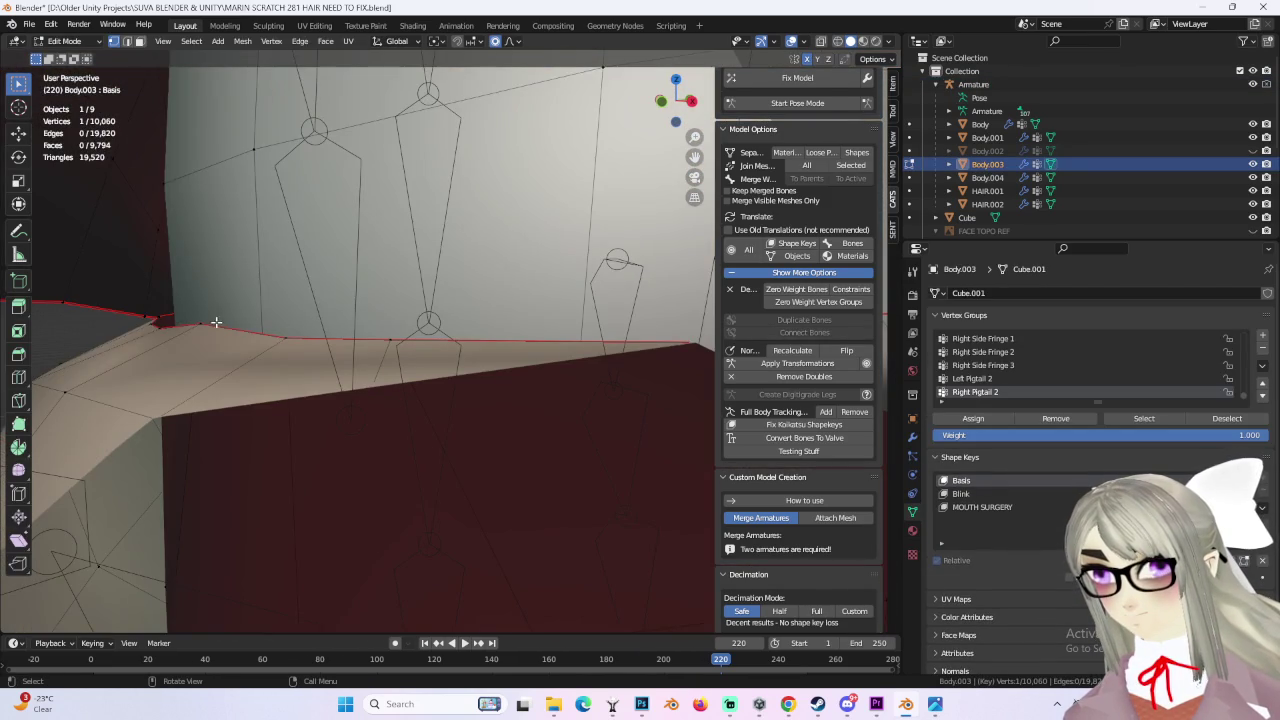
right_click(259, 342)
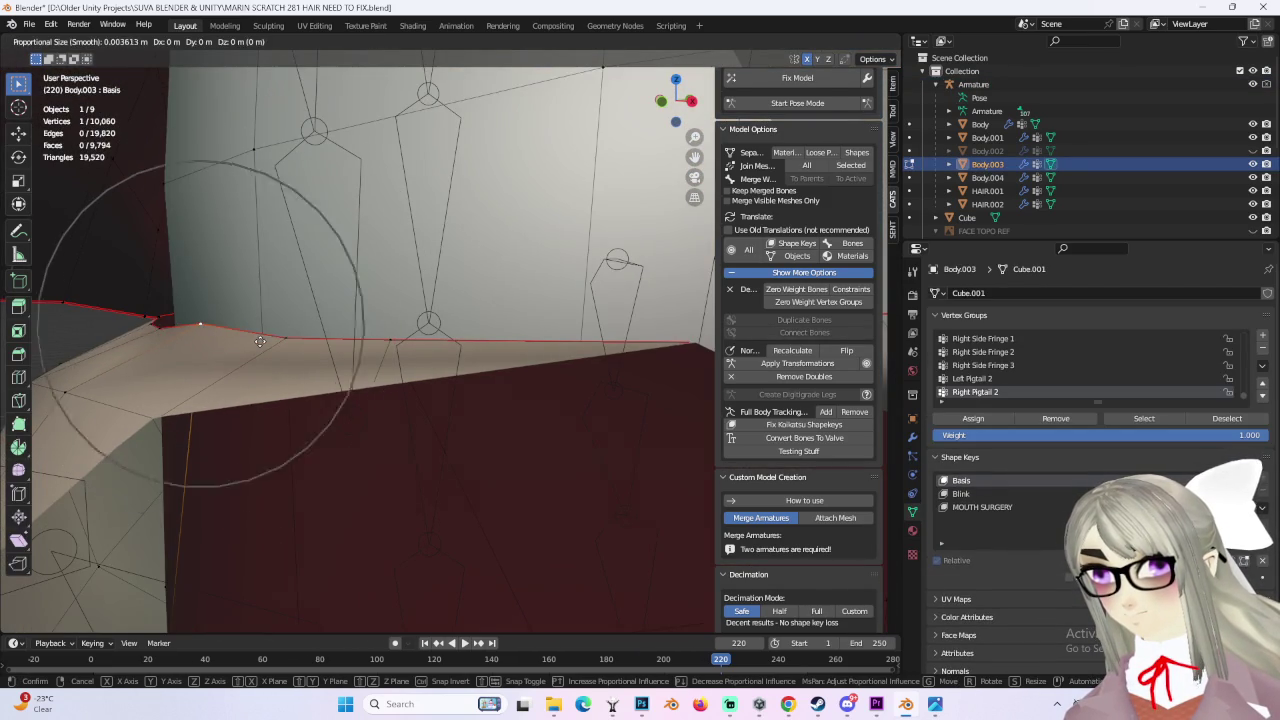
click(260, 353)
scroll(260, 353, down, 5)
mouse_move(290, 340)
middle_down()
mouse_move(538, 278)
mouse_move(470, 300)
mouse_move(451, 335)
middle_up()
scroll(316, 330, up, 5)
scroll(470, 300, up, 2)
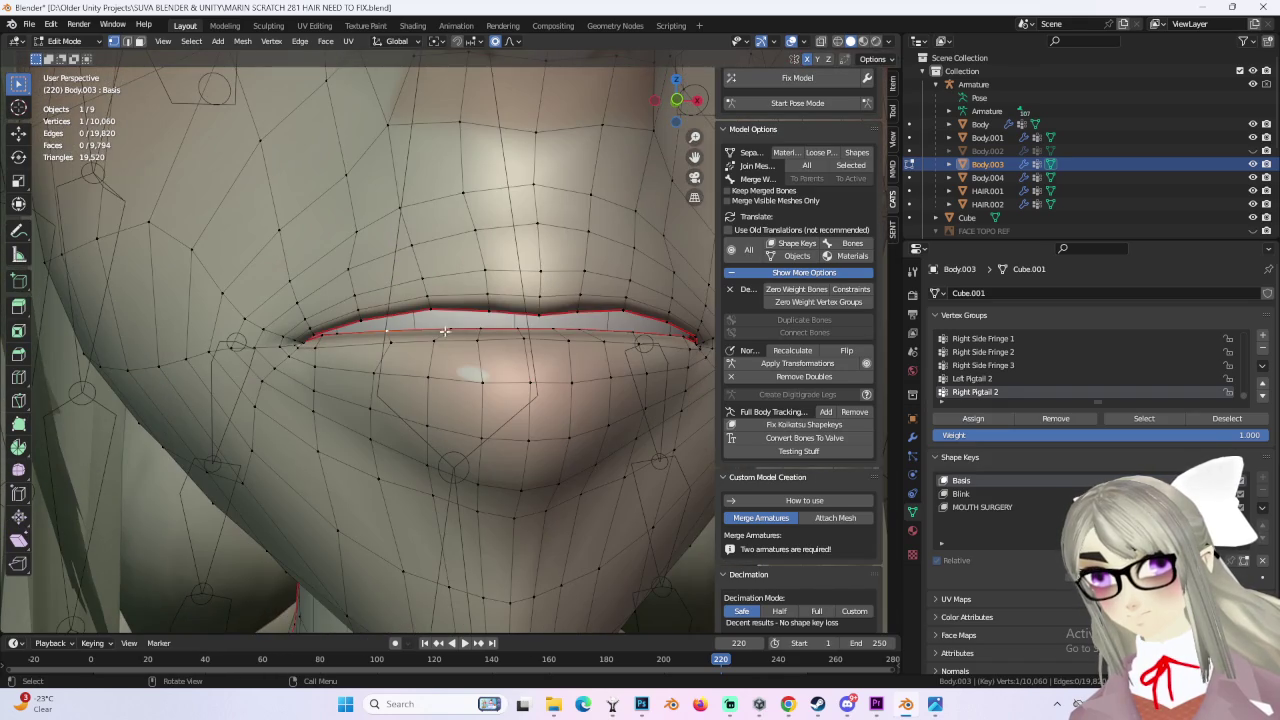
right_click(473, 320)
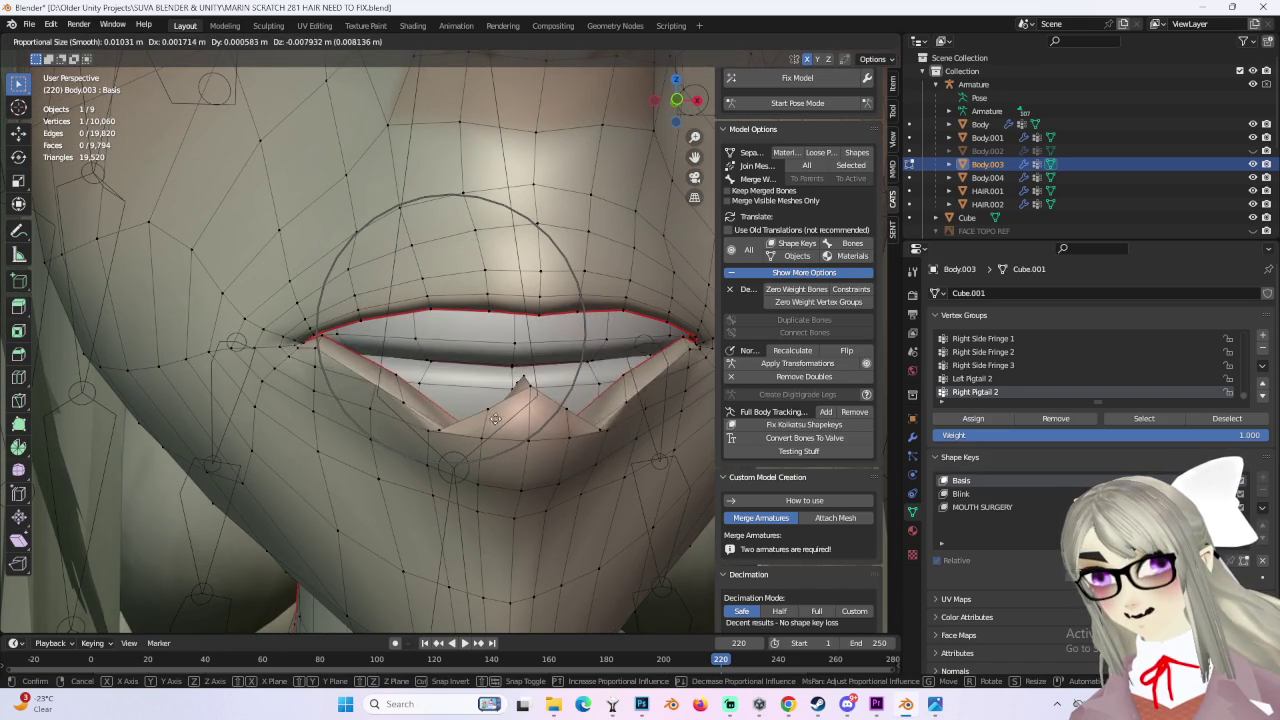
right_click(490, 432)
mouse_move(490, 432)
middle_down()
mouse_move(469, 338)
mouse_move(483, 347)
middle_up()
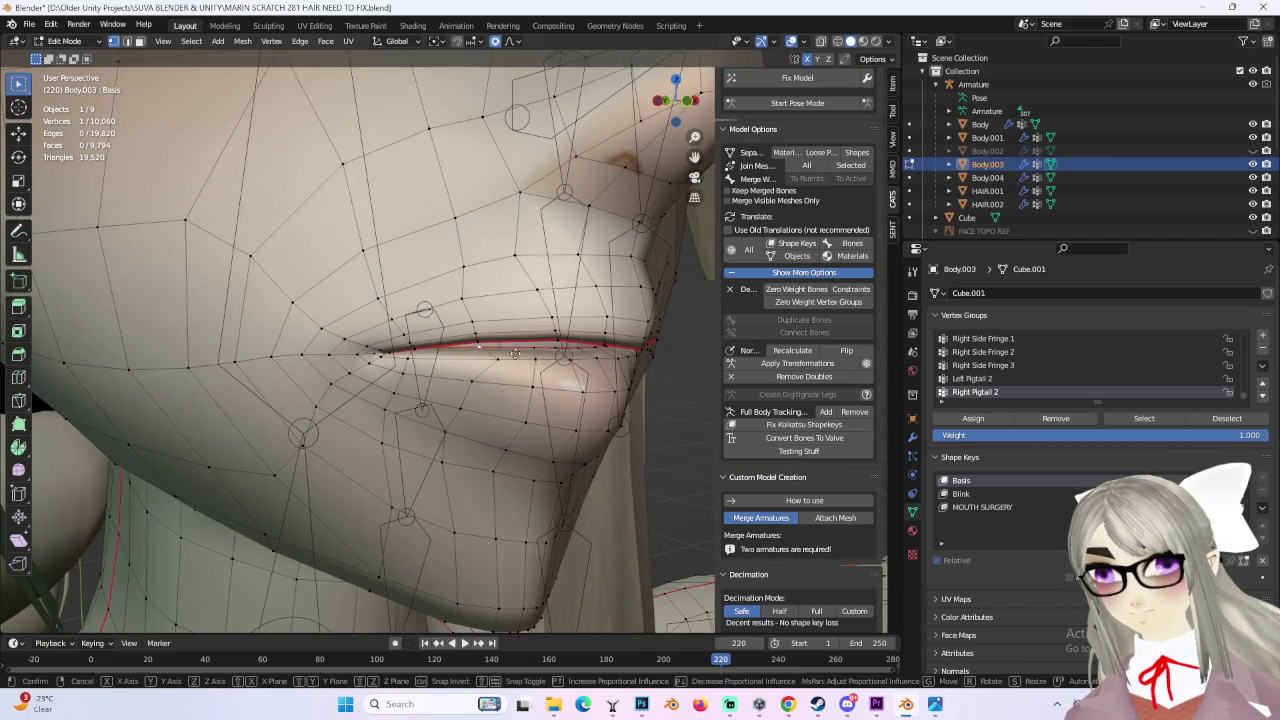
Step: Nudge lower-lip and chin vertices with soft proportional moves, the last by 0.000294, 0.009743, -0.000156 m
click(515, 347)
key(g)
click(534, 235)
mouse_move(534, 235)
middle_down()
mouse_move(538, 330)
mouse_move(398, 328)
mouse_move(506, 262)
mouse_move(461, 293)
middle_up()
click(463, 316)
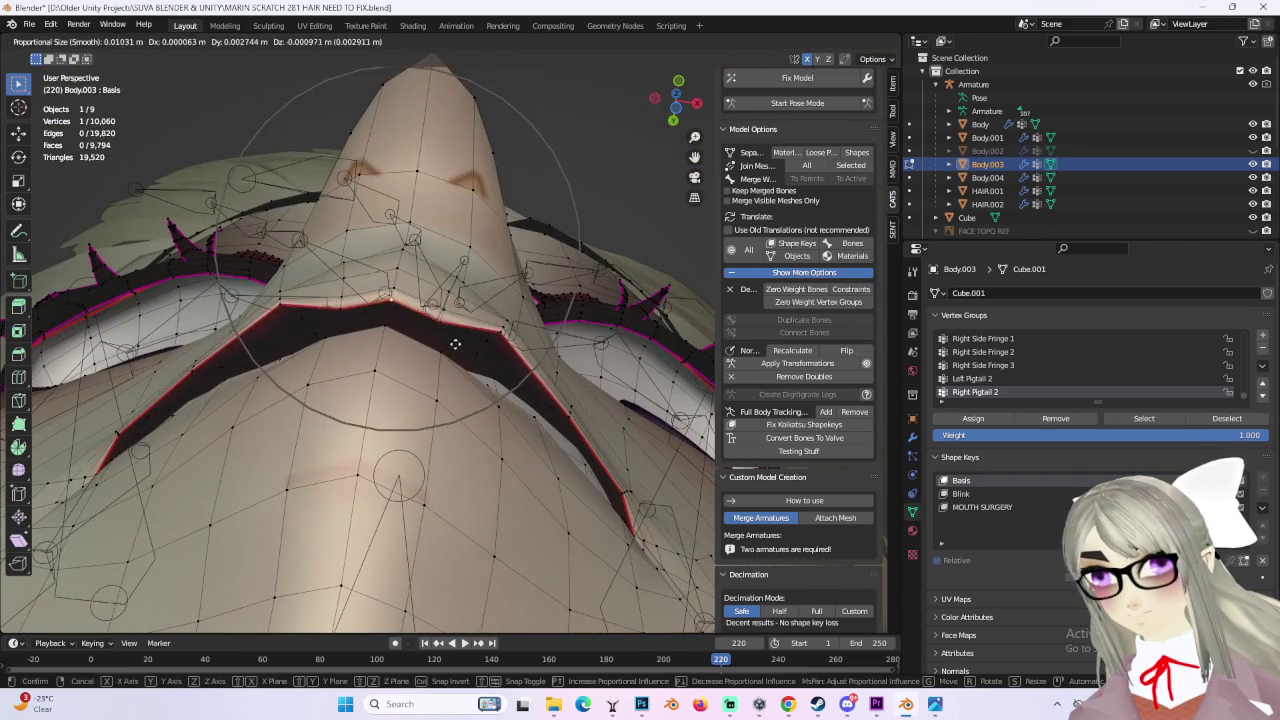
click(455, 345)
mouse_move(455, 345)
middle_down()
mouse_move(529, 506)
mouse_move(552, 399)
mouse_move(495, 333)
mouse_move(517, 423)
mouse_move(535, 417)
mouse_move(441, 401)
mouse_move(468, 428)
mouse_move(585, 425)
mouse_move(555, 428)
mouse_move(495, 369)
middle_up()
key(g)
click(472, 340)
click(462, 404)
scroll(535, 400, up, 3)
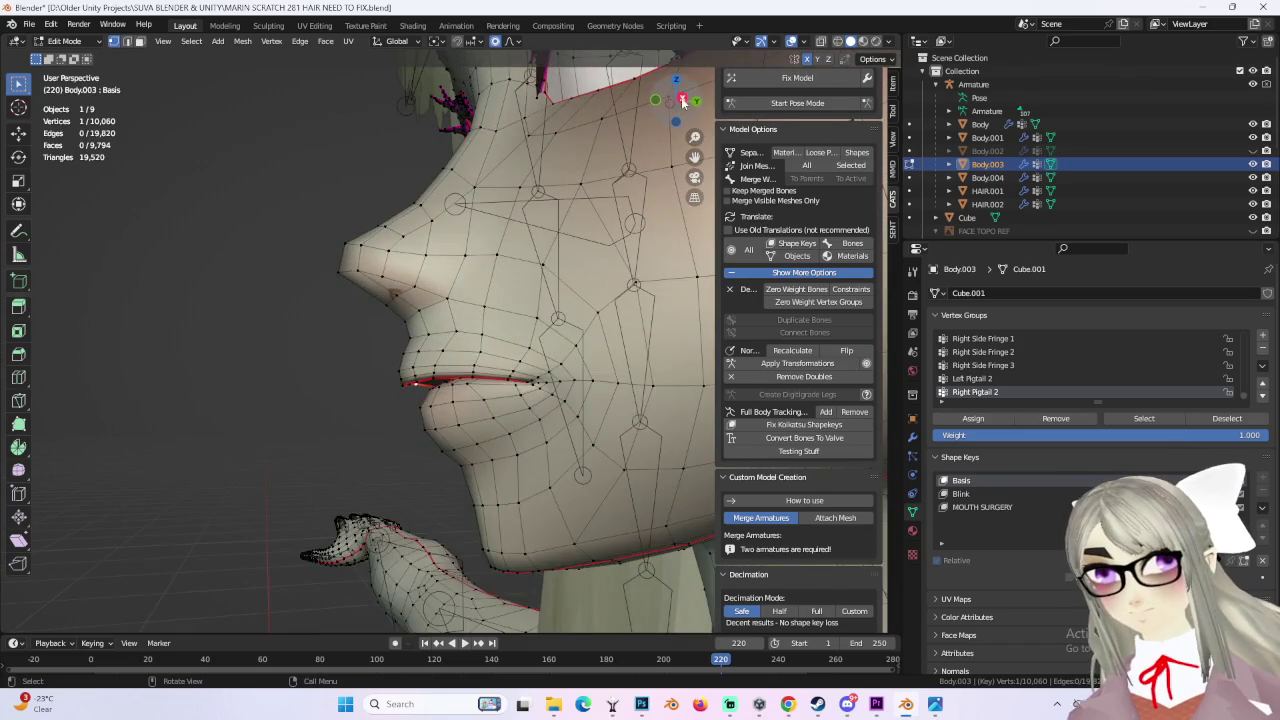
Step: In Right Orthographic view, box-select and re-move the lower-lip vertices, then Tab to Object Mode
click(683, 101)
click(513, 388)
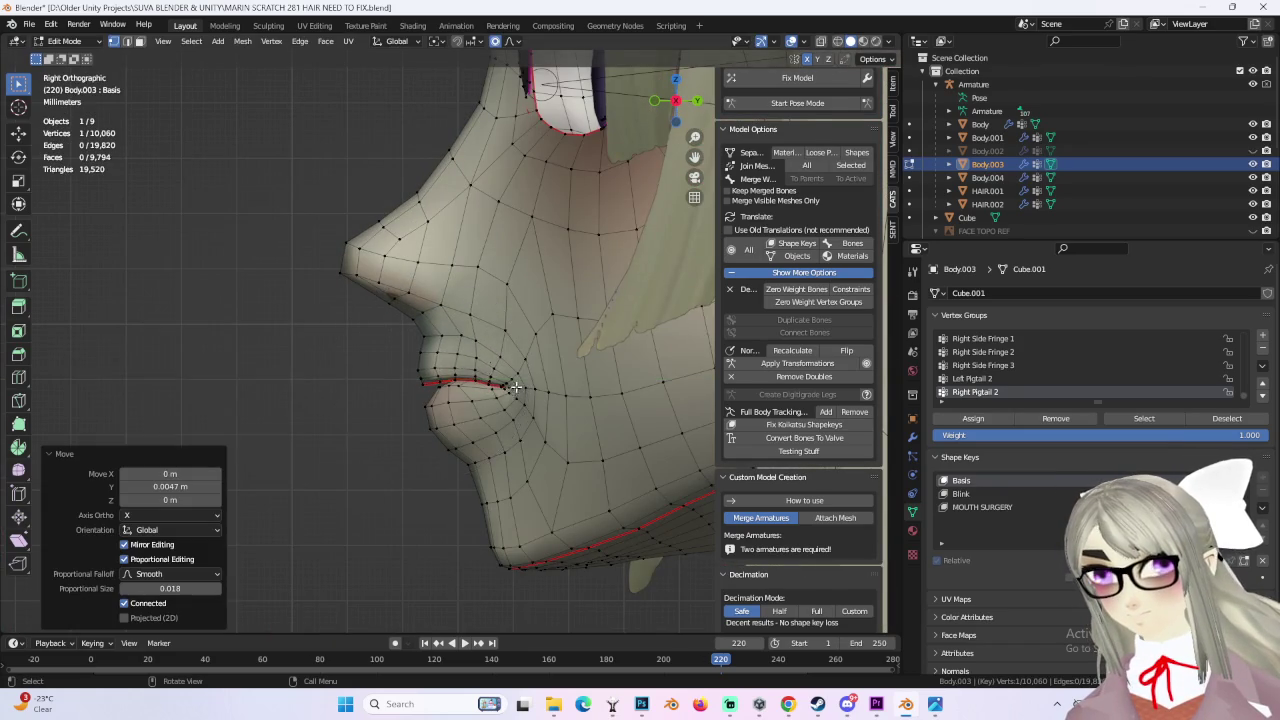
scroll(508, 364, down, 1)
scroll(437, 417, up, 1)
drag(426, 394, 447, 412)
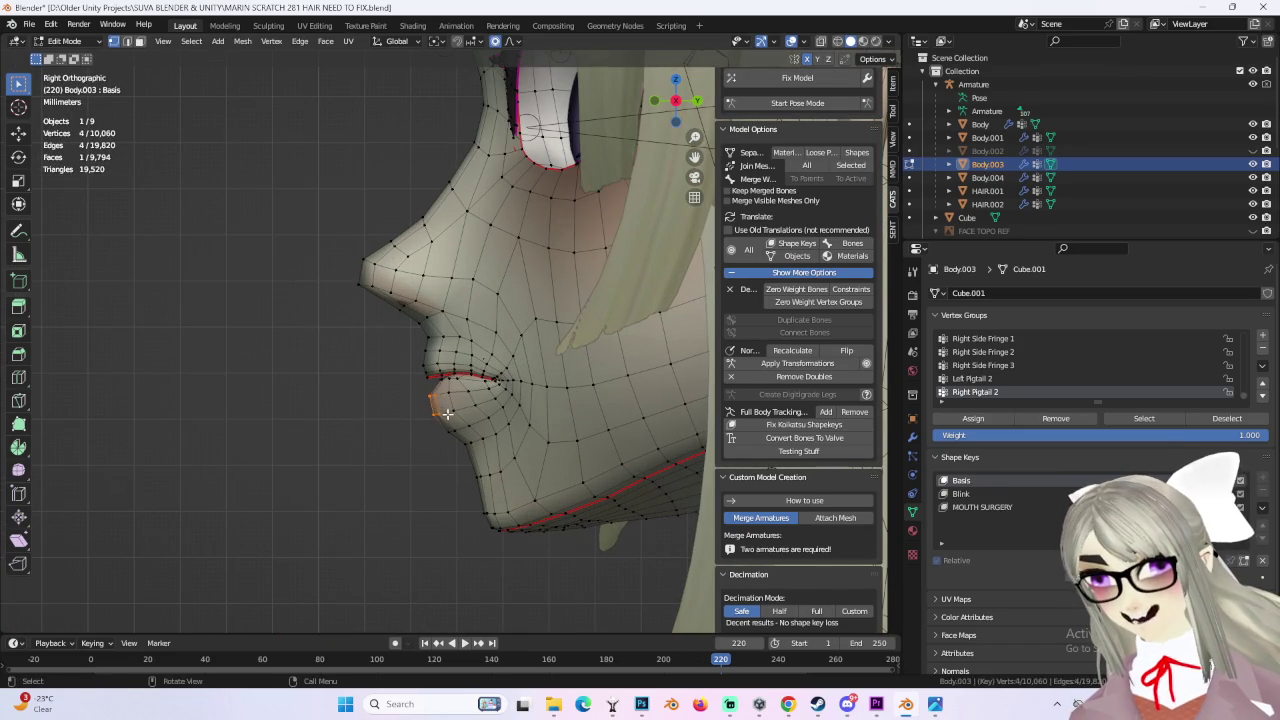
click(453, 413)
key(ctrl+z)
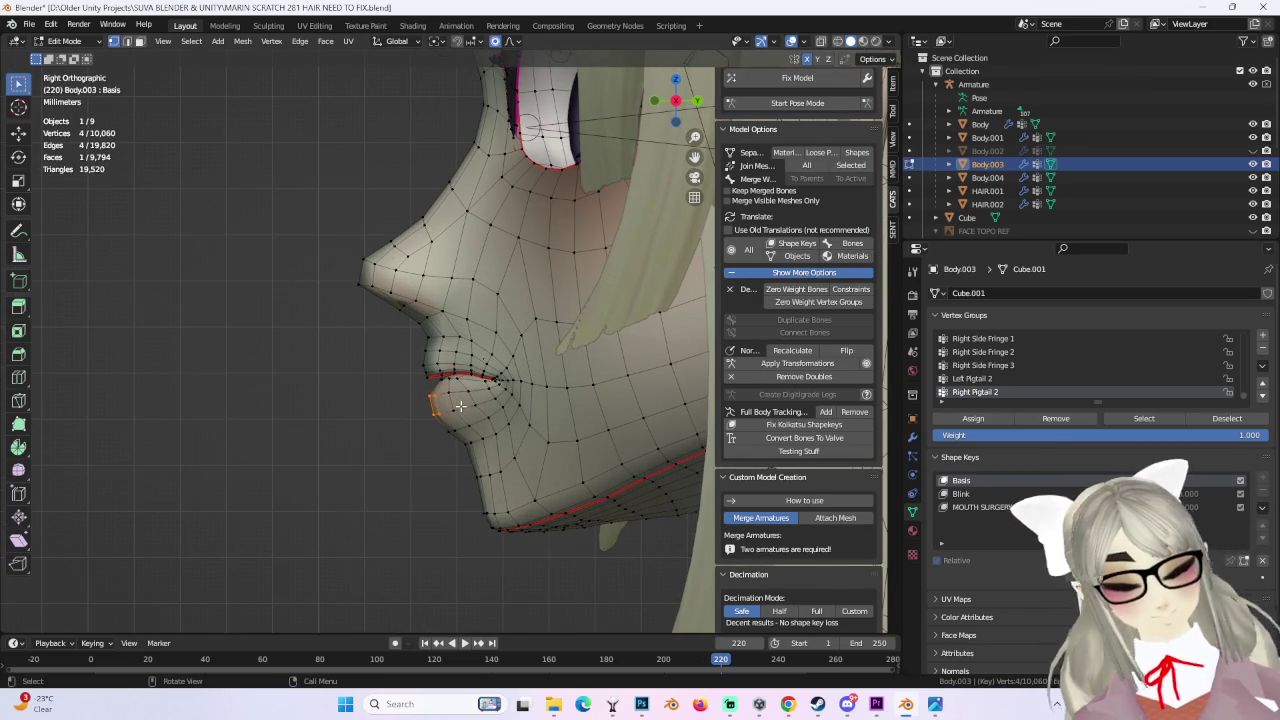
click(463, 407)
mouse_move(463, 407)
middle_down()
mouse_move(480, 365)
mouse_move(481, 438)
mouse_move(462, 303)
mouse_move(537, 406)
mouse_move(481, 420)
mouse_move(450, 404)
middle_up()
click(482, 362)
key(Tab)
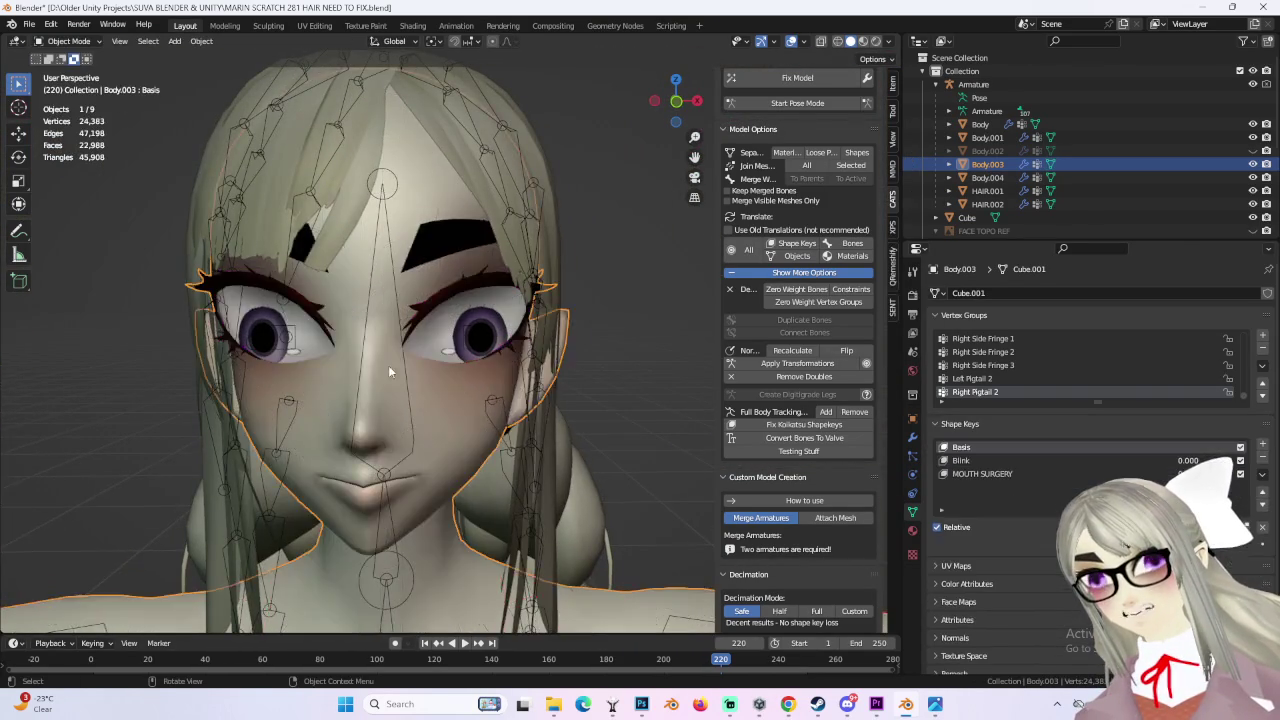
Step: Inspect the arm and hand, then switch Body.003 into Sculpt Mode
scroll(568, 392, down, 3)
middle_drag(560, 380, 568, 392)
middle_drag(426, 333, 470, 338)
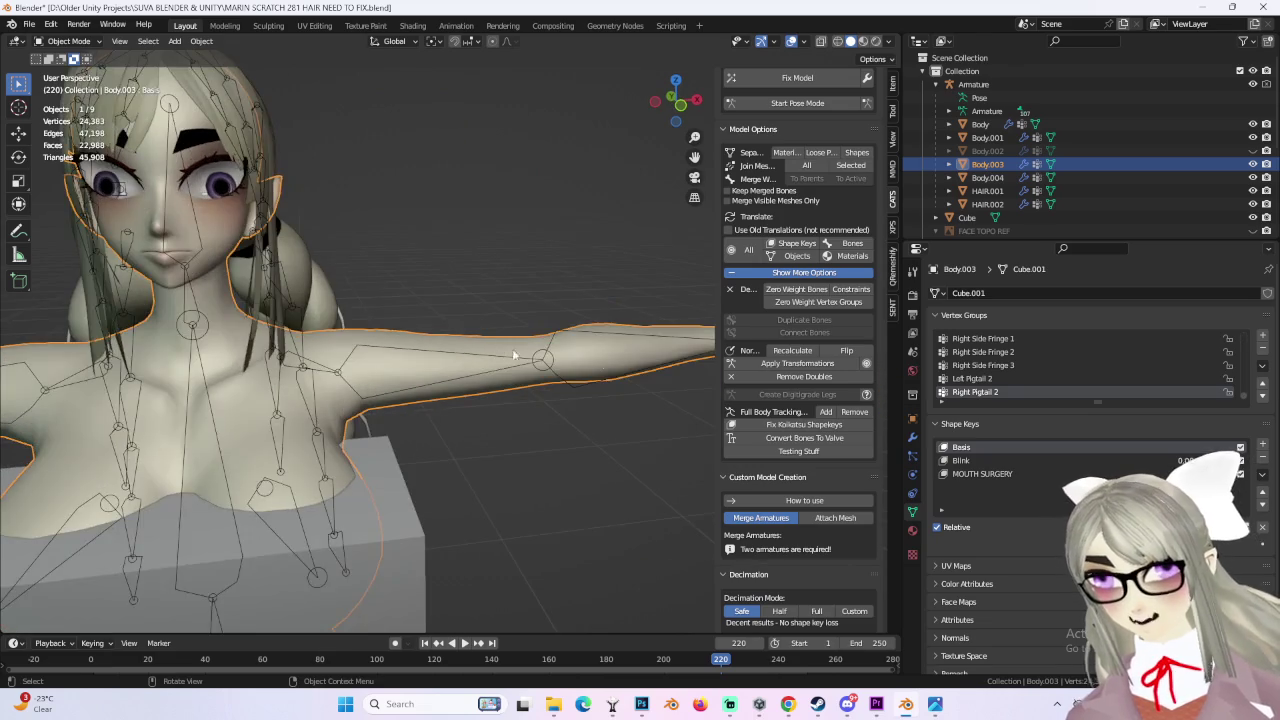
scroll(517, 343, up, 3)
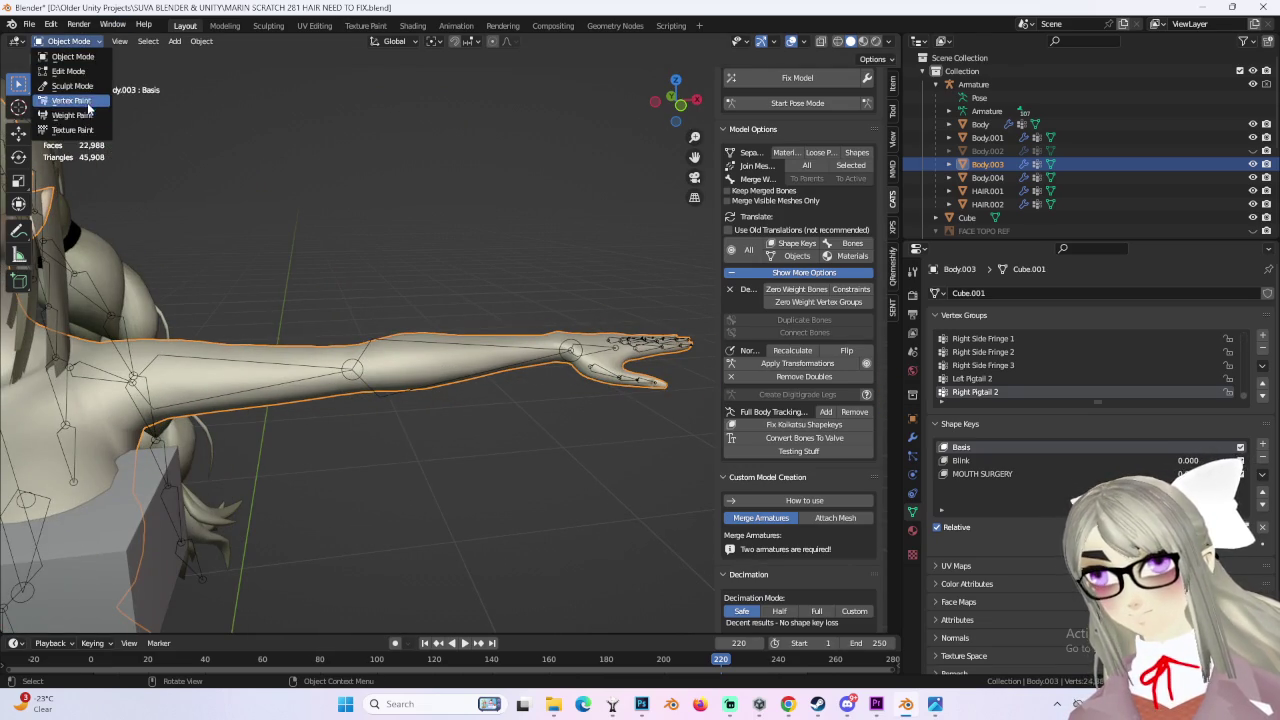
click(75, 100)
click(80, 87)
Step: Look over the sculpted face from front and three-quarter views
scroll(415, 285, up, 3)
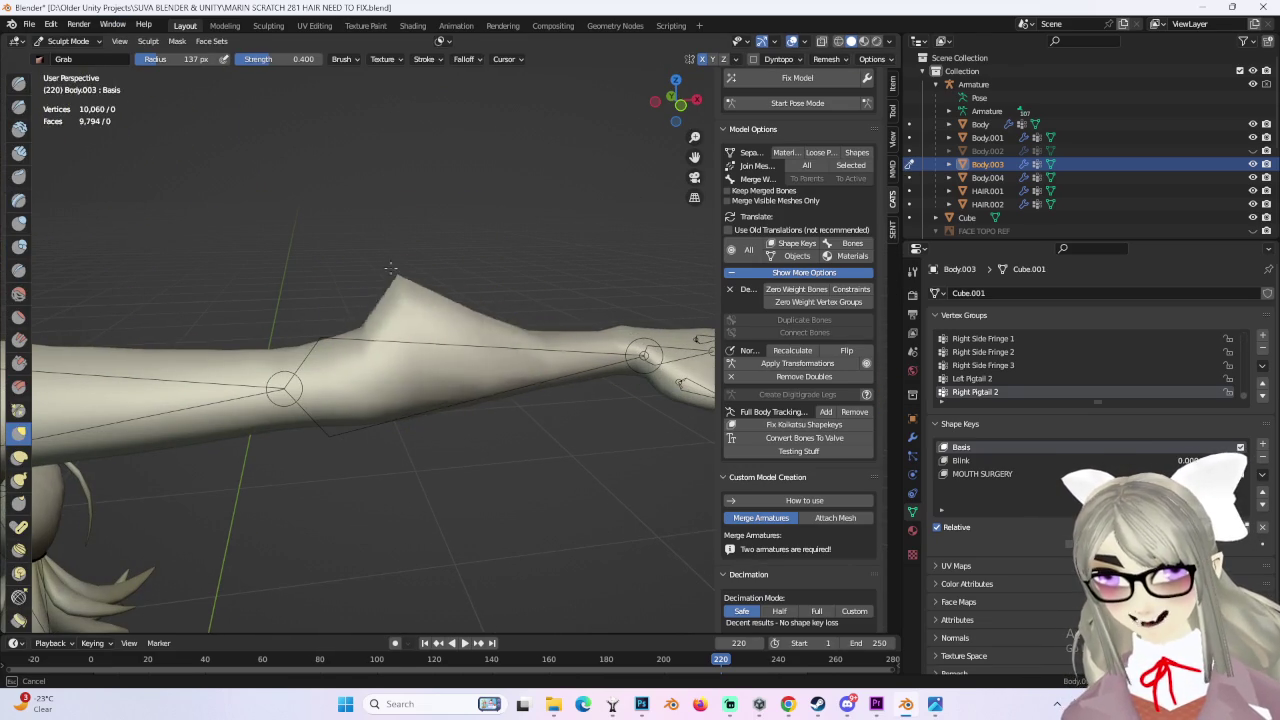
mouse_move(450, 340)
middle_down()
mouse_move(457, 357)
mouse_move(286, 357)
mouse_move(586, 343)
mouse_move(482, 227)
middle_up()
scroll(430, 278, up, 5)
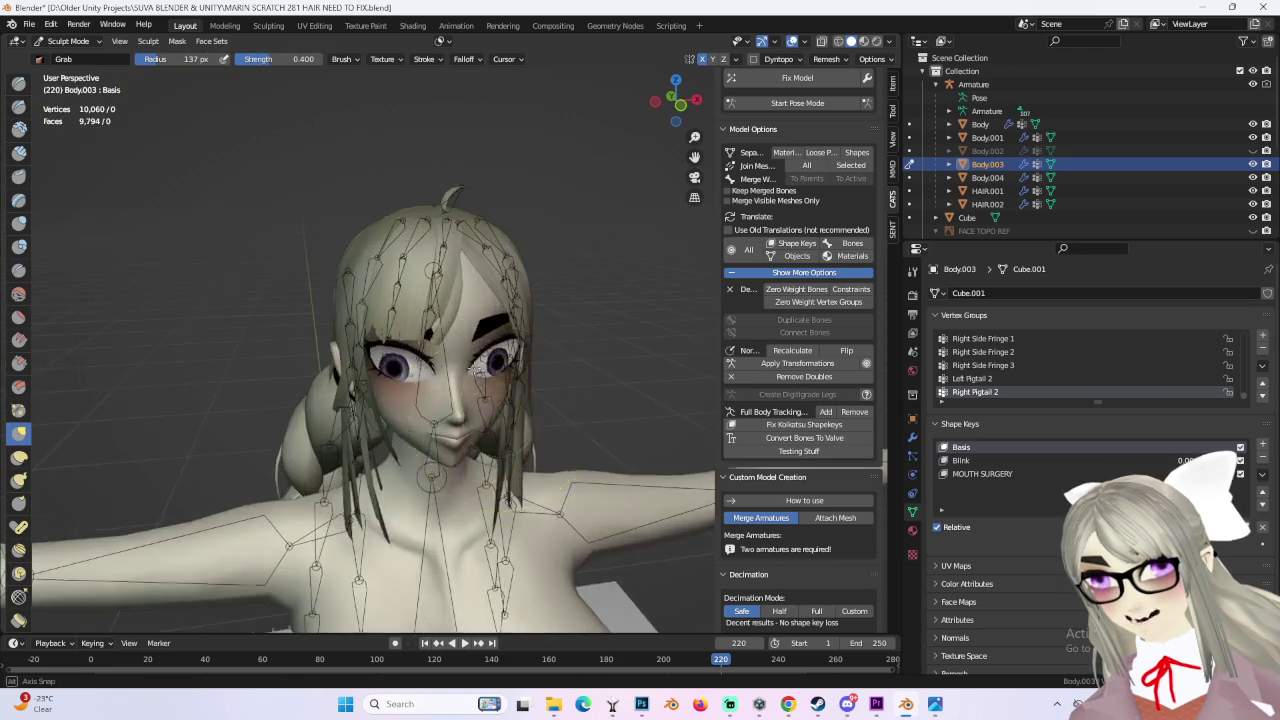
middle_drag(430, 278, 415, 437)
mouse_move(390, 395)
middle_down()
mouse_move(470, 400)
mouse_move(460, 495)
middle_up()
scroll(484, 444, down, 3)
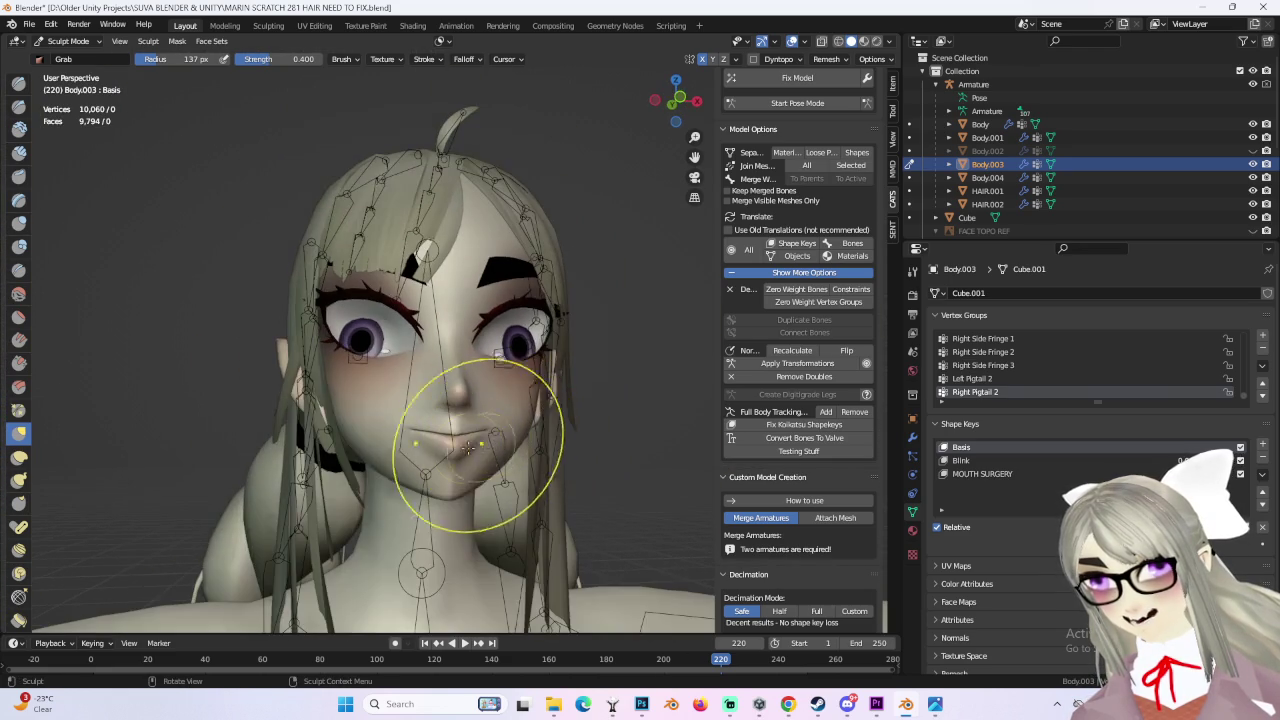
middle_drag(355, 338, 490, 372)
mouse_move(342, 400)
middle_down()
mouse_move(643, 398)
mouse_move(517, 310)
middle_up()
Step: Switch Body.003 to Edit Mode and bring the legs into view
click(82, 70)
mouse_move(550, 600)
shift+middle_down()
mouse_move(550, 407)
mouse_move(537, 374)
mouse_move(526, 391)
mouse_move(660, 410)
mouse_move(543, 208)
mouse_move(527, 376)
shift+middle_up()
scroll(550, 407, up, 2)
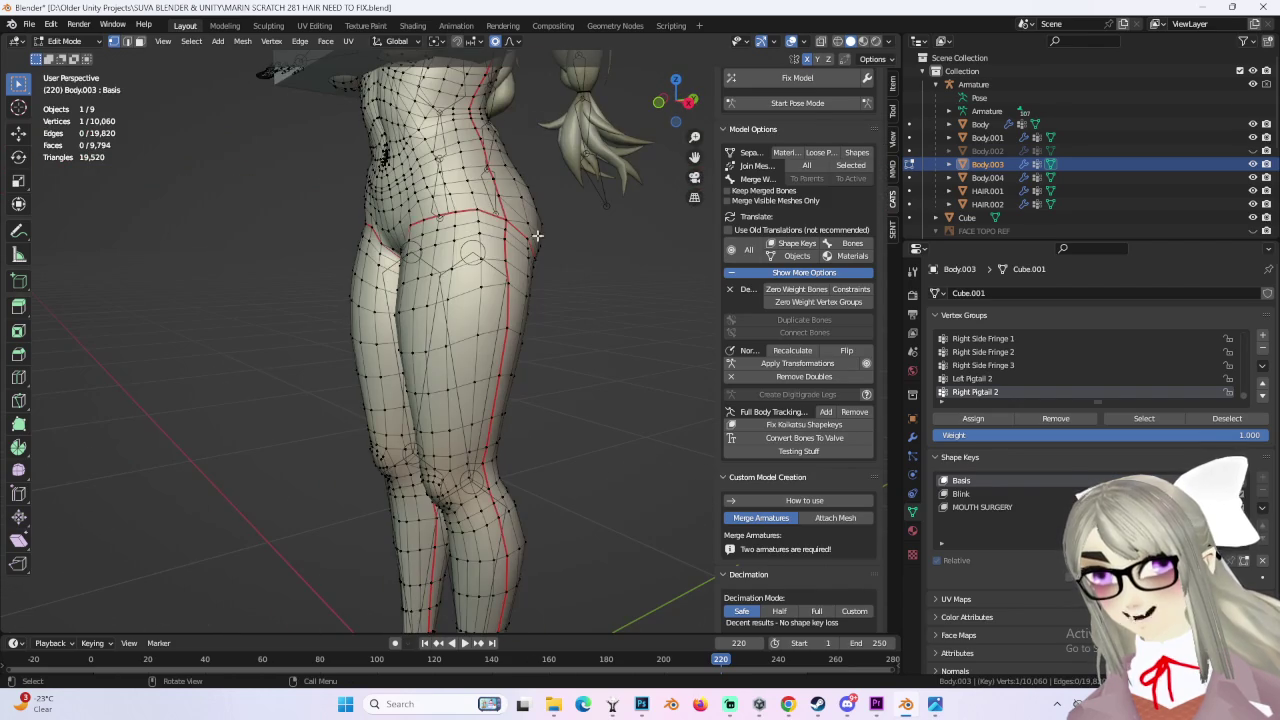
Step: Try a proportional move on the leg vertices, then undo the stretch and cancel it
scroll(475, 366, up, 2)
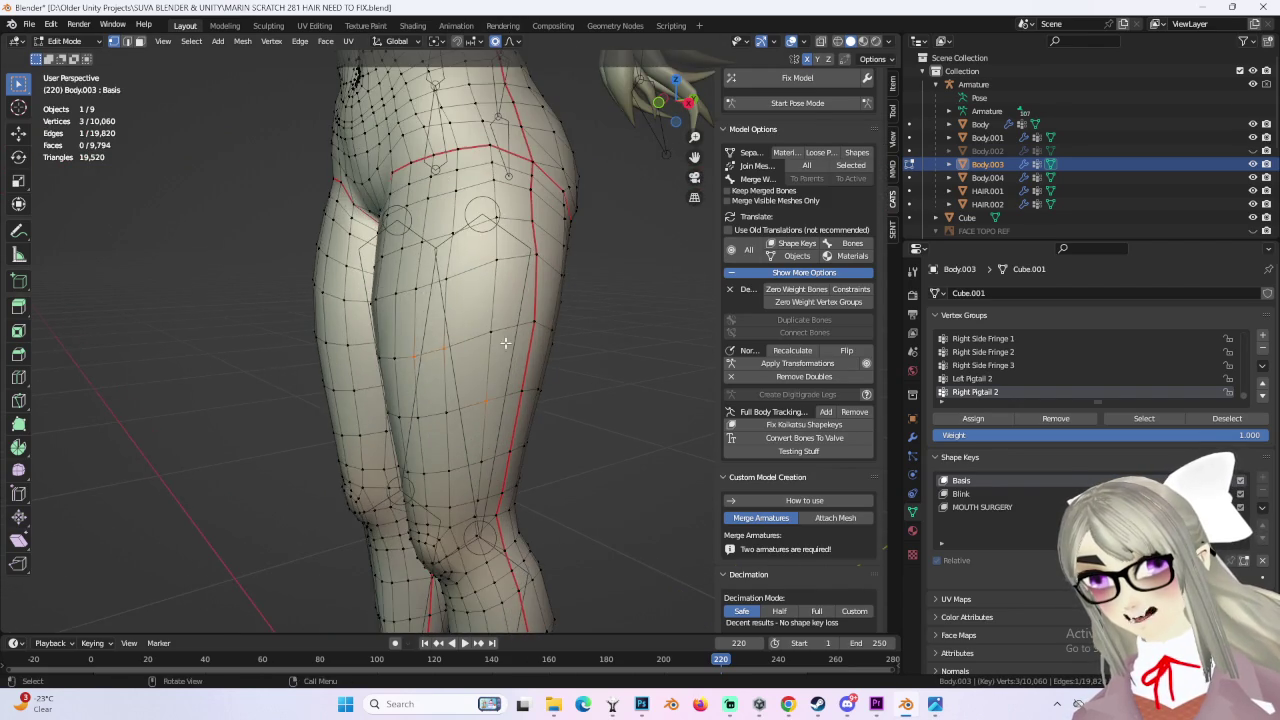
scroll(506, 345, up, 2)
key(g)
click(350, 360)
key(ctrl+z)
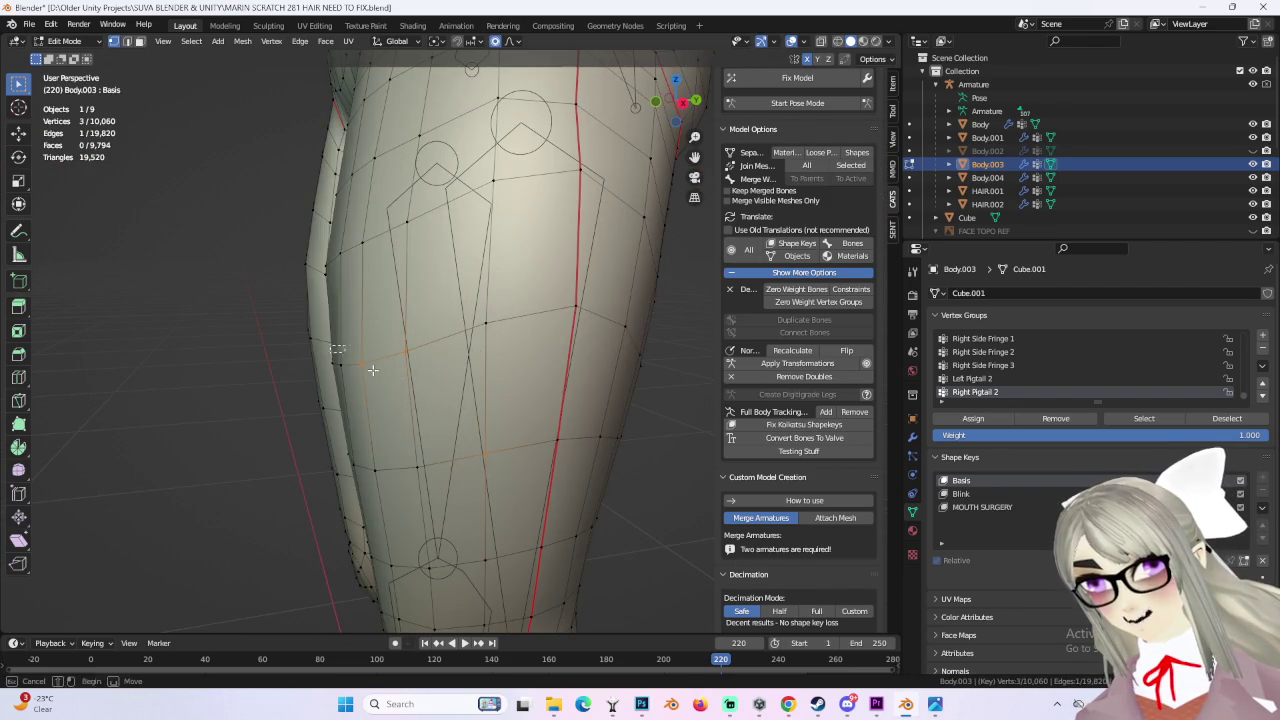
key(Escape)
scroll(386, 371, down, 2)
scroll(400, 330, down, 2)
scroll(428, 271, down, 2)
middle_drag(428, 271, 539, 301)
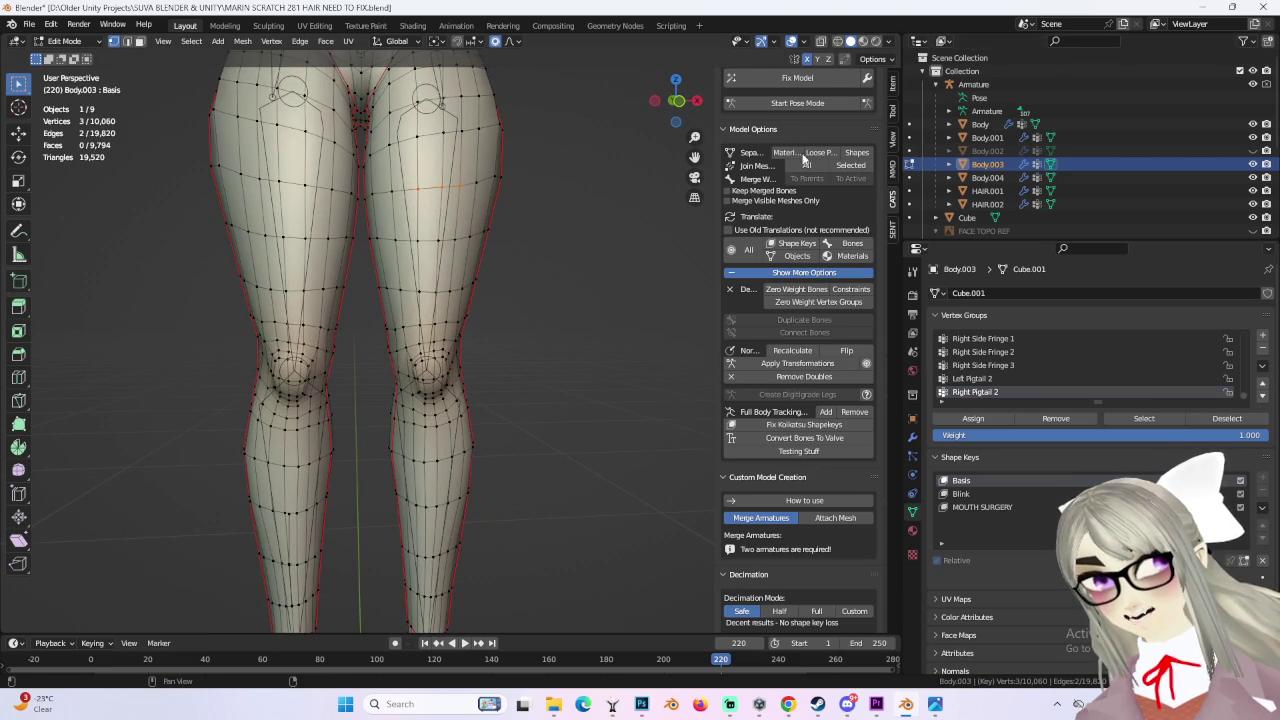
Step: Hide the Armature in the outliner and switch Body.003 back to Object Mode
click(1253, 84)
mouse_move(520, 360)
shift+middle_down()
mouse_move(540, 552)
mouse_move(440, 380)
mouse_move(478, 6)
mouse_move(509, 313)
mouse_move(570, 238)
shift+middle_up()
scroll(495, 200, up, 3)
scroll(495, 200, up, 3)
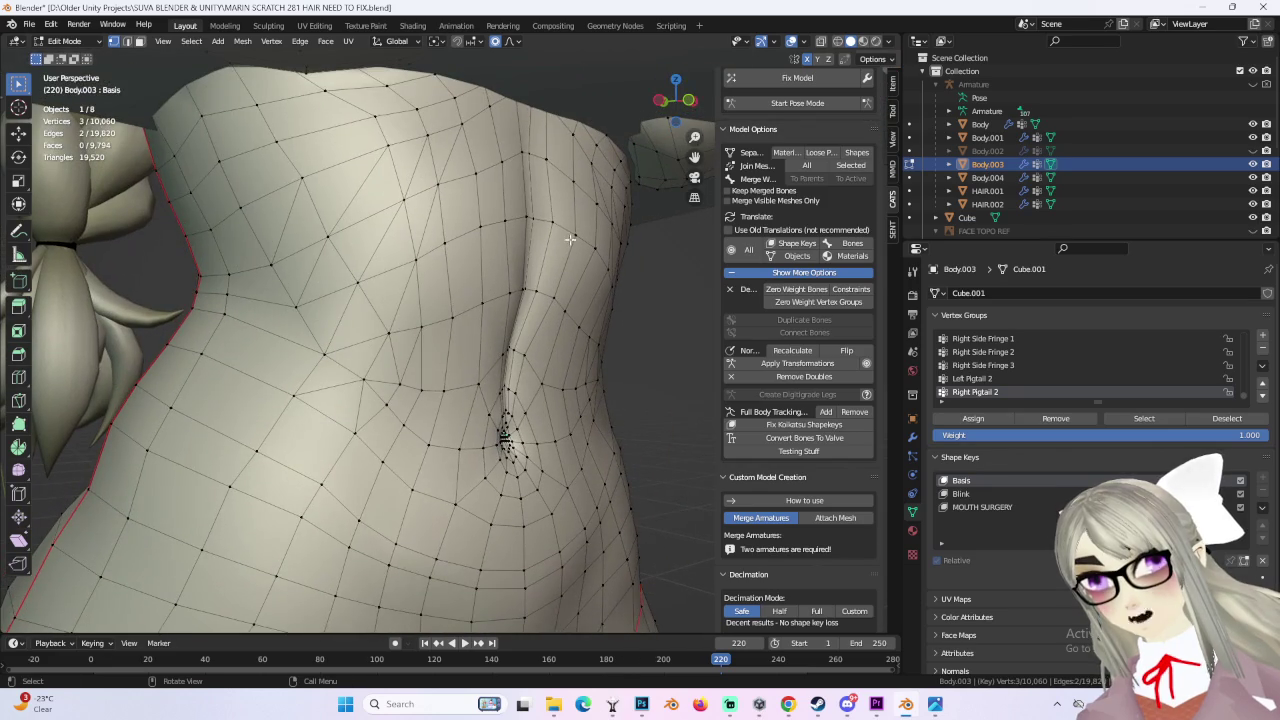
click(84, 64)
mouse_move(500, 300)
middle_down()
mouse_move(570, 318)
mouse_move(537, 315)
mouse_move(546, 469)
mouse_move(588, 258)
mouse_move(522, 393)
mouse_move(586, 426)
mouse_move(544, 527)
mouse_move(411, 336)
mouse_move(608, 322)
mouse_move(509, 386)
mouse_move(566, 405)
mouse_move(686, 229)
mouse_move(653, 382)
mouse_move(573, 453)
mouse_move(514, 406)
mouse_move(580, 406)
mouse_move(449, 371)
mouse_move(502, 377)
mouse_move(545, 445)
mouse_move(606, 463)
mouse_move(489, 412)
mouse_move(507, 468)
mouse_move(500, 420)
mouse_move(533, 452)
mouse_move(511, 434)
mouse_move(516, 449)
middle_up()
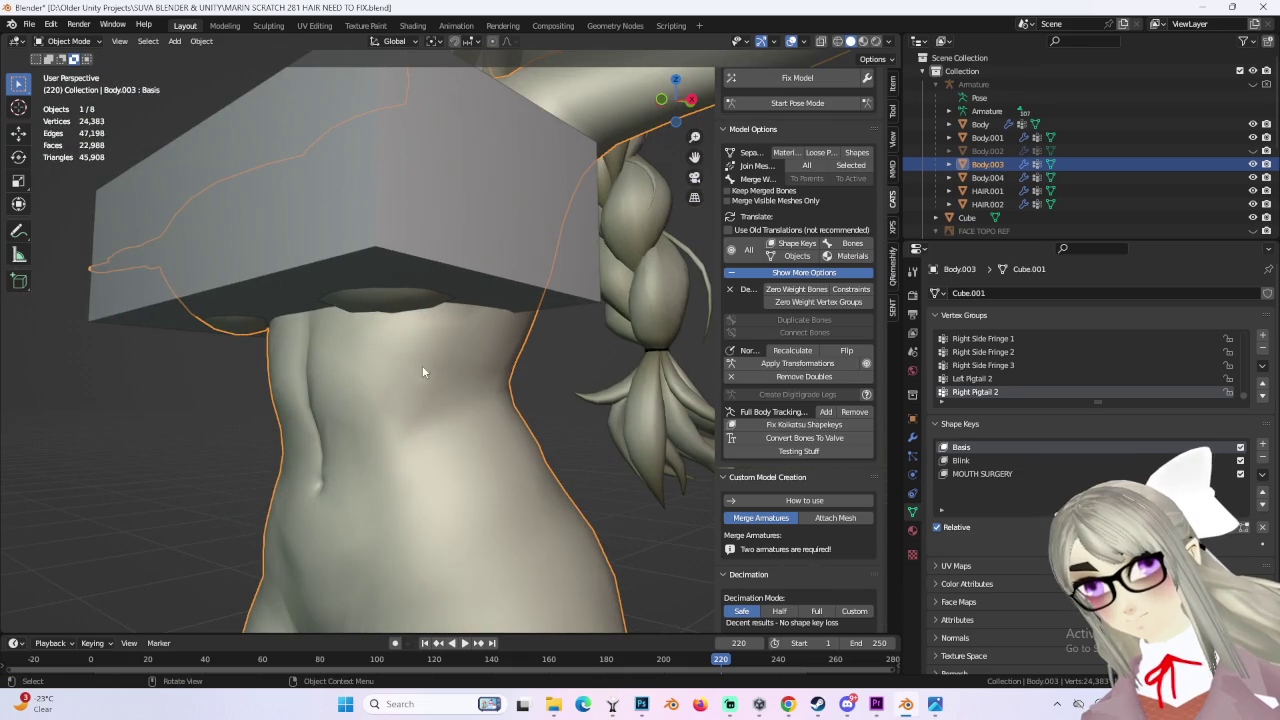
Step: Enter Edit Mode and proportionally pull the hip vertices to reshape the side profile
click(79, 72)
middle_drag(334, 283, 444, 315)
mouse_move(541, 266)
middle_down()
mouse_move(527, 297)
mouse_move(547, 361)
mouse_move(485, 218)
mouse_move(510, 270)
mouse_move(501, 336)
middle_up()
click(511, 245)
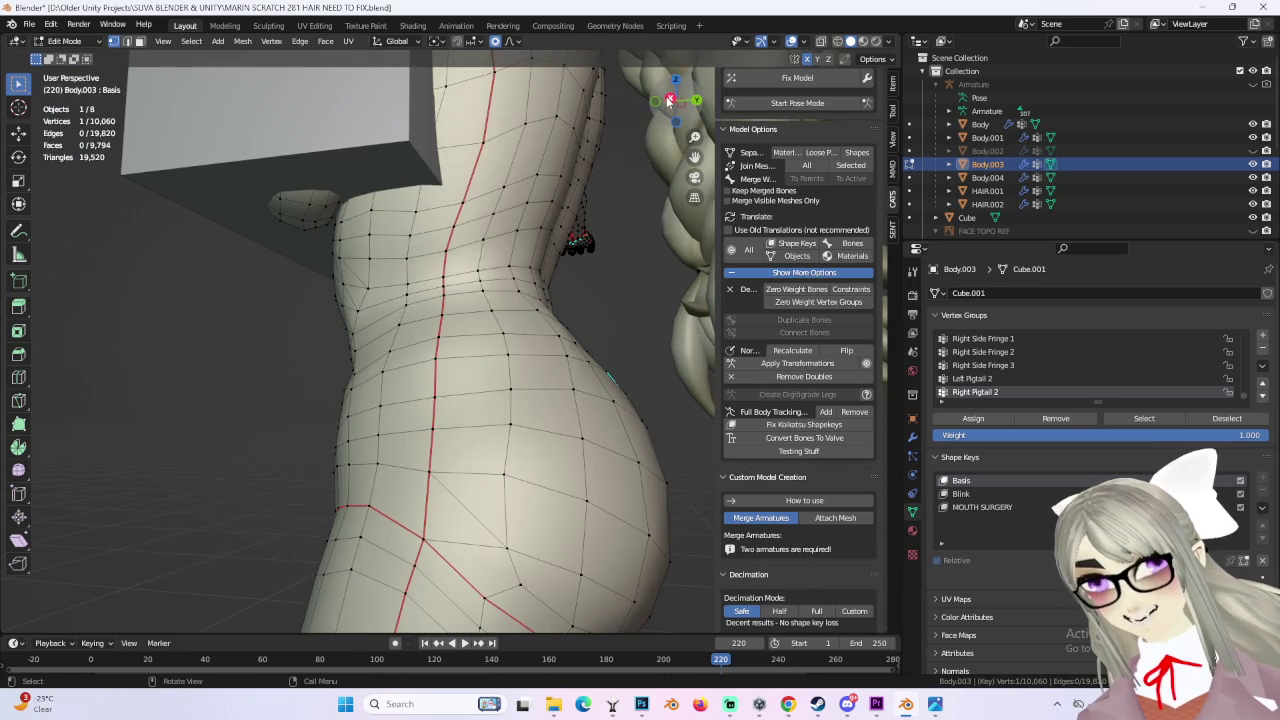
Step: Check the hips from Right Orthographic view and select a single vertex on the hip outline
click(669, 100)
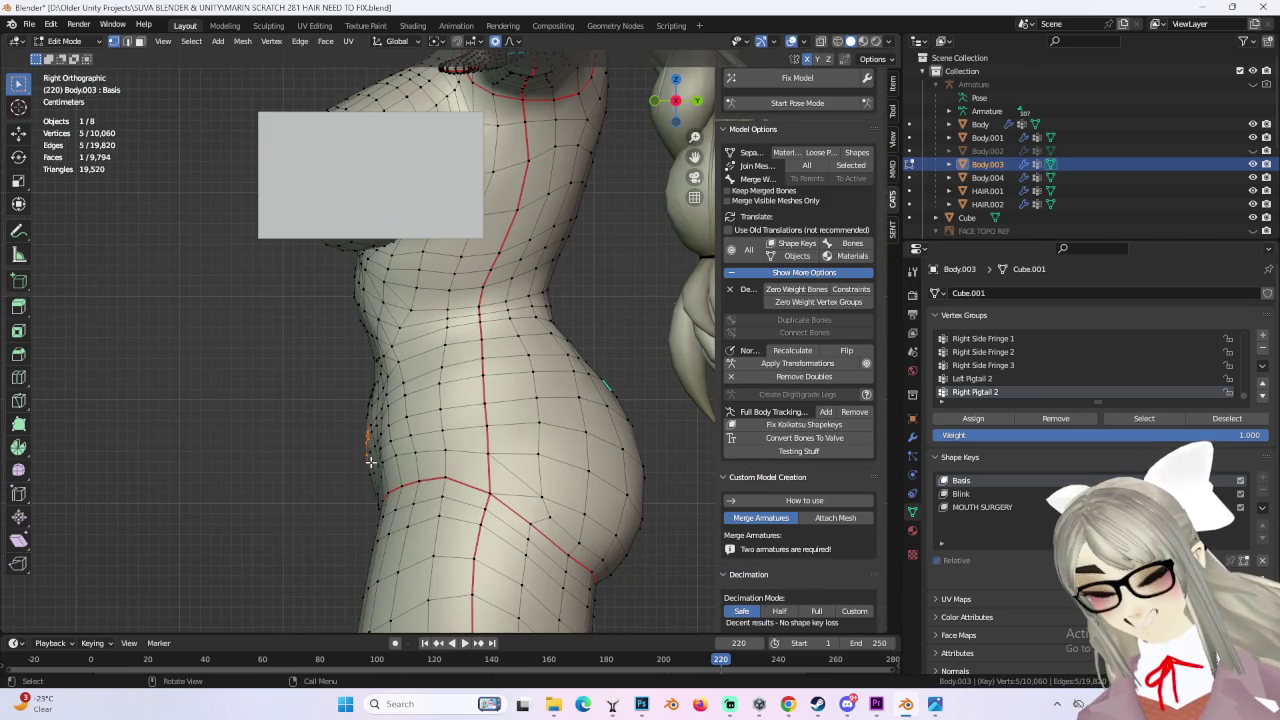
scroll(368, 456, down, 2)
scroll(363, 423, up, 1)
mouse_move(363, 423)
middle_down()
mouse_move(482, 331)
mouse_move(519, 332)
mouse_move(507, 423)
middle_up()
click(482, 331)
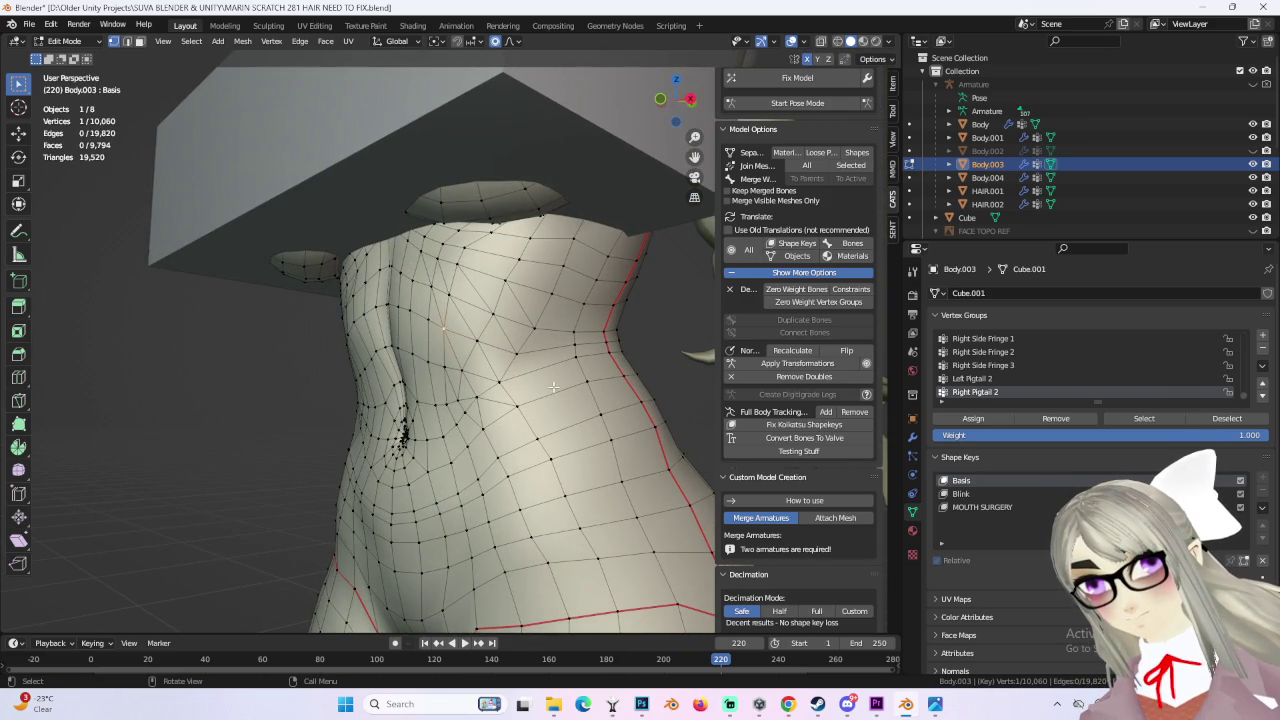
middle_drag(520, 374, 416, 278)
middle_drag(460, 345, 405, 230)
mouse_move(475, 373)
middle_down()
mouse_move(555, 368)
mouse_move(505, 372)
mouse_move(535, 380)
mouse_move(651, 360)
mouse_move(440, 342)
middle_up()
scroll(440, 342, down, 3)
scroll(437, 393, down, 3)
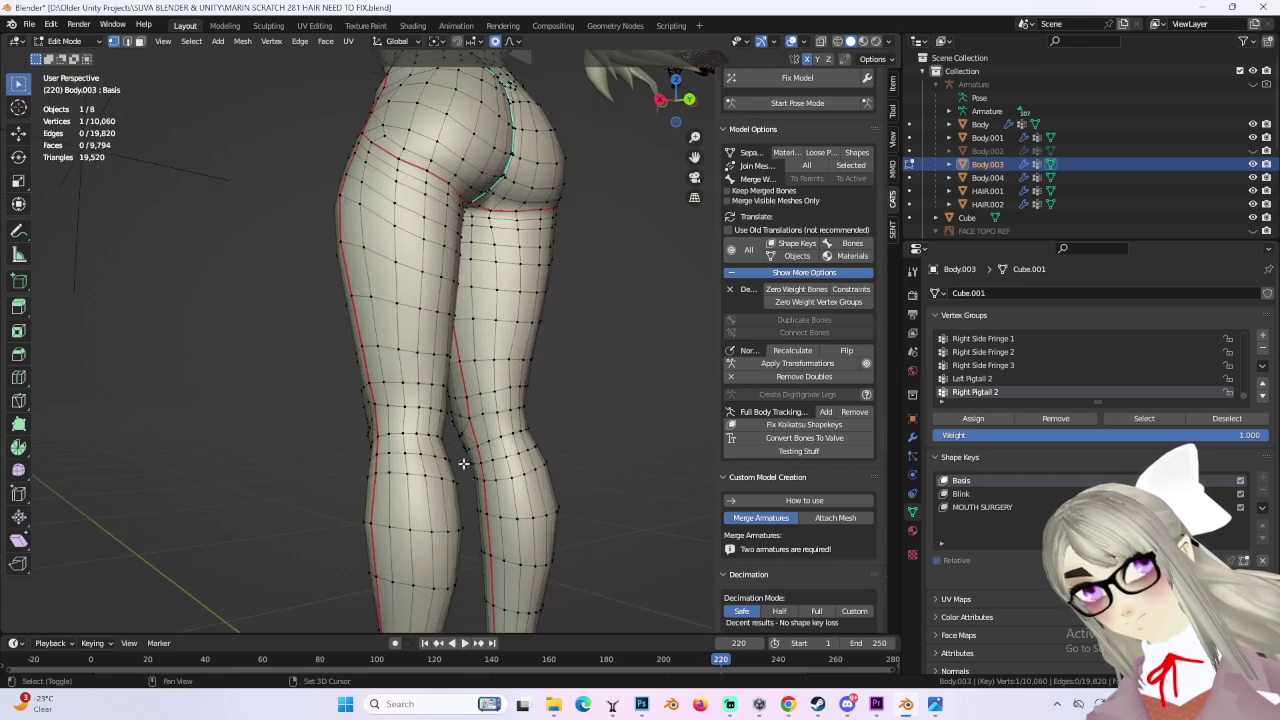
Step: Clear the vertex selection and frame both ankles for editing
scroll(565, 405, up, 3)
scroll(457, 386, up, 3)
scroll(340, 571, down, 2)
click(616, 579)
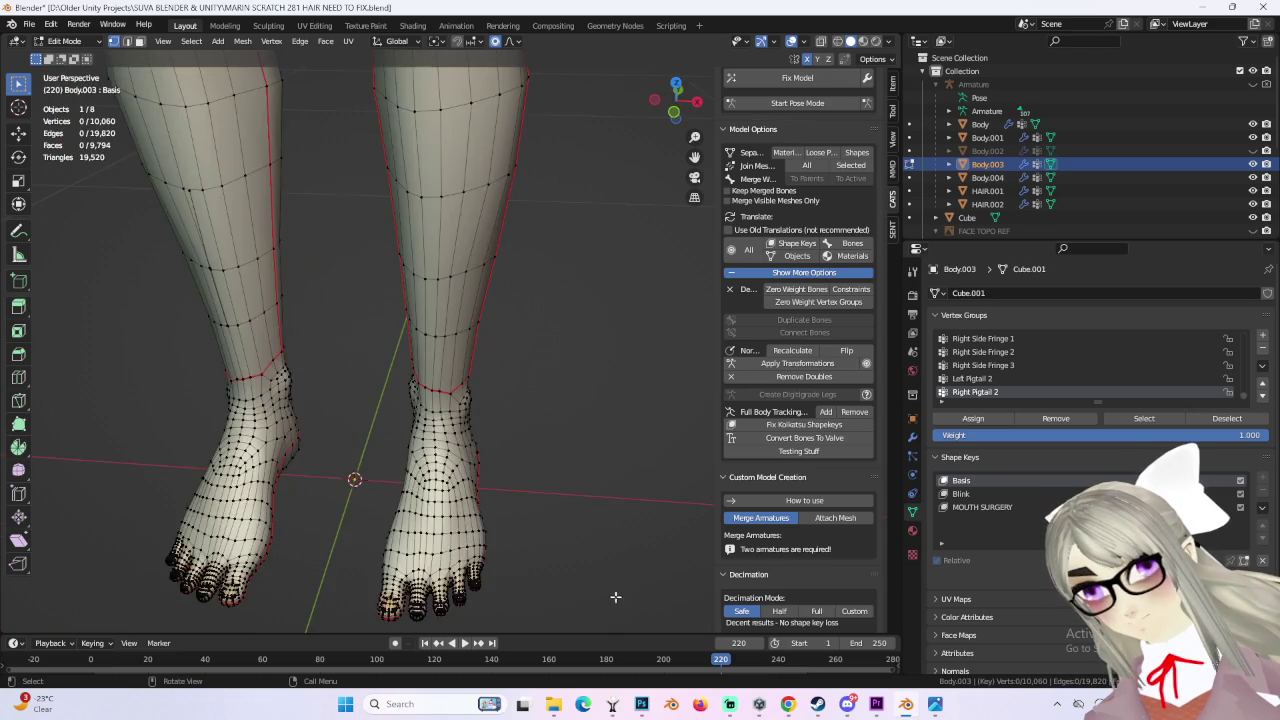
scroll(616, 579, down, 2)
middle_drag(521, 515, 450, 497)
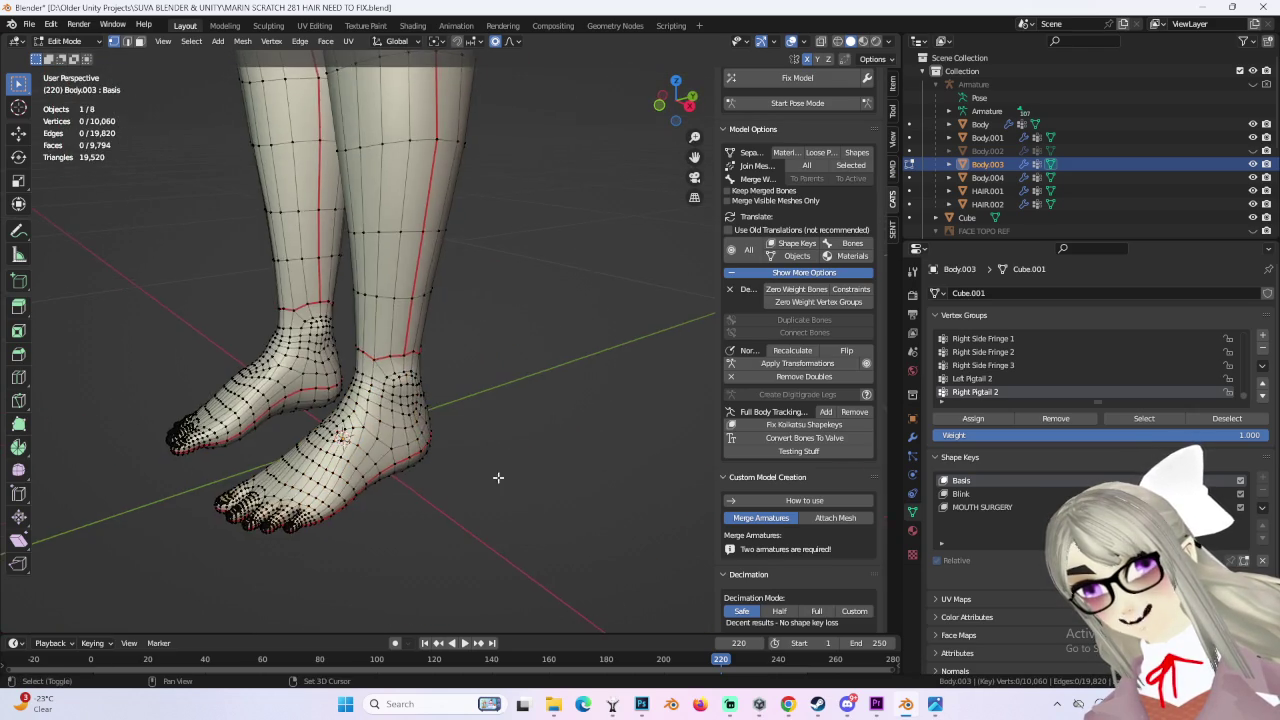
scroll(499, 478, up, 3)
scroll(543, 309, up, 2)
mouse_move(543, 309)
middle_down()
mouse_move(571, 334)
mouse_move(563, 304)
mouse_move(563, 429)
middle_up()
scroll(562, 400, up, 3)
scroll(563, 354, down, 1)
mouse_move(563, 354)
shift+middle_down()
mouse_move(629, 369)
mouse_move(623, 380)
mouse_move(611, 362)
mouse_move(489, 343)
mouse_move(409, 354)
shift+middle_up()
scroll(623, 380, up, 2)
scroll(611, 362, up, 2)
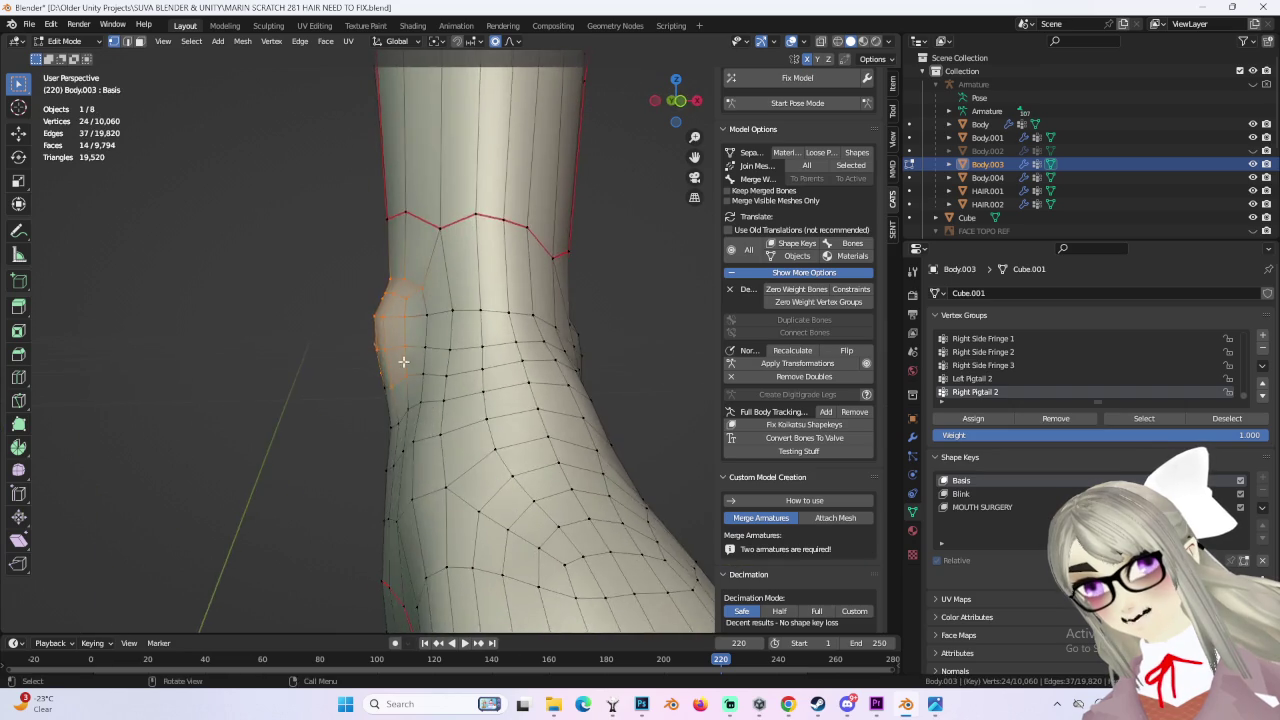
scroll(397, 346, up, 1)
Step: Box-select the vertices around each ankle, reshape them, then deselect with Alt+A
drag(301, 264, 474, 434)
middle_drag(483, 390, 652, 409)
mouse_move(617, 327)
middle_down()
mouse_move(623, 354)
mouse_move(562, 401)
mouse_move(577, 437)
mouse_move(654, 423)
mouse_move(600, 400)
middle_up()
click(595, 377)
drag(397, 302, 530, 451)
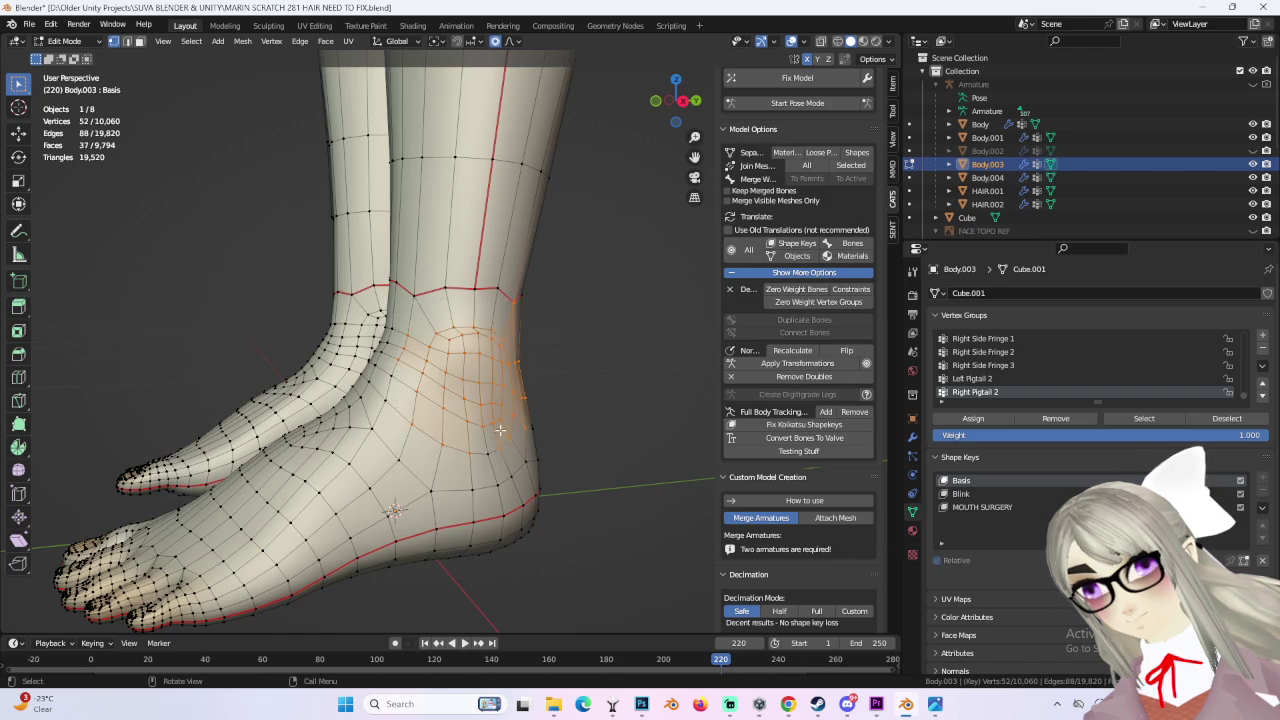
middle_drag(506, 433, 514, 326)
key(alt+a)
Step: Orbit around the feet, toes and legs to inspect the reshaped ankles
mouse_move(631, 384)
middle_down()
mouse_move(563, 340)
mouse_move(591, 323)
mouse_move(223, 423)
mouse_move(538, 483)
mouse_move(611, 343)
mouse_move(537, 429)
mouse_move(529, 337)
mouse_move(577, 403)
mouse_move(547, 389)
mouse_move(546, 334)
middle_up()
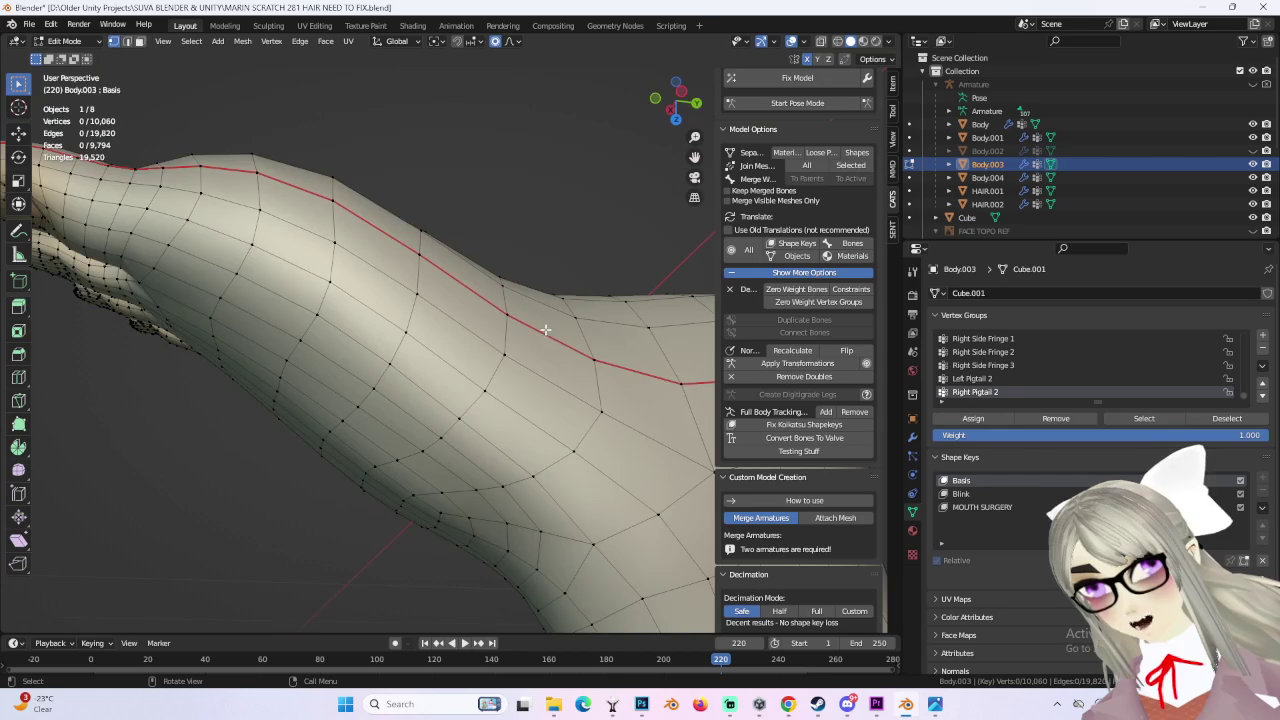
middle_drag(412, 234, 474, 349)
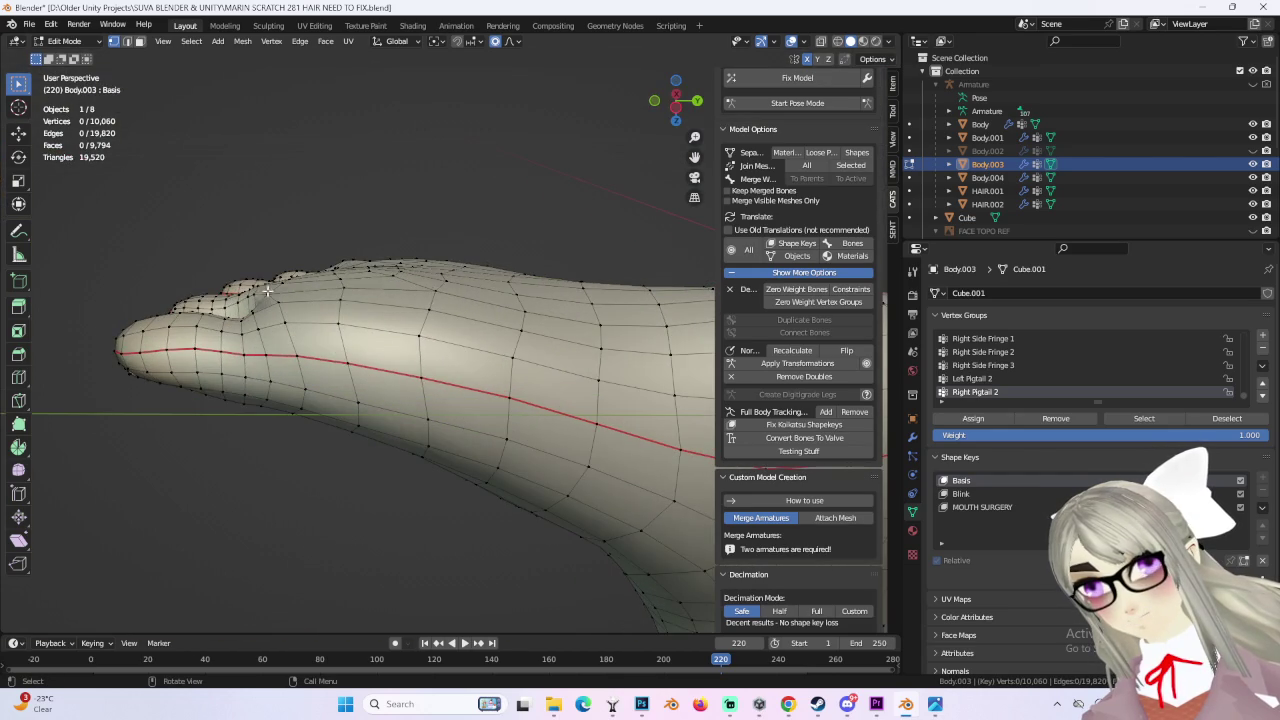
mouse_move(255, 316)
middle_down()
mouse_move(434, 448)
mouse_move(457, 301)
middle_up()
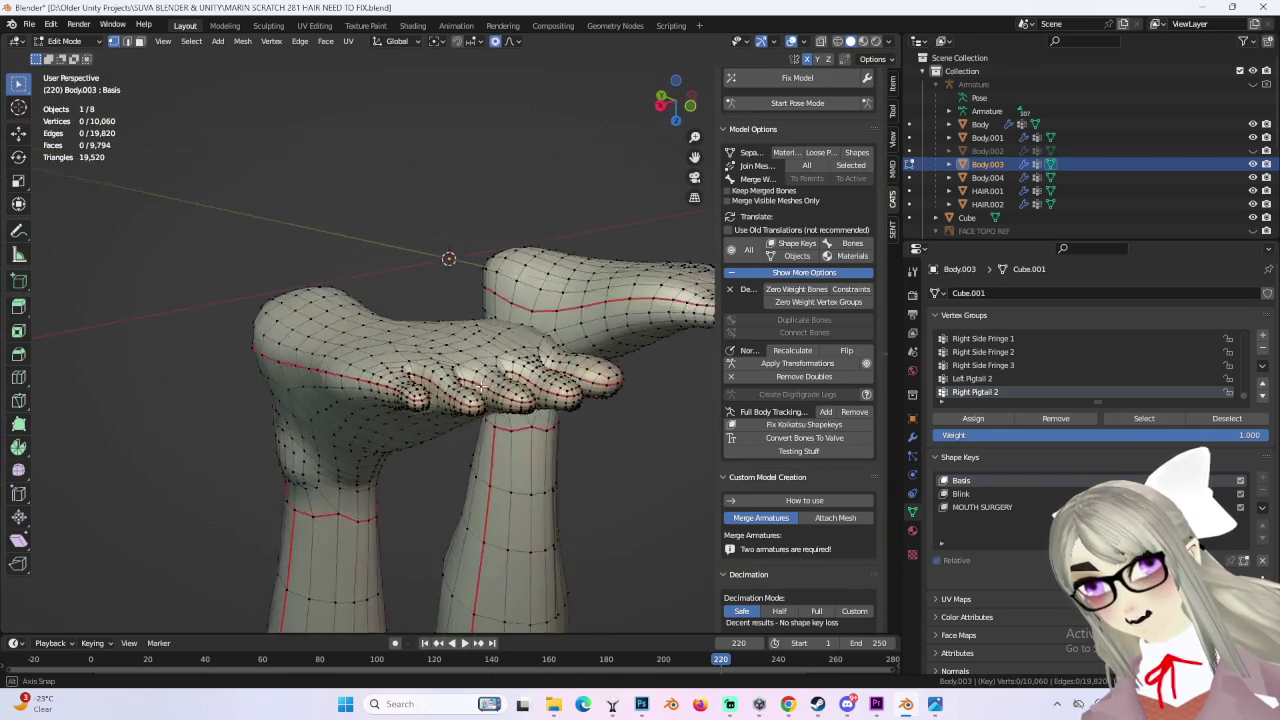
middle_drag(507, 415, 611, 362)
middle_drag(545, 419, 491, 411)
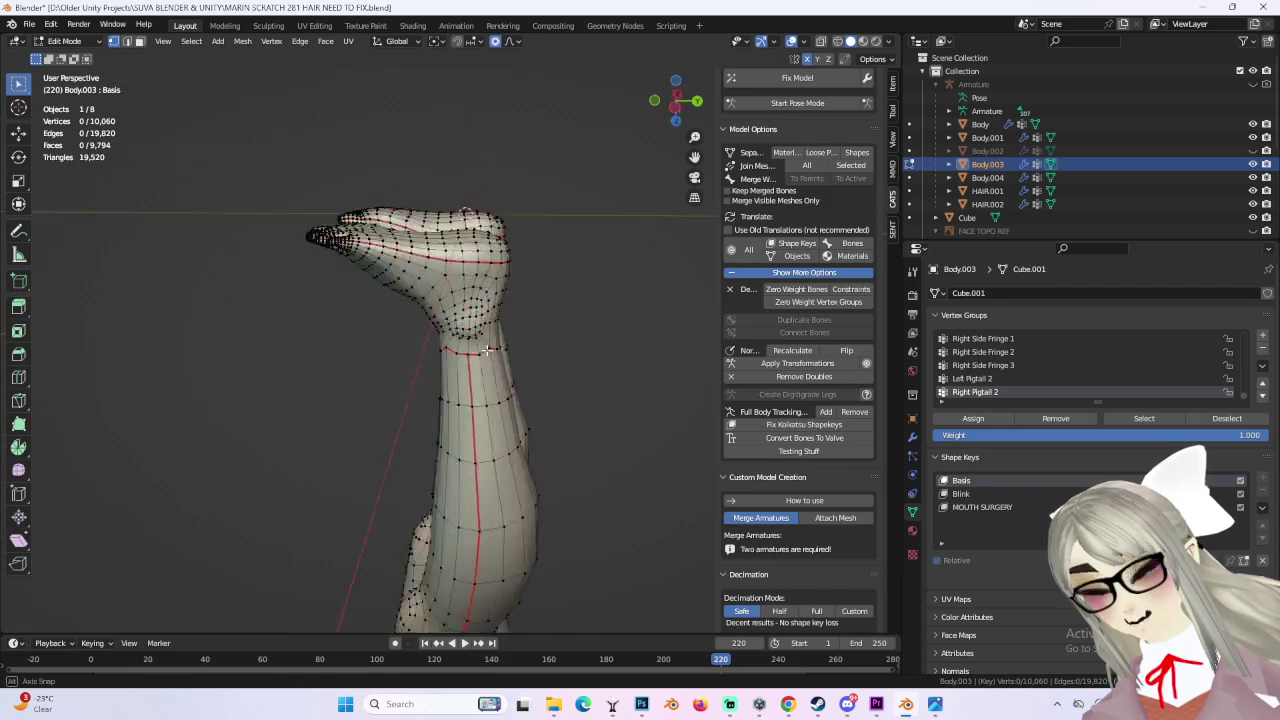
middle_drag(517, 339, 516, 299)
mouse_move(564, 423)
middle_down()
mouse_move(640, 334)
mouse_move(566, 349)
mouse_move(530, 427)
mouse_move(509, 251)
mouse_move(470, 281)
mouse_move(480, 271)
mouse_move(526, 537)
mouse_move(566, 424)
mouse_move(460, 400)
mouse_move(518, 457)
mouse_move(577, 326)
mouse_move(451, 354)
mouse_move(502, 210)
mouse_move(520, 255)
mouse_move(560, 286)
mouse_move(499, 423)
mouse_move(540, 330)
middle_up()
Step: Orbit around the forearm and torso to a view of the back of the hand
scroll(540, 330, up, 3)
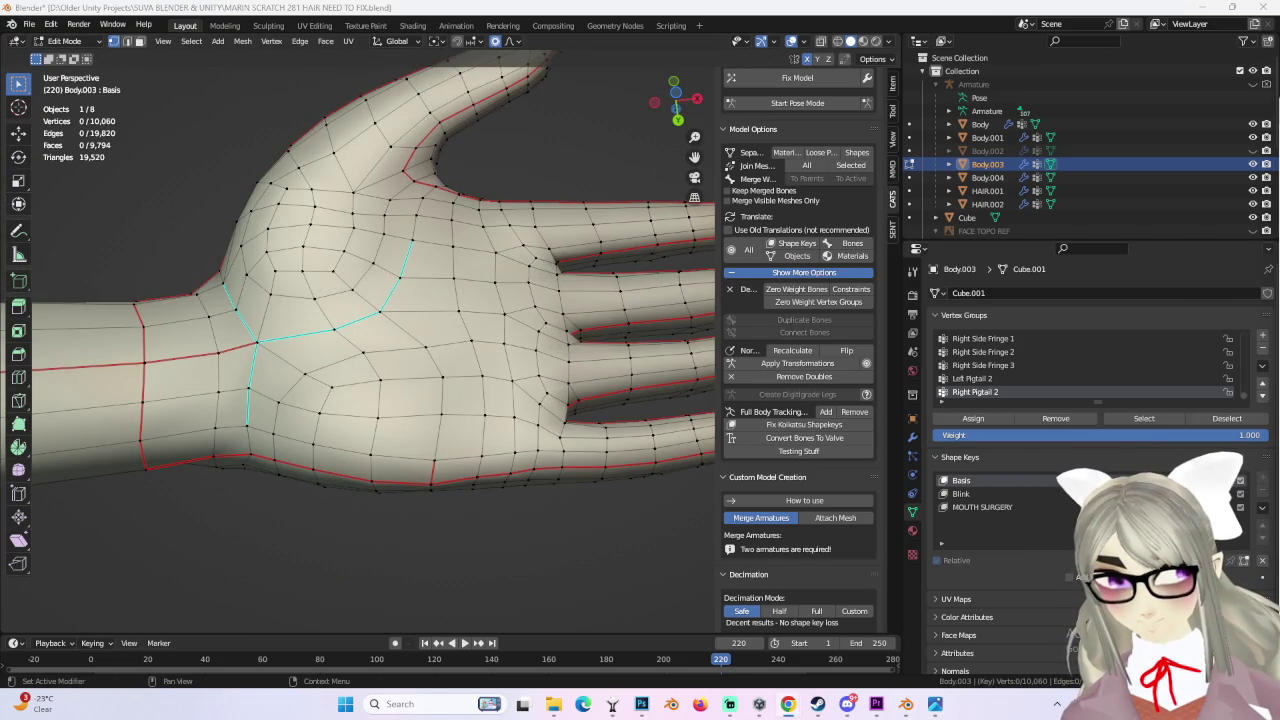
scroll(564, 466, down, 5)
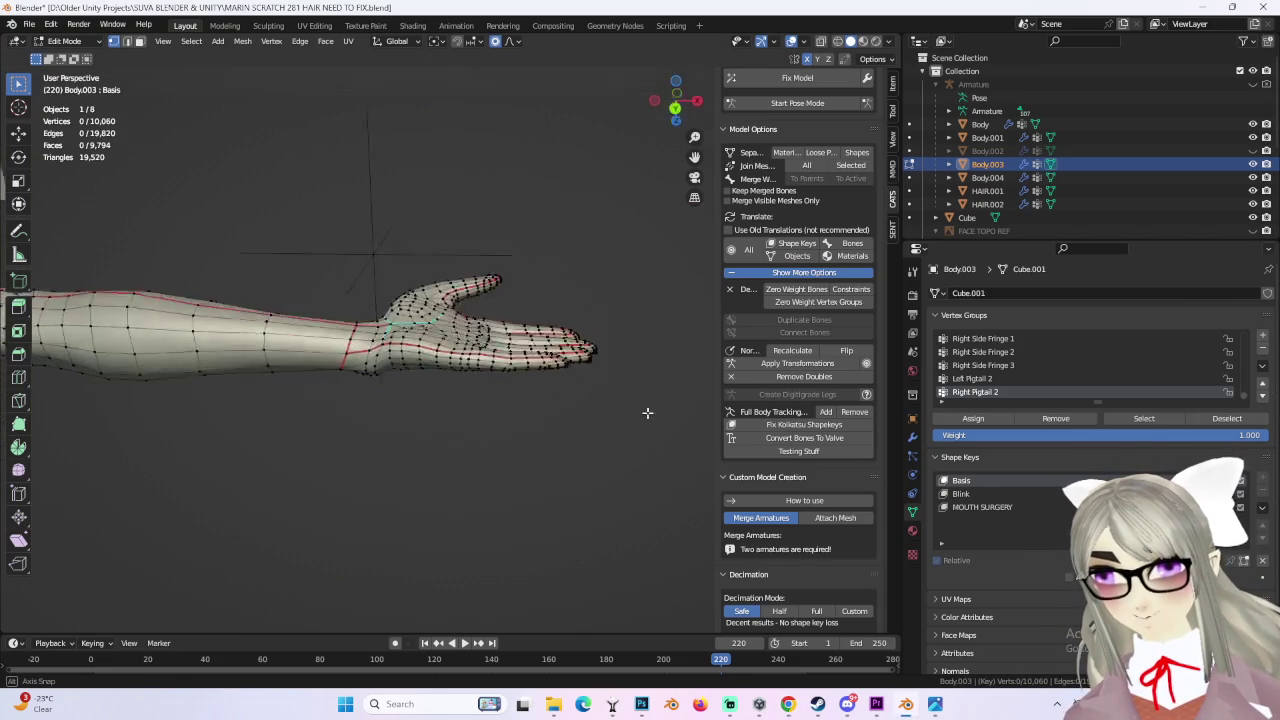
mouse_move(656, 428)
middle_down()
mouse_move(552, 346)
mouse_move(550, 413)
middle_up()
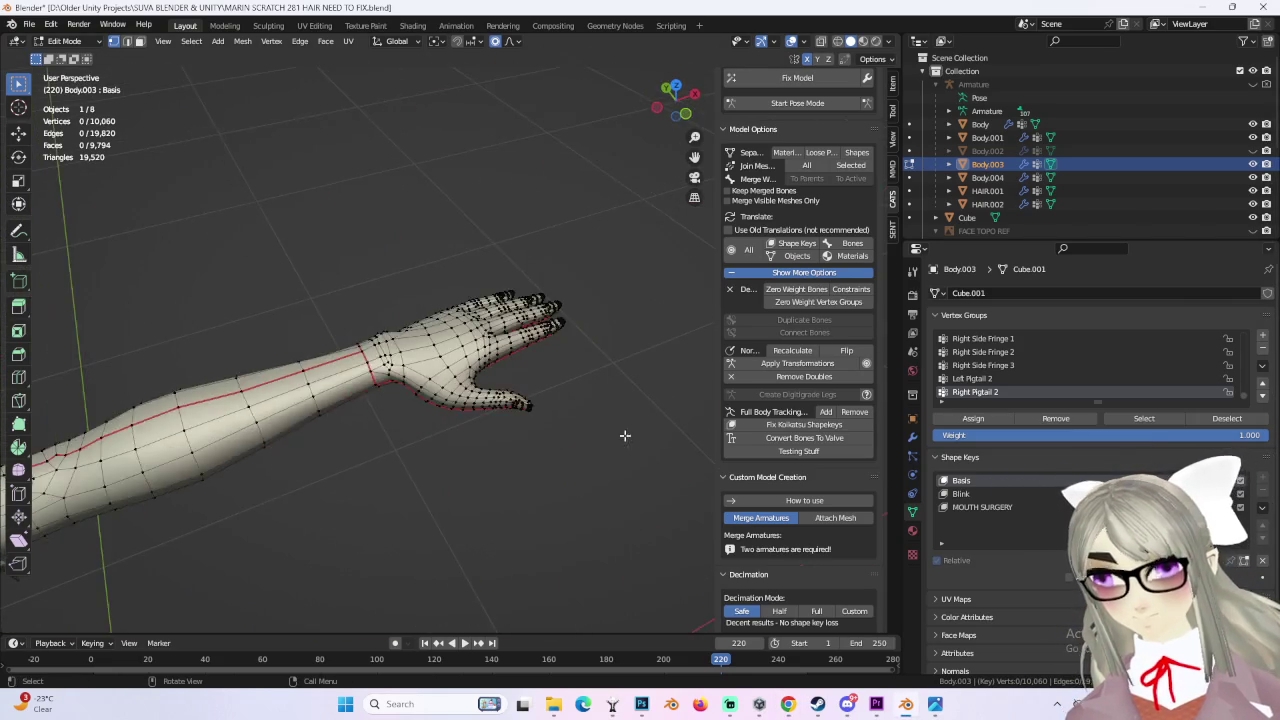
mouse_move(627, 436)
middle_down()
mouse_move(493, 388)
mouse_move(663, 333)
mouse_move(400, 374)
mouse_move(501, 374)
middle_up()
scroll(501, 374, up, 3)
scroll(600, 329, up, 3)
mouse_move(600, 329)
middle_down()
mouse_move(549, 461)
mouse_move(610, 420)
mouse_move(616, 382)
mouse_move(572, 403)
mouse_move(451, 299)
middle_up()
Step: Box-select and adjust the back-of-hand vertices, then inspect the arm from several angles
drag(540, 353, 540, 353)
middle_drag(540, 353, 512, 327)
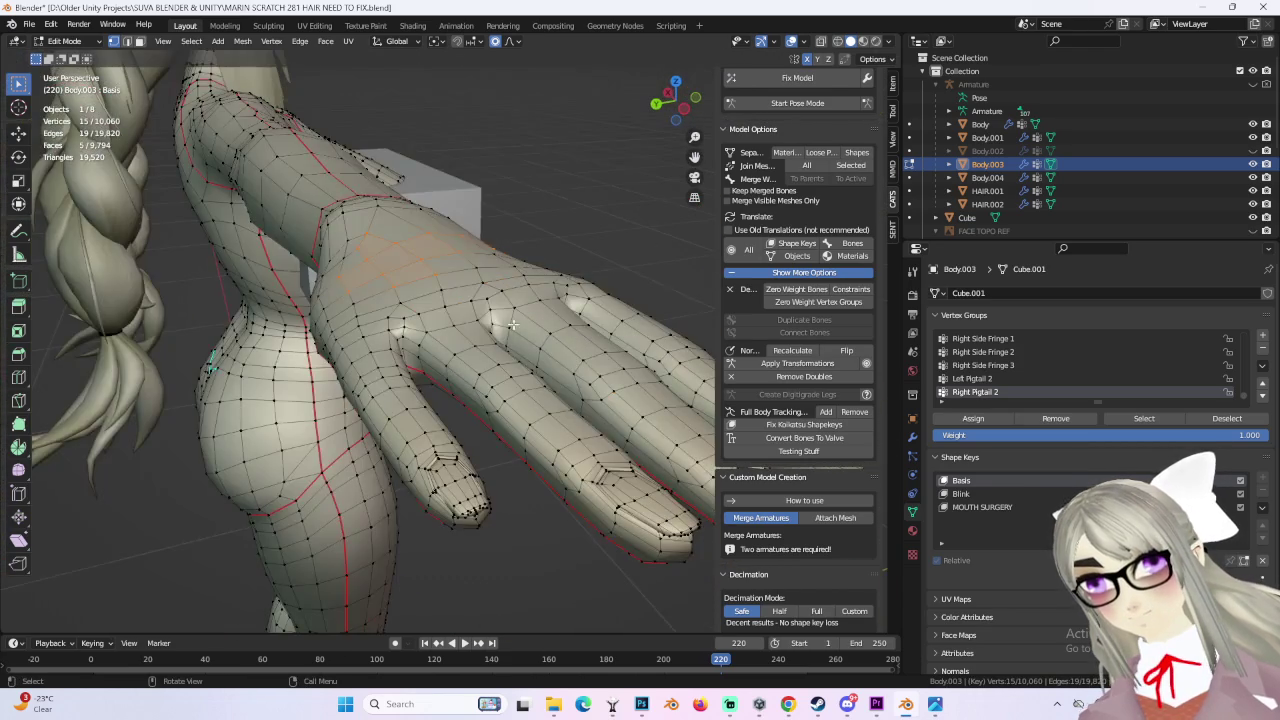
mouse_move(542, 215)
middle_down()
mouse_move(557, 301)
mouse_move(568, 285)
mouse_move(641, 292)
middle_up()
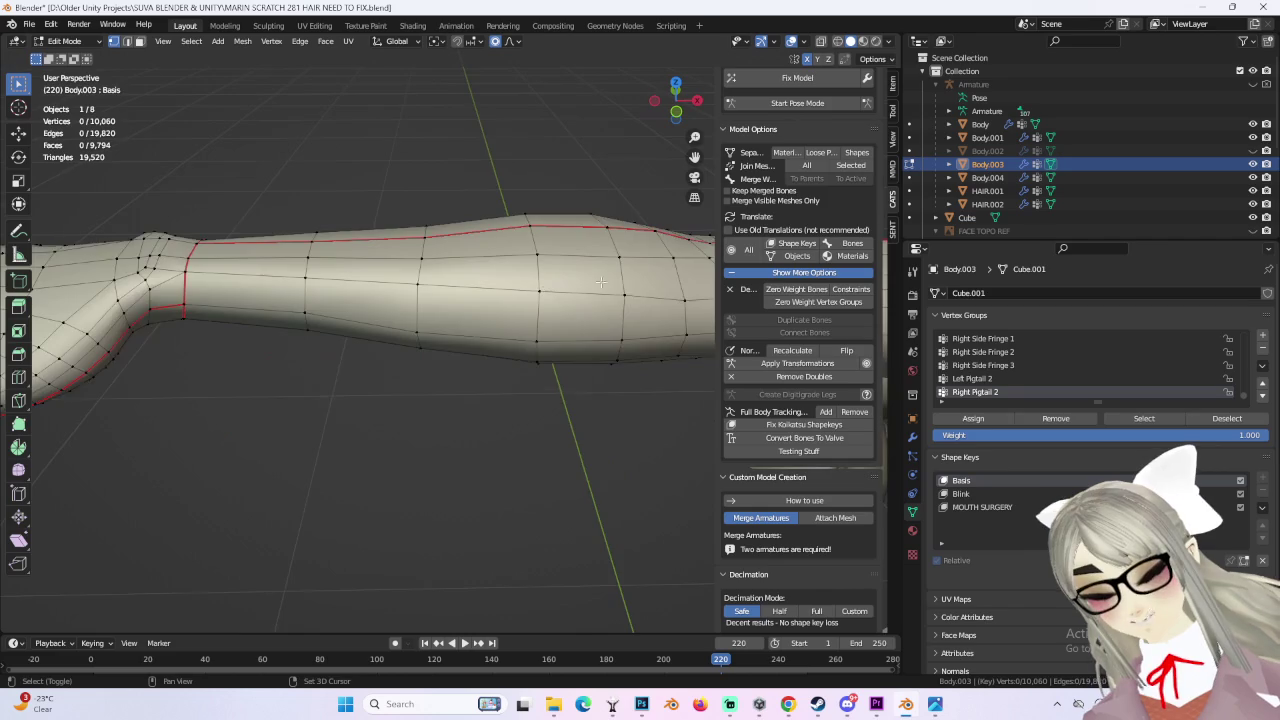
middle_drag(375, 336, 479, 390)
drag(676, 113, 610, 390)
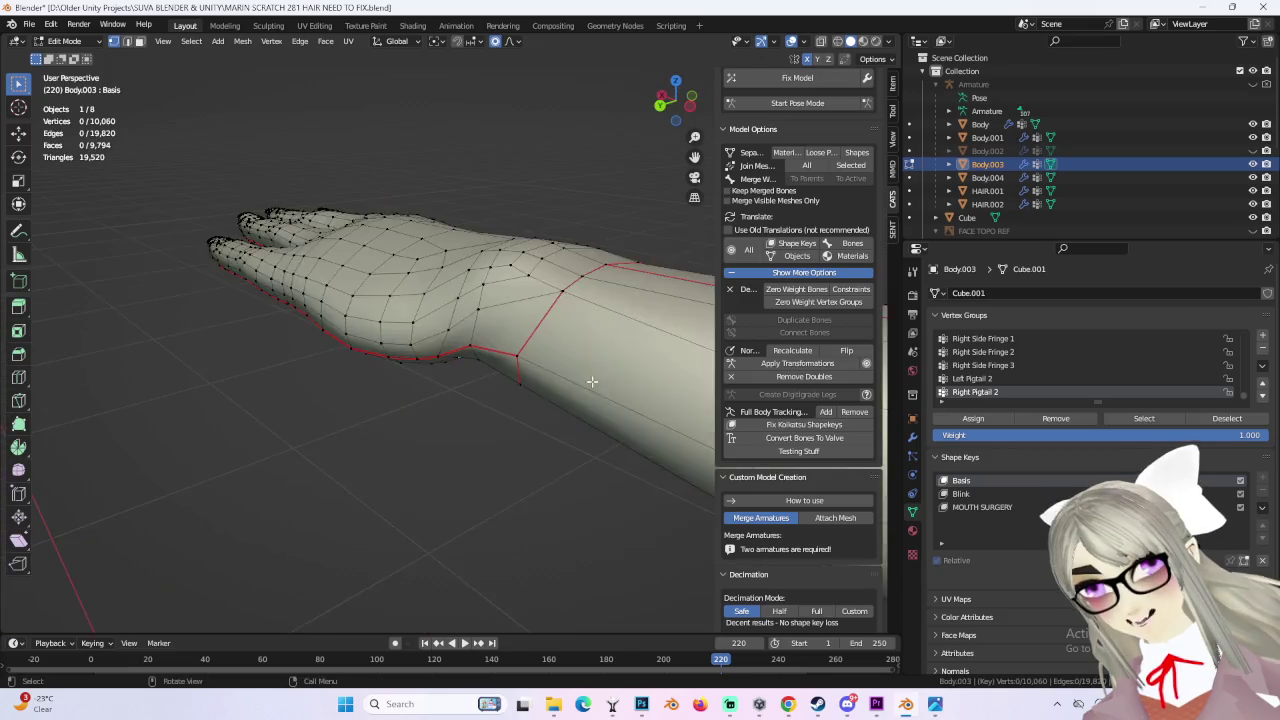
middle_drag(547, 402, 455, 388)
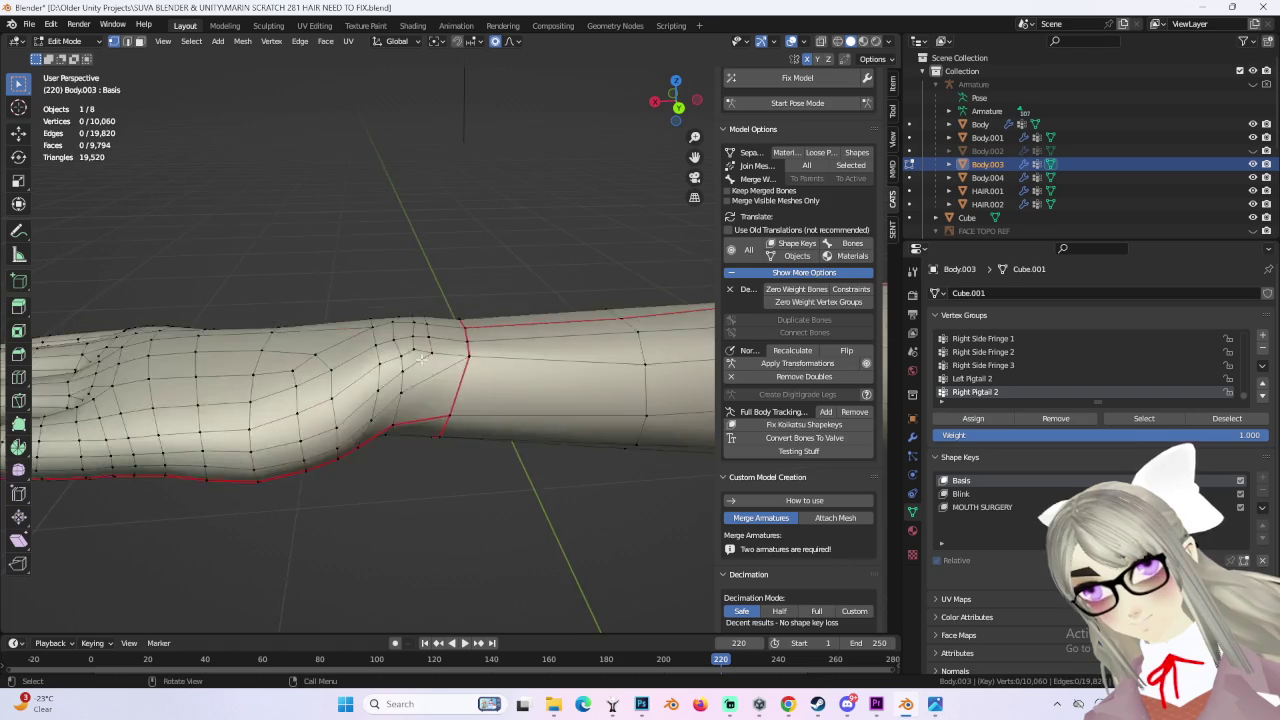
mouse_move(393, 388)
middle_down()
mouse_move(461, 367)
mouse_move(431, 374)
middle_up()
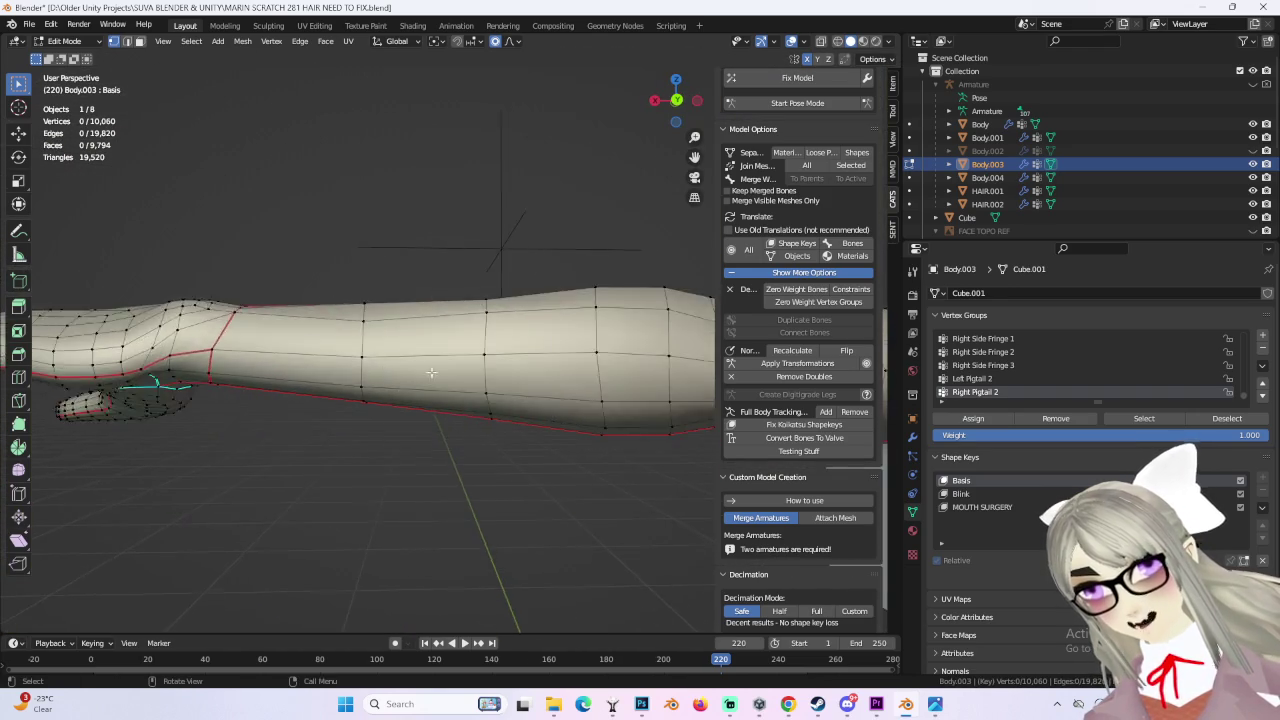
mouse_move(431, 374)
middle_down()
mouse_move(384, 347)
mouse_move(400, 453)
middle_up()
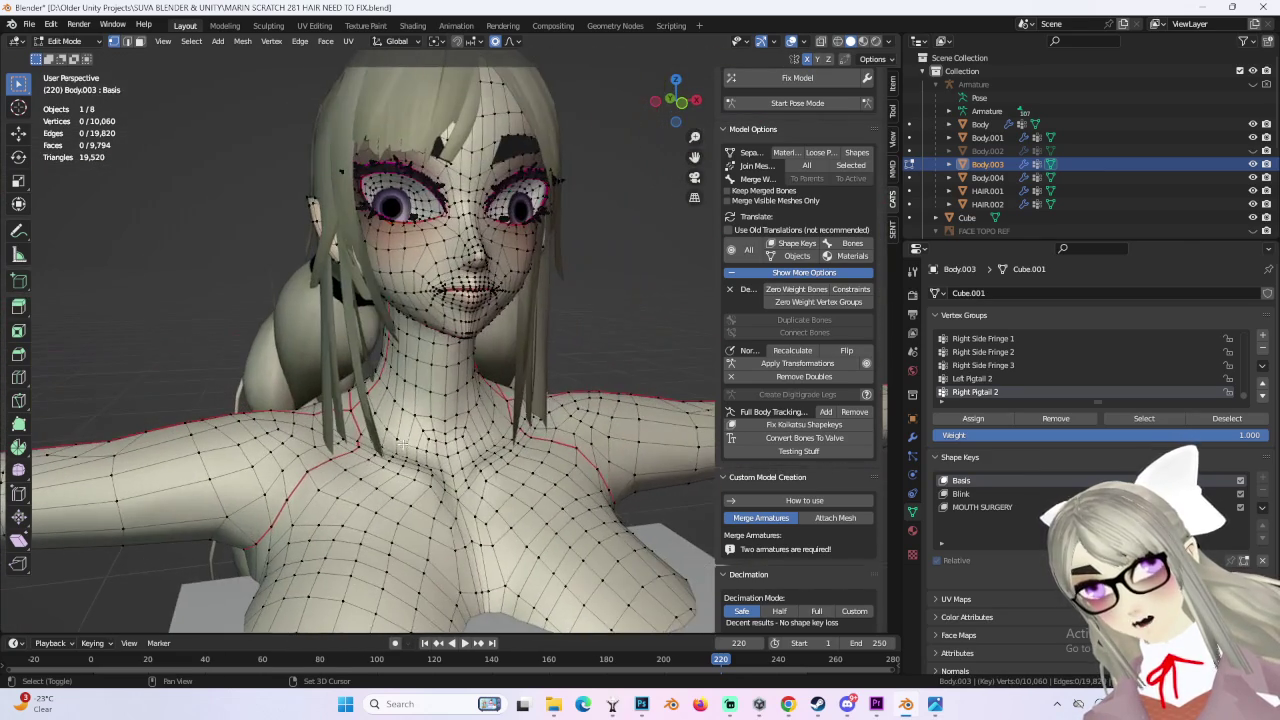
mouse_move(478, 356)
shift+middle_down()
mouse_move(478, 250)
mouse_move(550, 316)
mouse_move(428, 247)
mouse_move(500, 300)
mouse_move(500, 340)
mouse_move(565, 340)
mouse_move(375, 365)
mouse_move(499, 368)
mouse_move(458, 376)
shift+middle_up()
scroll(478, 250, down, 3)
scroll(428, 247, up, 3)
scroll(375, 365, down, 3)
scroll(499, 368, up, 4)
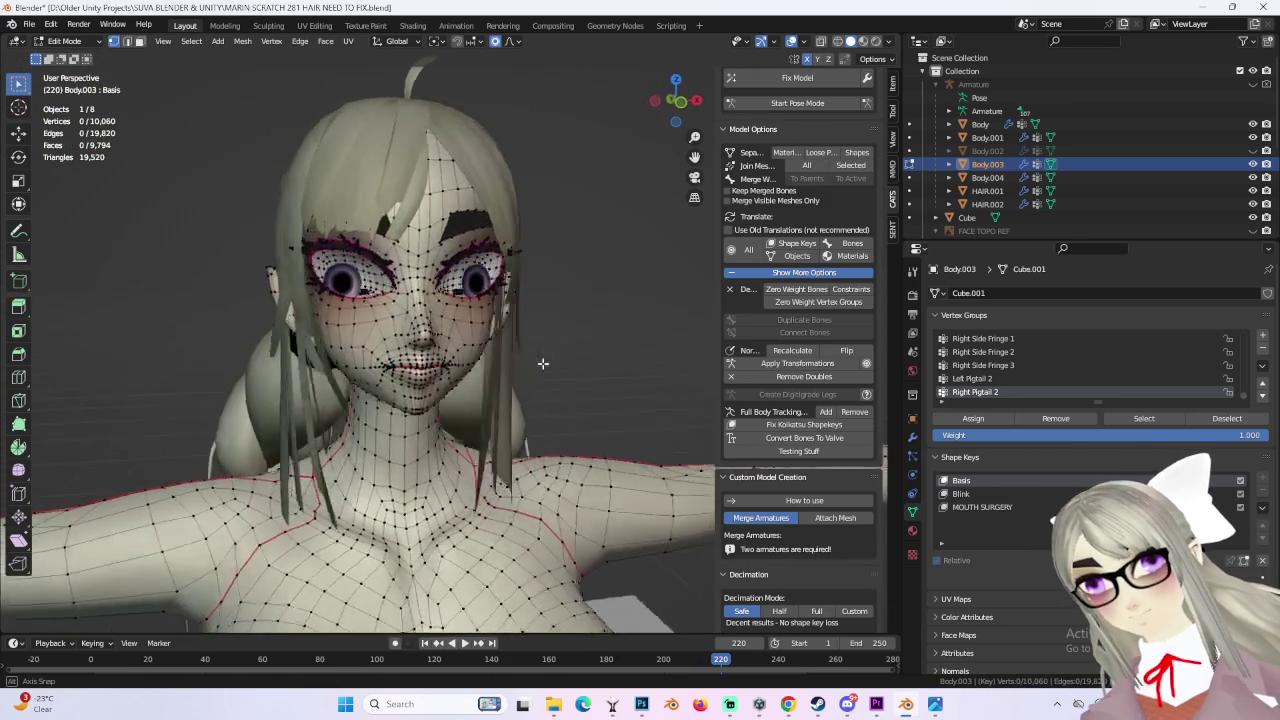
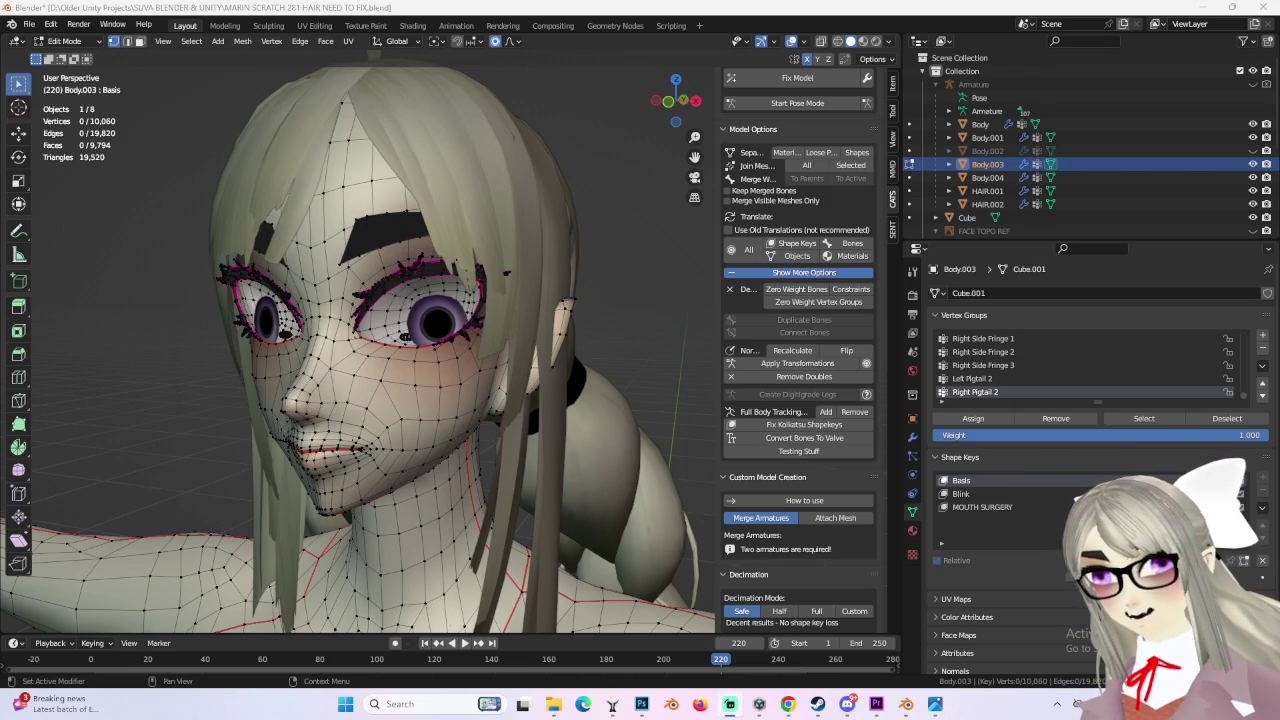
Step: Inspect the face from front, three-quarter and side angles after dismissing the texture preview
click(668, 101)
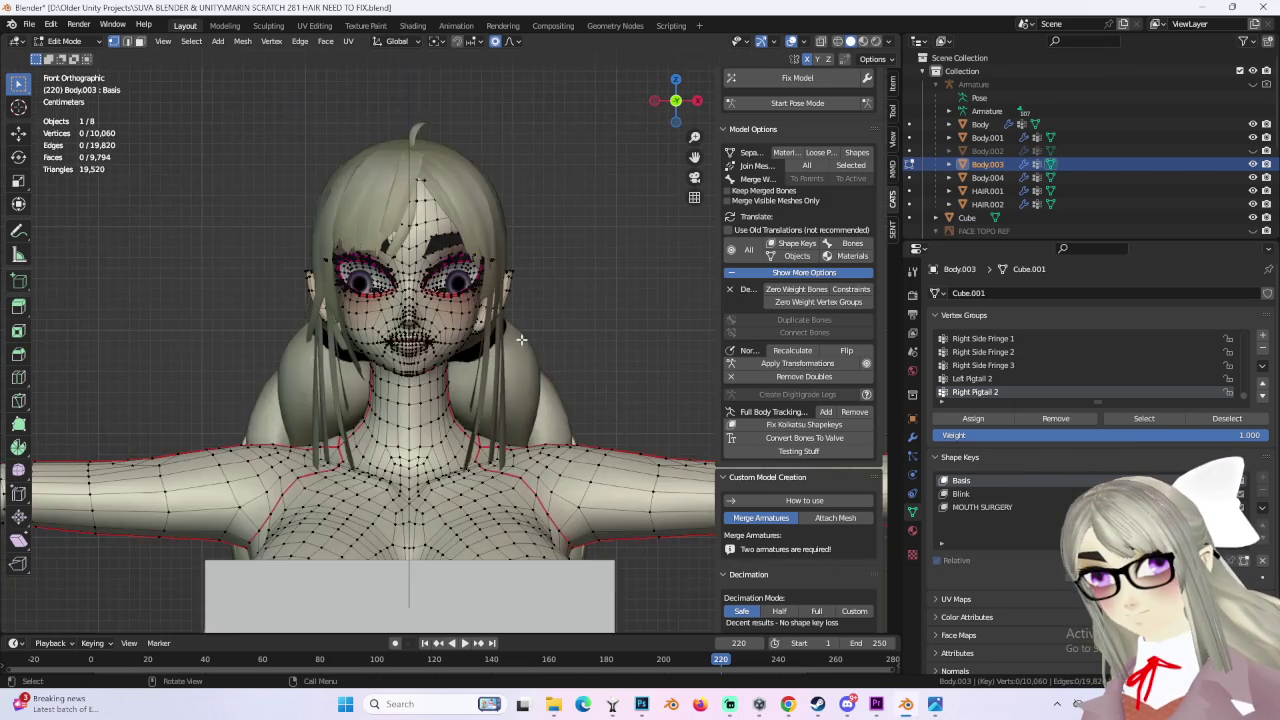
scroll(555, 313, up, 3)
scroll(590, 390, up, 2)
scroll(600, 400, down, 1)
middle_drag(600, 400, 570, 387)
scroll(639, 371, down, 4)
mouse_move(634, 357)
middle_down()
mouse_move(612, 385)
mouse_move(451, 327)
middle_up()
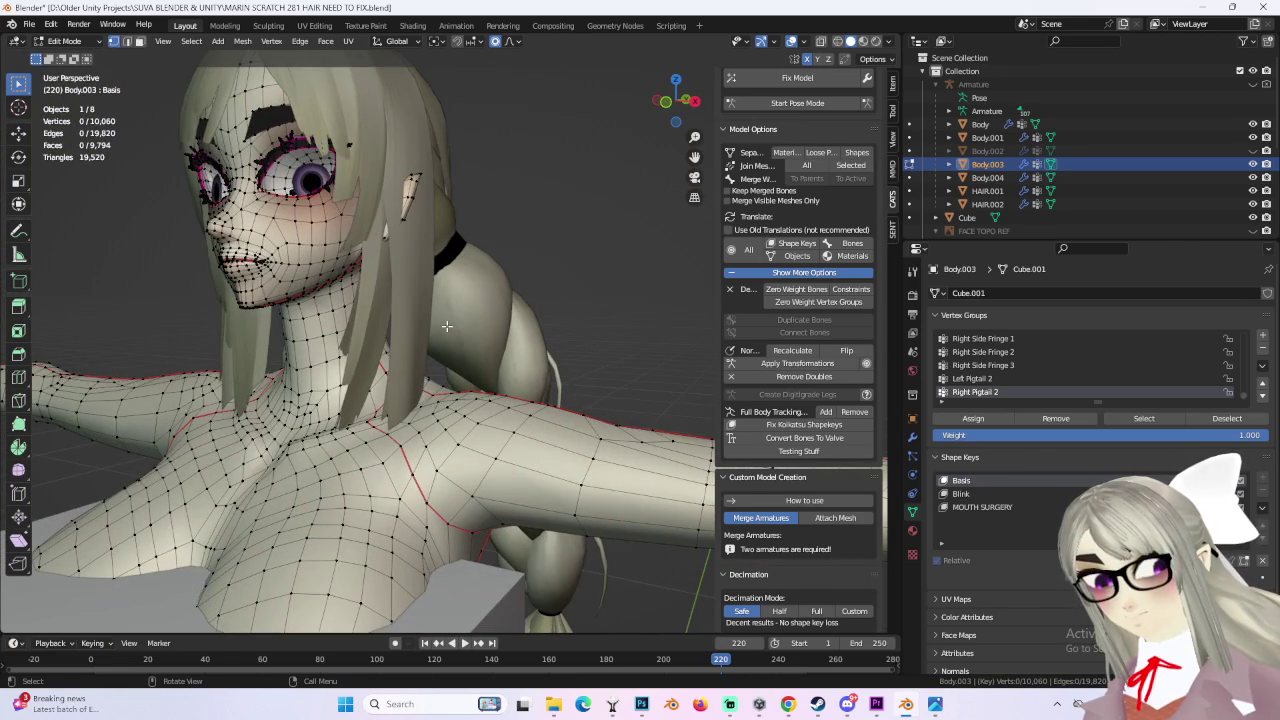
mouse_move(934, 704)
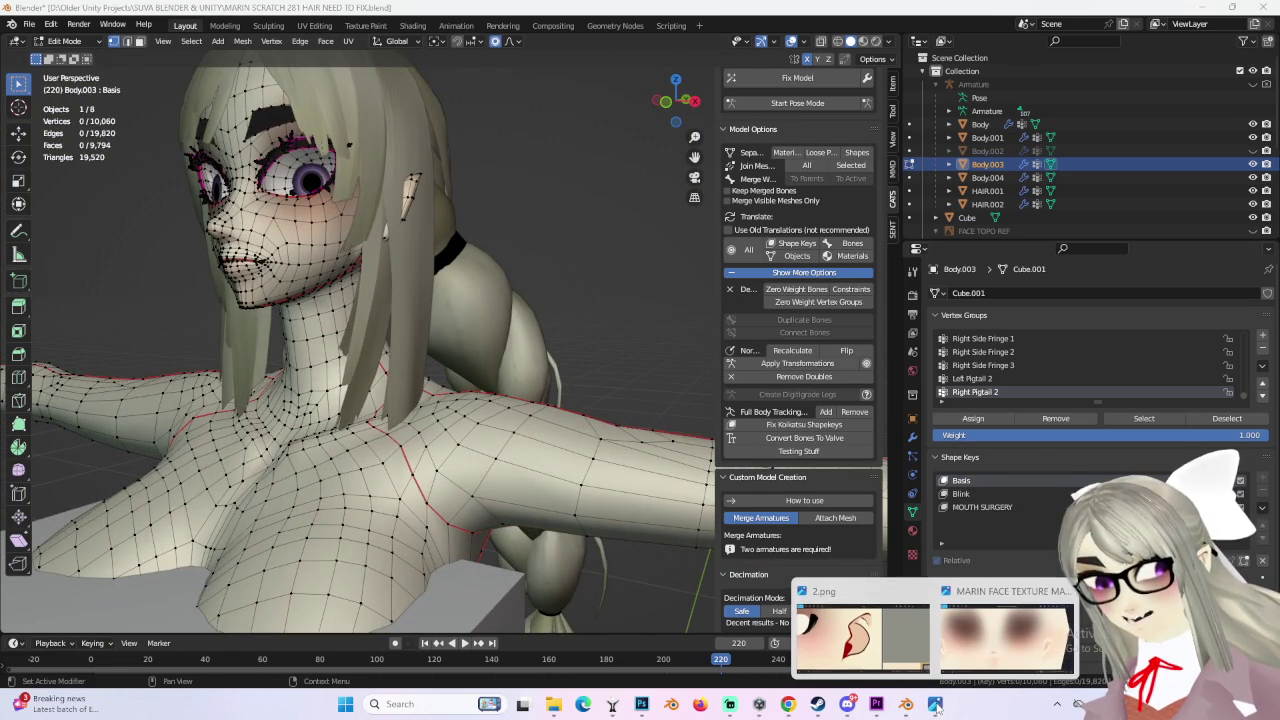
click(994, 592)
mouse_move(640, 330)
middle_down()
mouse_move(600, 310)
mouse_move(614, 306)
mouse_move(540, 311)
mouse_move(553, 308)
mouse_move(572, 408)
middle_up()
scroll(590, 380, up, 4)
mouse_move(611, 343)
middle_down()
mouse_move(540, 320)
mouse_move(415, 248)
mouse_move(429, 409)
mouse_move(507, 384)
mouse_move(446, 443)
mouse_move(386, 293)
mouse_move(446, 370)
mouse_move(541, 448)
mouse_move(570, 283)
middle_up()
scroll(509, 297, up, 3)
scroll(523, 320, down, 4)
scroll(446, 443, up, 4)
scroll(386, 293, down, 4)
scroll(446, 370, up, 2)
scroll(570, 283, up, 2)
Step: Bring the view up under the chin to expose the neck mesh
click(677, 101)
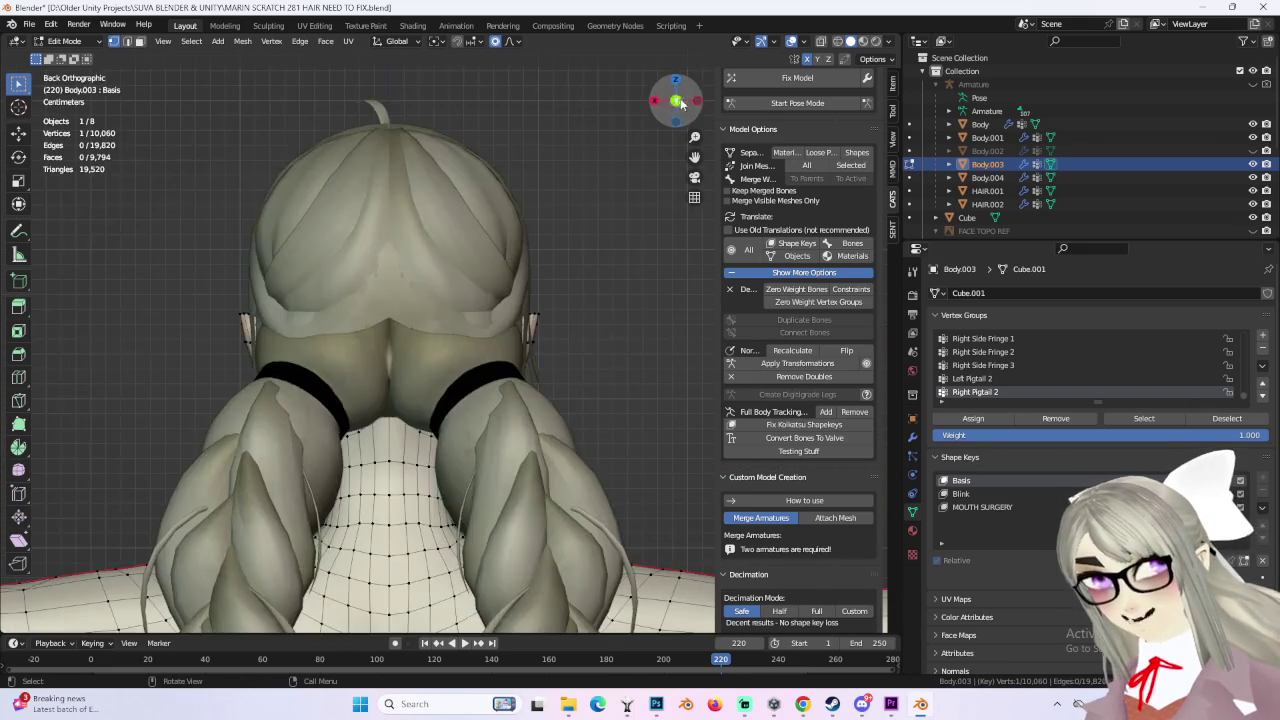
key(KP_1)
middle_drag(569, 421, 453, 413)
mouse_move(446, 278)
middle_down()
mouse_move(569, 400)
mouse_move(580, 429)
mouse_move(606, 440)
mouse_move(491, 448)
mouse_move(415, 405)
middle_up()
Step: Move the under-chin vertex with smooth falloff, then shift it along Y
key(g)
key(z)
click(415, 405)
key(g)
key(y)
scroll(360, 410, down, 8)
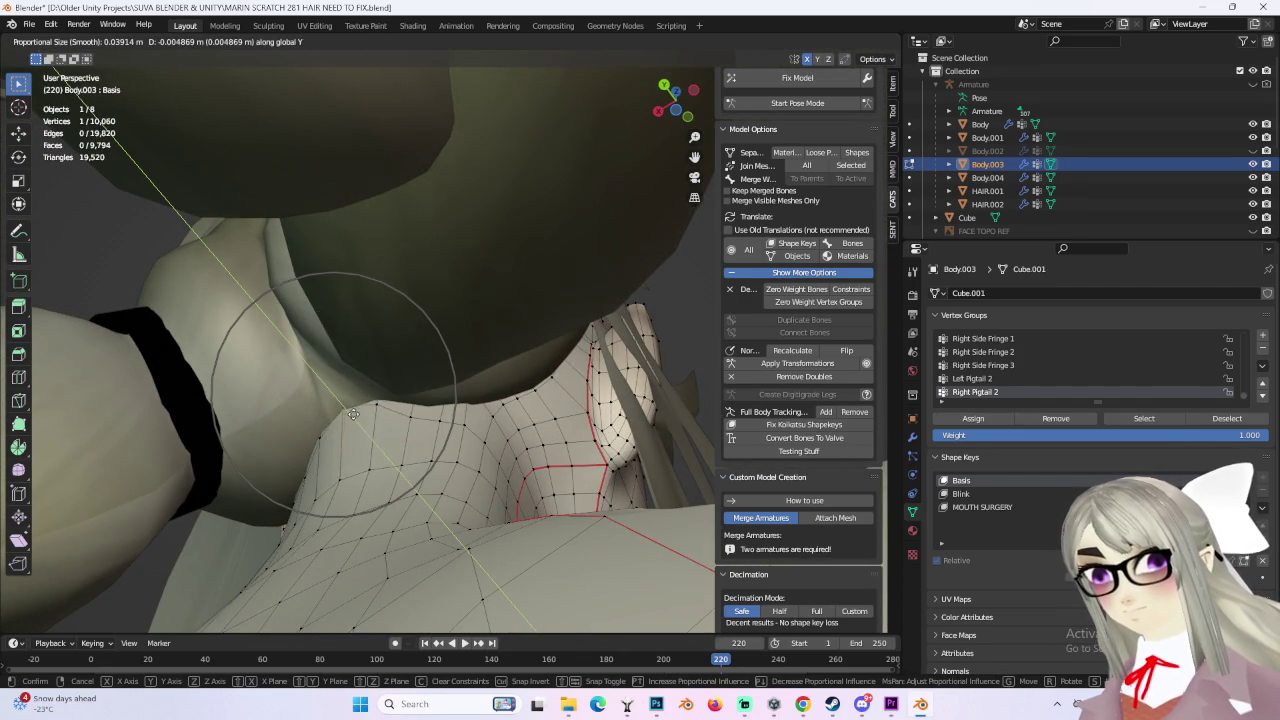
click(377, 437)
Step: Make further small Y moves, ending at -0.001998 m with falloff size 0.039
key(g)
key(y)
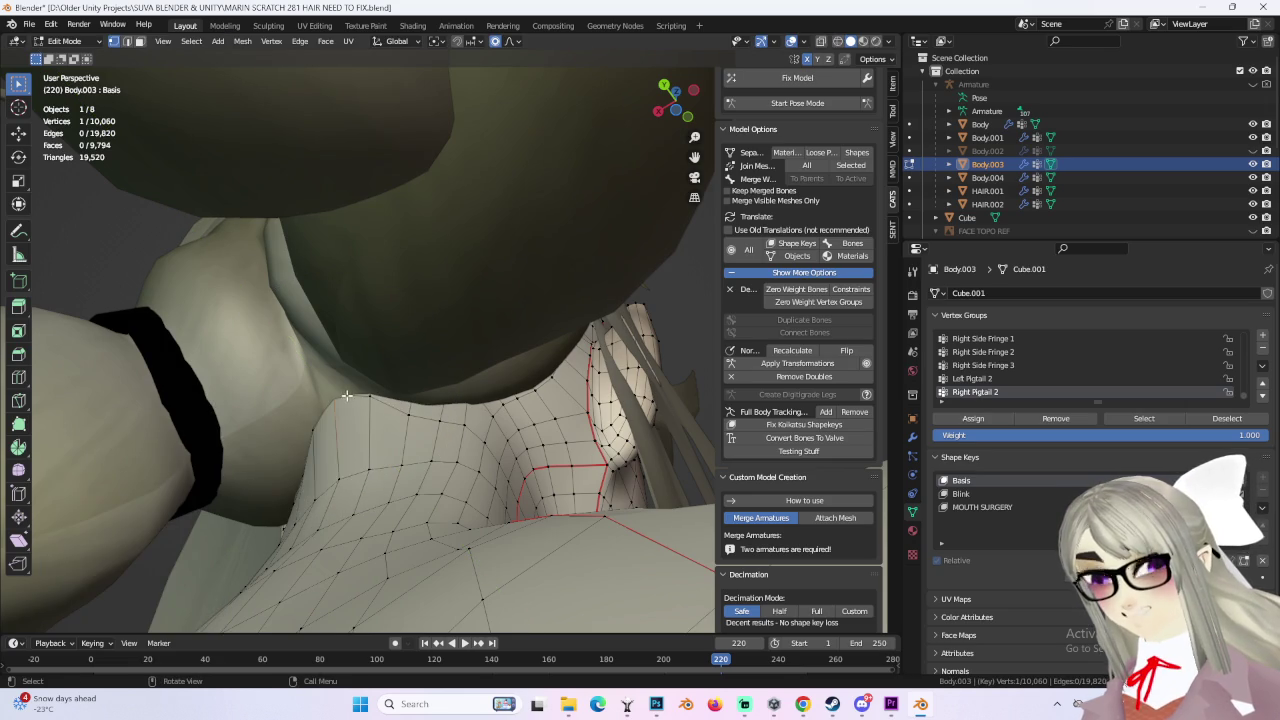
click(366, 414)
middle_drag(366, 414, 473, 402)
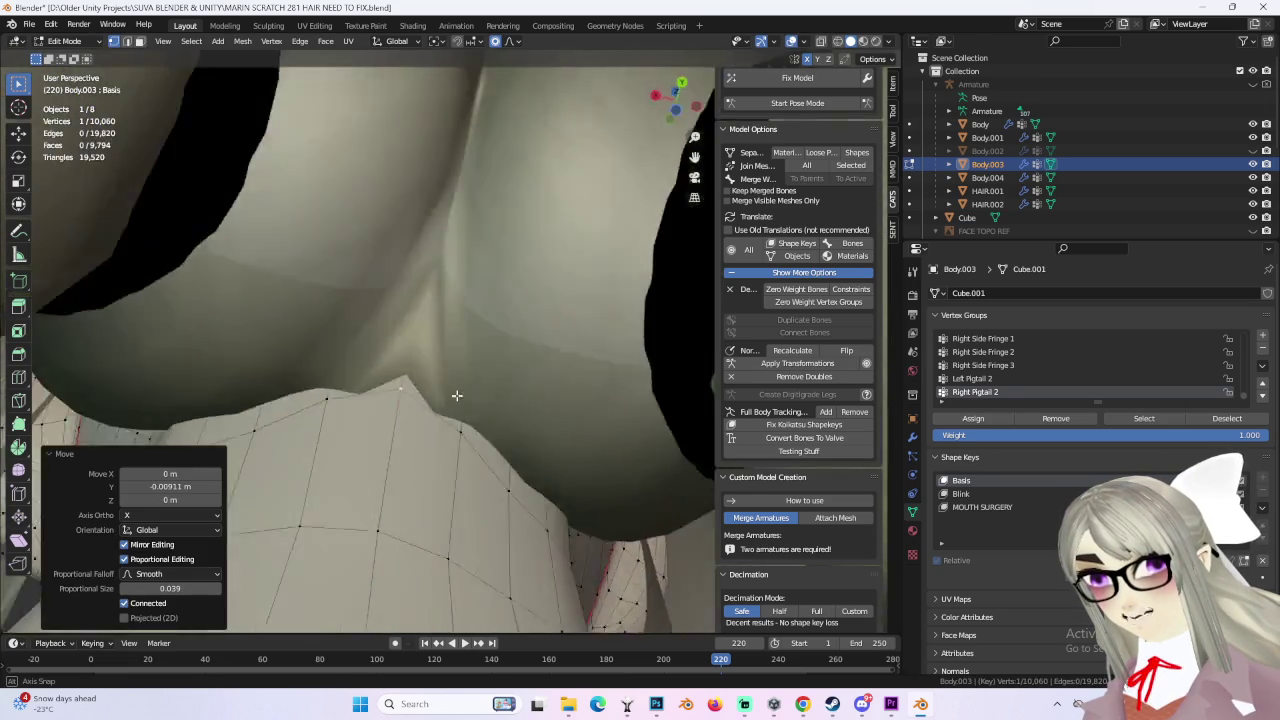
key(g)
key(y)
click(471, 400)
mouse_move(471, 400)
middle_down()
mouse_move(502, 389)
mouse_move(513, 446)
mouse_move(650, 358)
middle_up()
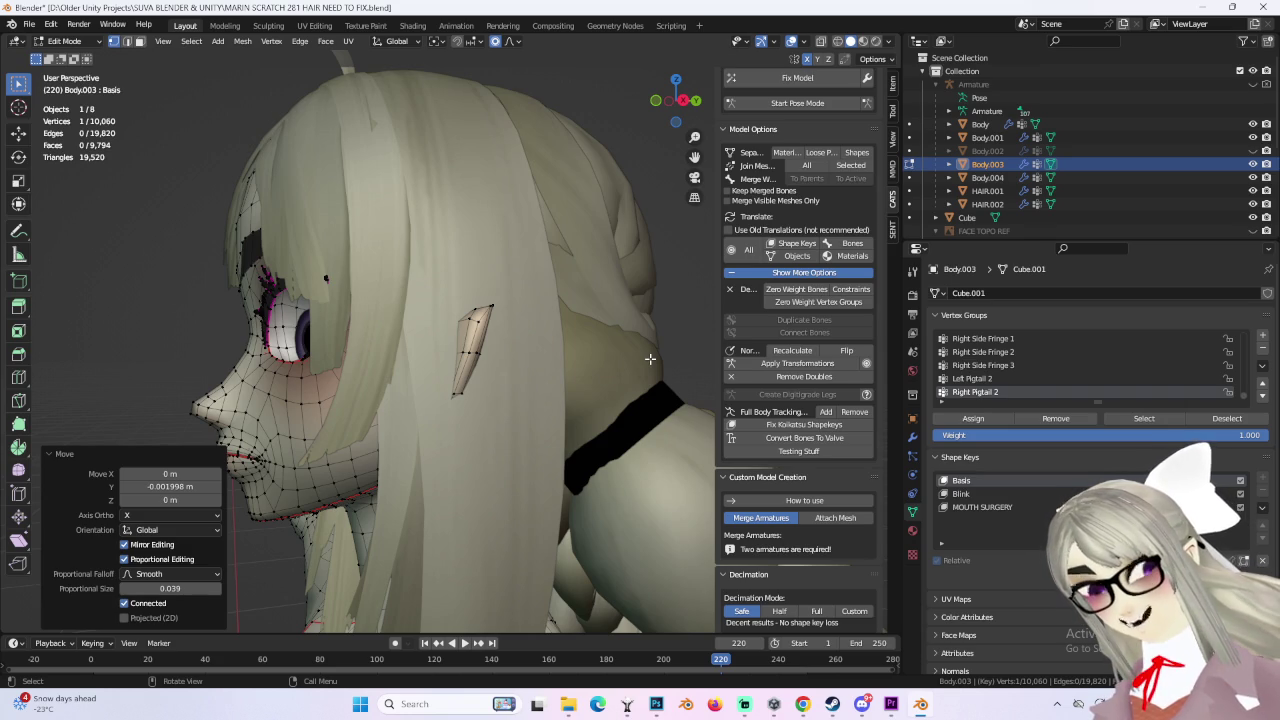
mouse_move(581, 354)
middle_down()
mouse_move(557, 343)
mouse_move(640, 400)
middle_up()
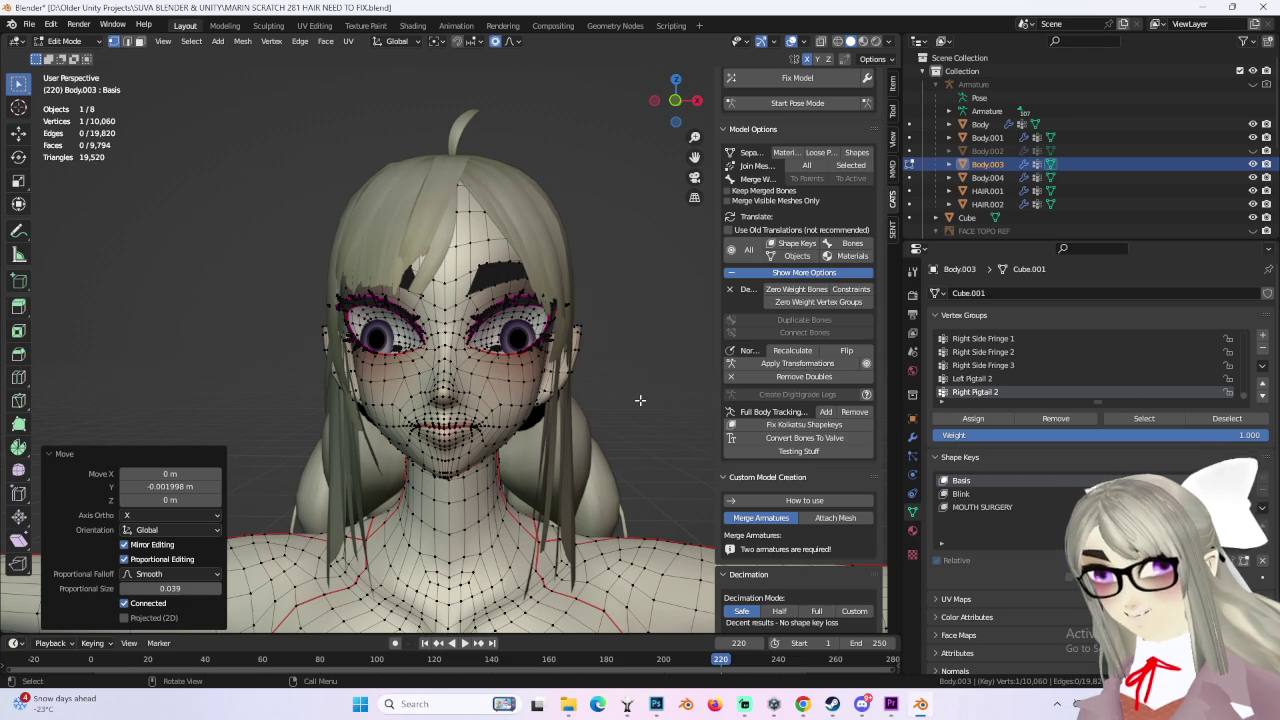
Step: Select a neck vertex and move it with smooth proportional falloff
click(640, 400)
mouse_move(654, 400)
middle_down()
mouse_move(620, 343)
mouse_move(568, 370)
mouse_move(551, 329)
mouse_move(427, 346)
mouse_move(600, 363)
mouse_move(586, 383)
mouse_move(640, 400)
mouse_move(514, 371)
mouse_move(509, 388)
middle_up()
scroll(560, 375, up, 5)
scroll(551, 330, up, 3)
click(612, 415)
key(g)
click(619, 416)
key(g)
scroll(594, 401, up, 5)
click(594, 401)
Step: Nudge the vertex twice more (0.000517, -0.00061, -0.000211 m, size 0.022) and show the Physics properties
key(g)
click(414, 400)
mouse_move(414, 400)
middle_down()
mouse_move(343, 451)
mouse_move(387, 430)
mouse_move(480, 420)
mouse_move(530, 390)
mouse_move(865, 490)
middle_up()
key(g)
click(530, 390)
click(912, 456)
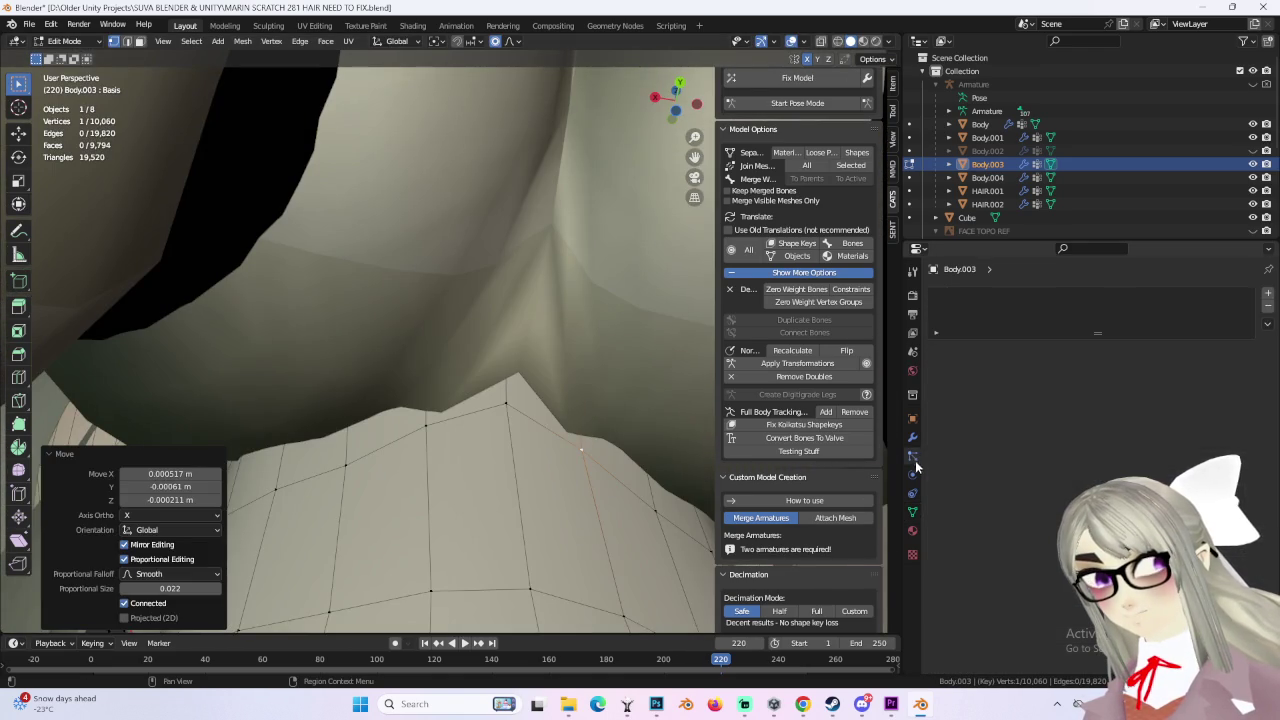
click(912, 474)
Step: Snap to the Front view, zoom out to the bust and clear the vertex selection
mouse_move(480, 460)
middle_down()
mouse_move(534, 471)
mouse_move(484, 373)
middle_up()
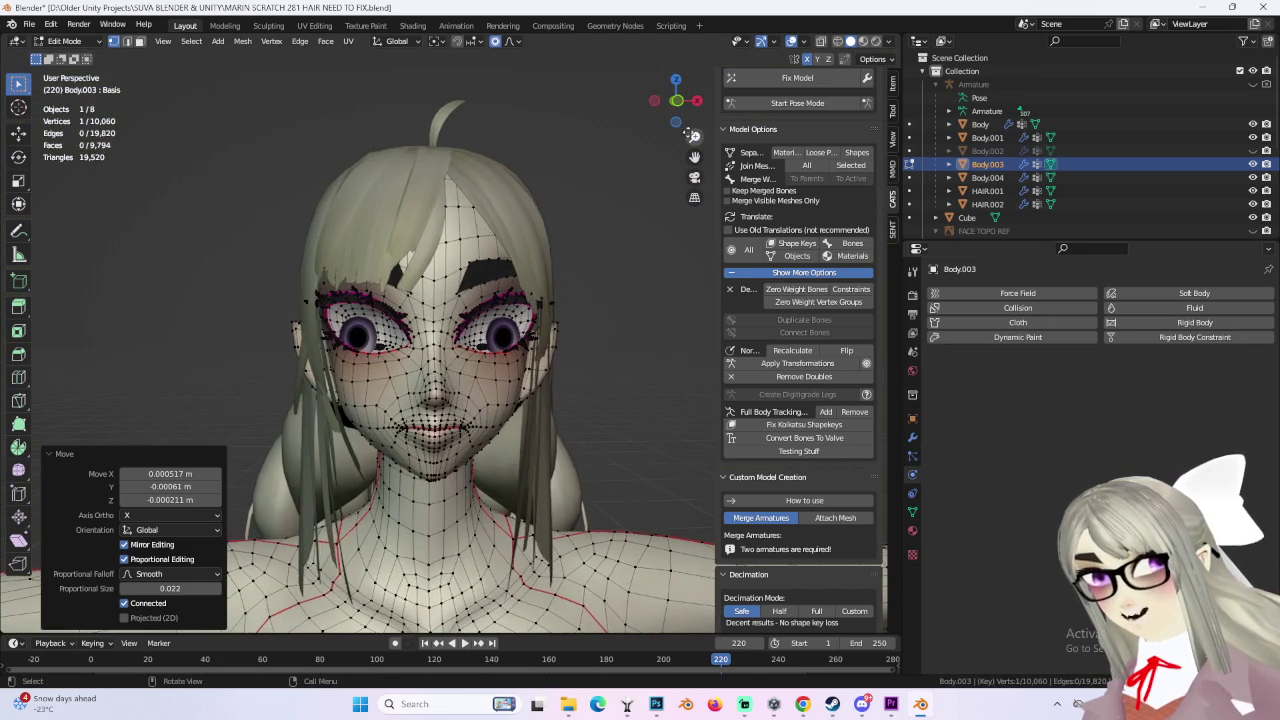
drag(686, 100, 373, 353)
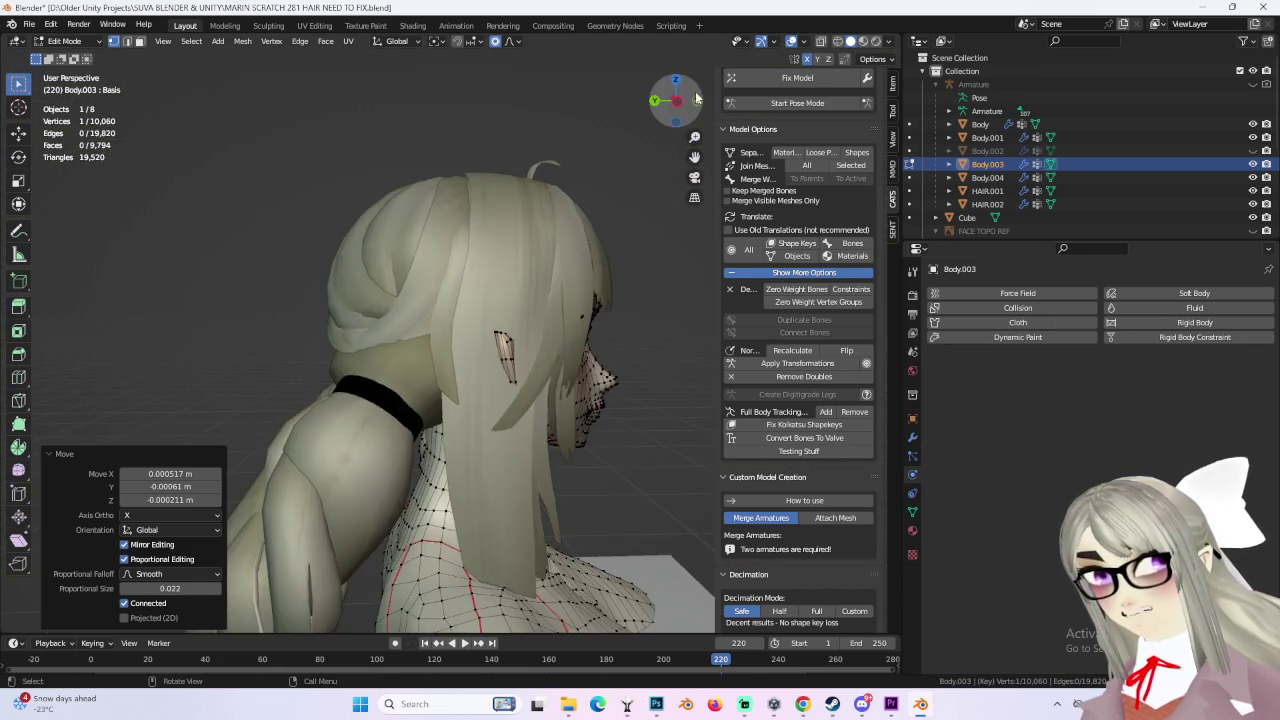
click(697, 100)
scroll(428, 360, up, 3)
scroll(428, 360, up, 2)
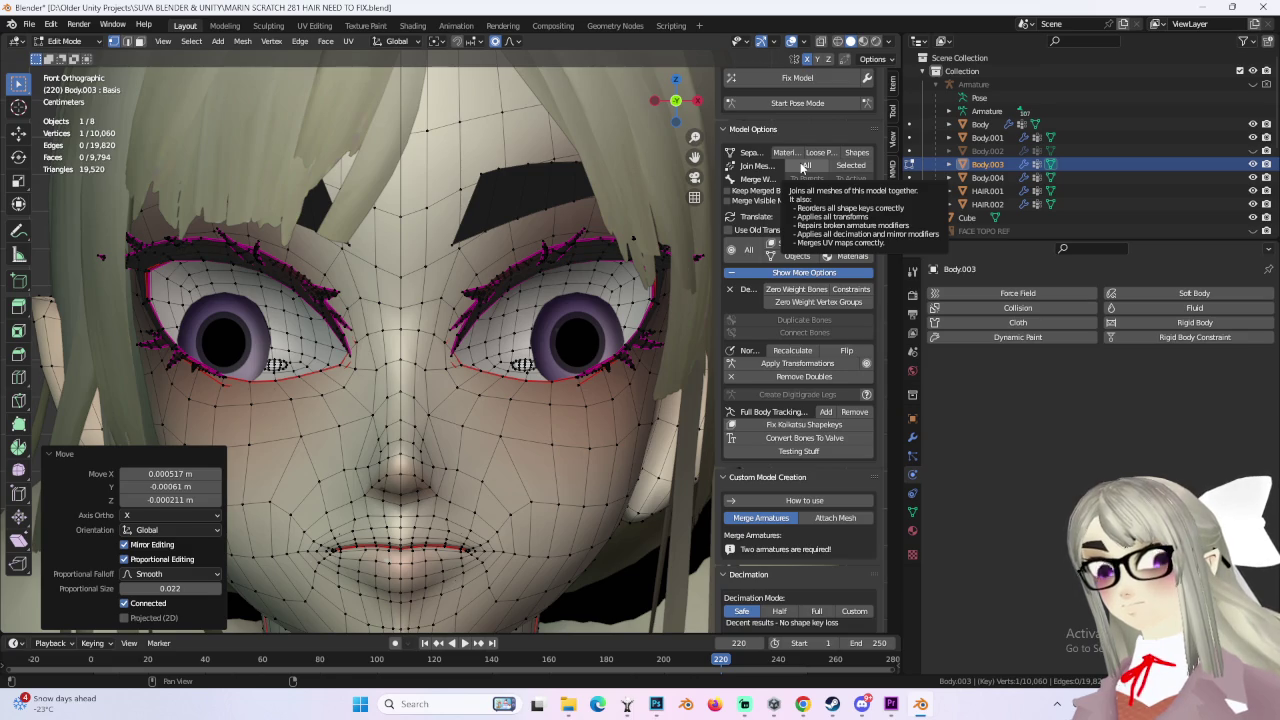
scroll(600, 350, down, 3)
scroll(600, 350, down, 3)
mouse_move(560, 350)
middle_down()
mouse_move(608, 348)
mouse_move(574, 309)
mouse_move(564, 315)
middle_up()
click(591, 358)
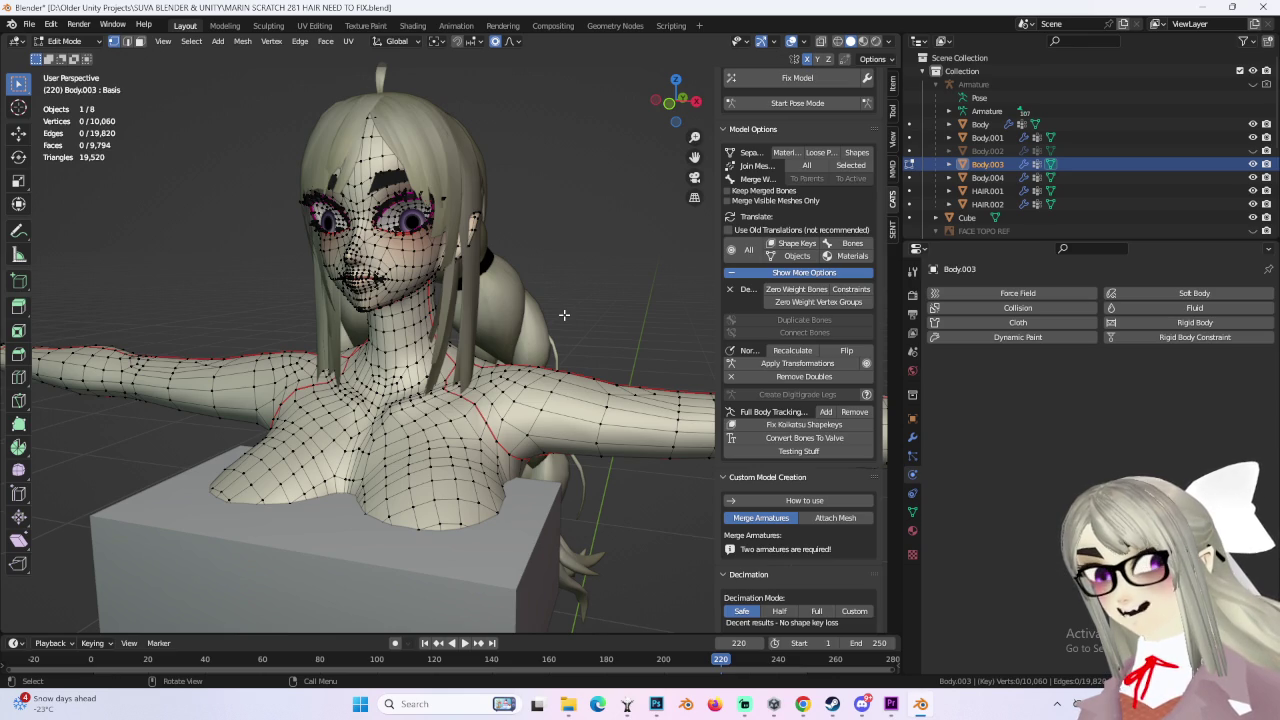
shift+middle_drag(573, 325, 471, 277)
scroll(471, 277, down, 1)
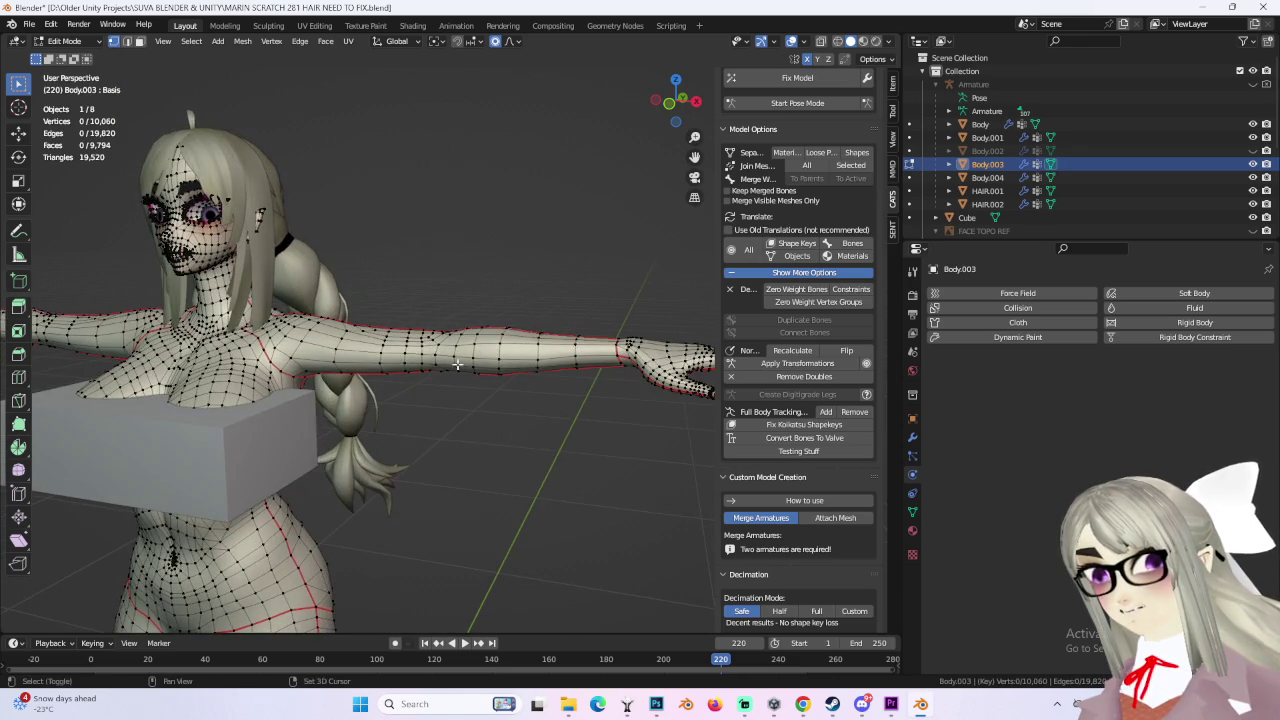
scroll(535, 385, down, 2)
scroll(535, 385, up, 3)
shift+middle_drag(550, 412, 580, 447)
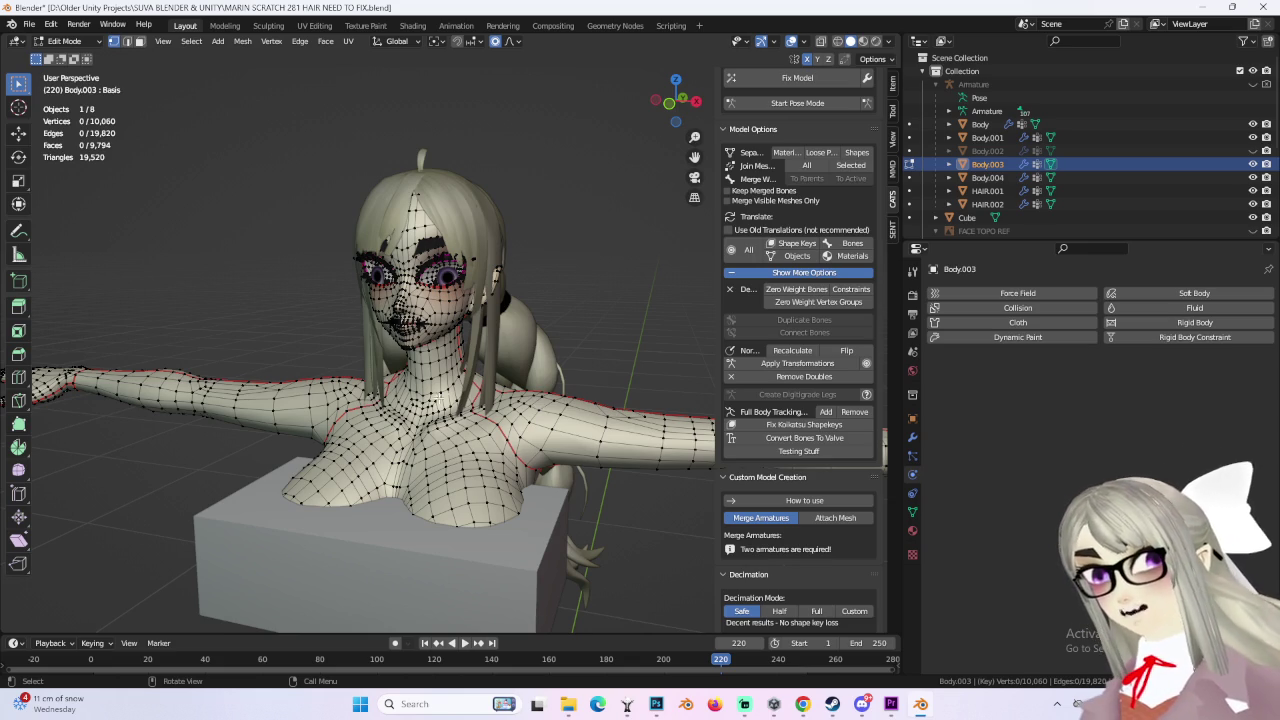
Step: Review the adjusted neck in frontal and three-quarter close-ups of the head
scroll(530, 390, up, 2)
scroll(491, 313, up, 2)
scroll(491, 313, up, 2)
mouse_move(491, 313)
middle_down()
mouse_move(424, 354)
mouse_move(530, 358)
middle_up()
scroll(424, 354, up, 1)
scroll(480, 360, down, 2)
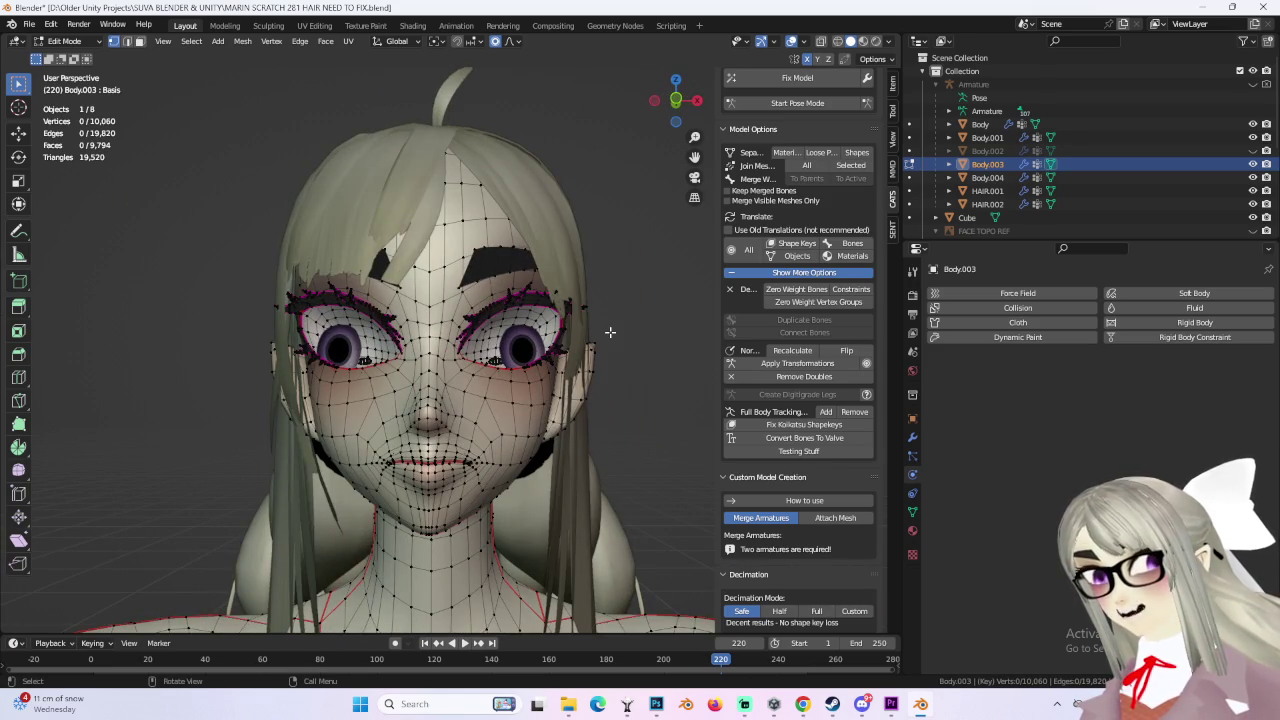
mouse_move(610, 332)
middle_down()
mouse_move(580, 350)
mouse_move(640, 354)
mouse_move(545, 380)
mouse_move(608, 308)
mouse_move(600, 324)
mouse_move(640, 343)
middle_up()
scroll(597, 351, up, 2)
Step: Snap to Front Orthographic, switch Body.003 to Object Mode and deselect everything
click(683, 94)
drag(676, 100, 652, 107)
scroll(518, 338, up, 2)
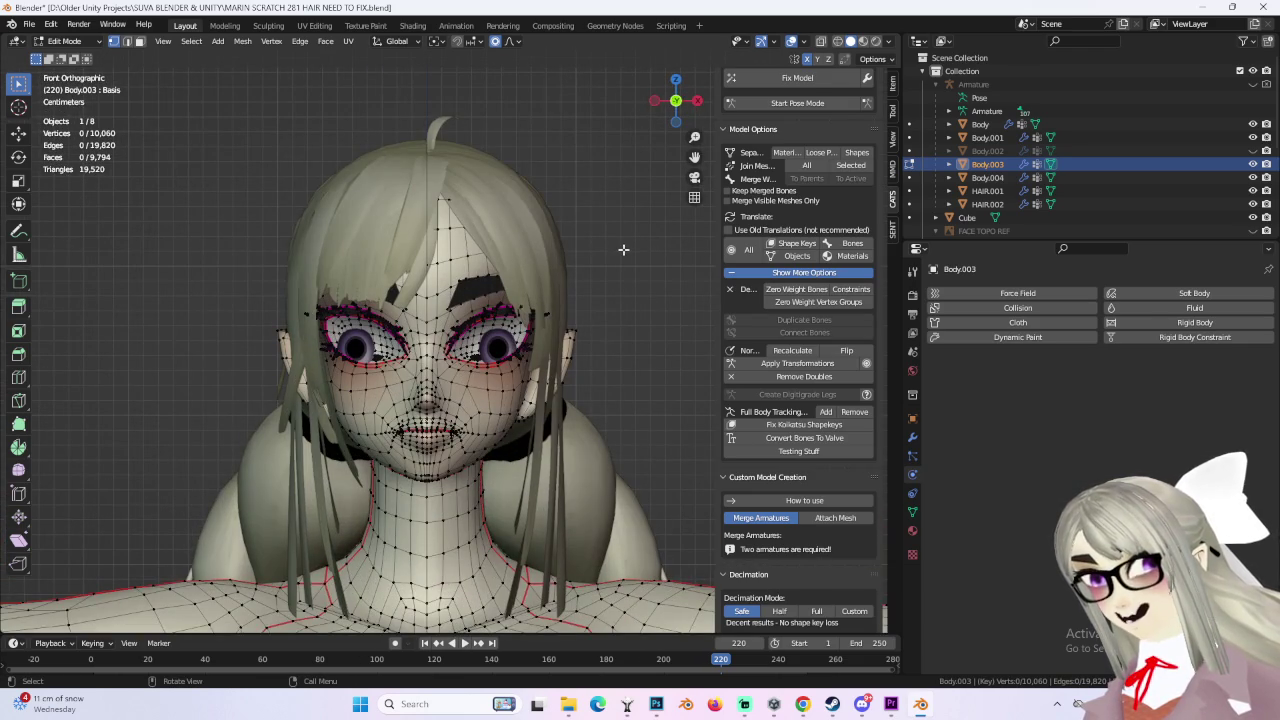
click(65, 41)
click(62, 55)
click(618, 316)
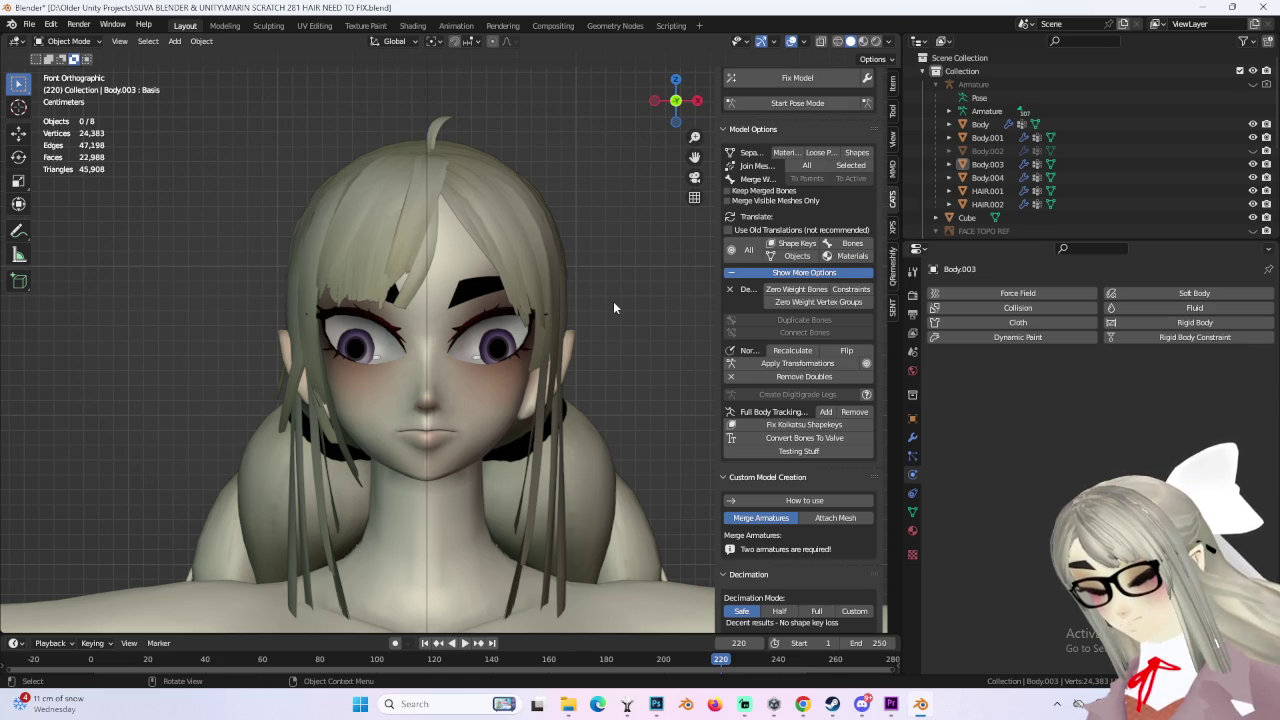
scroll(610, 298, down, 5)
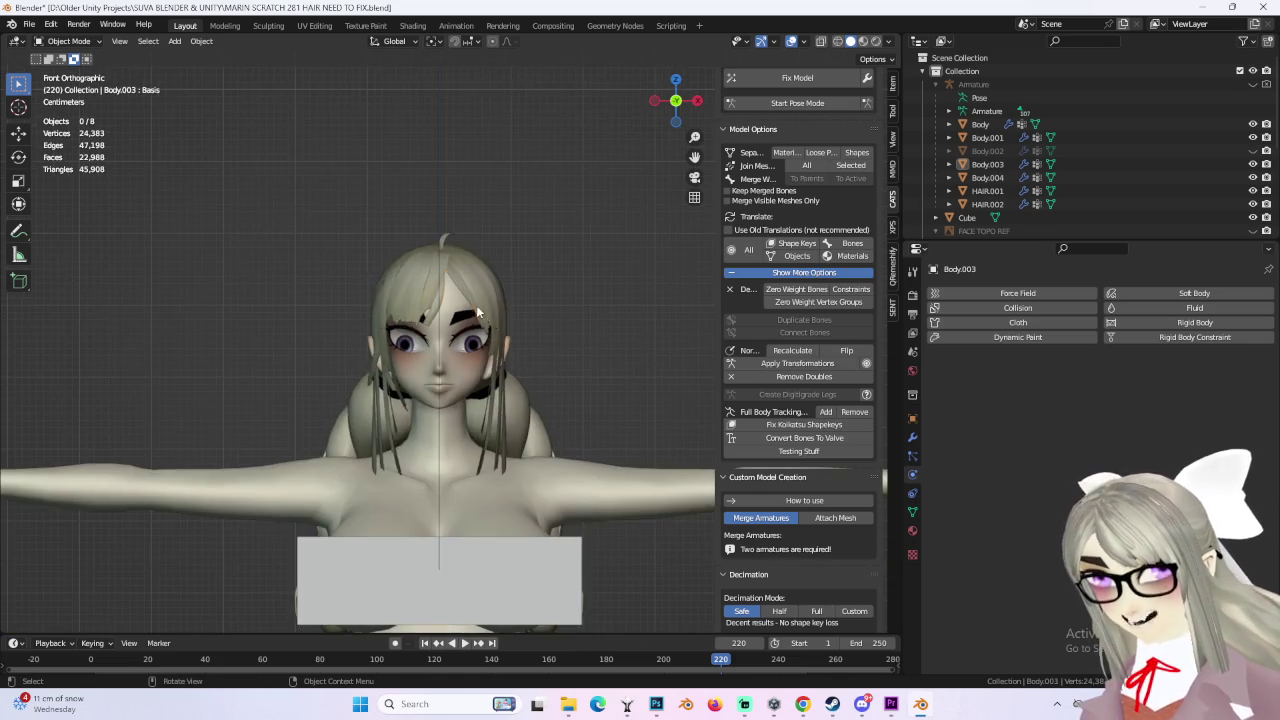
click(486, 301)
click(468, 401)
middle_drag(468, 401, 489, 410)
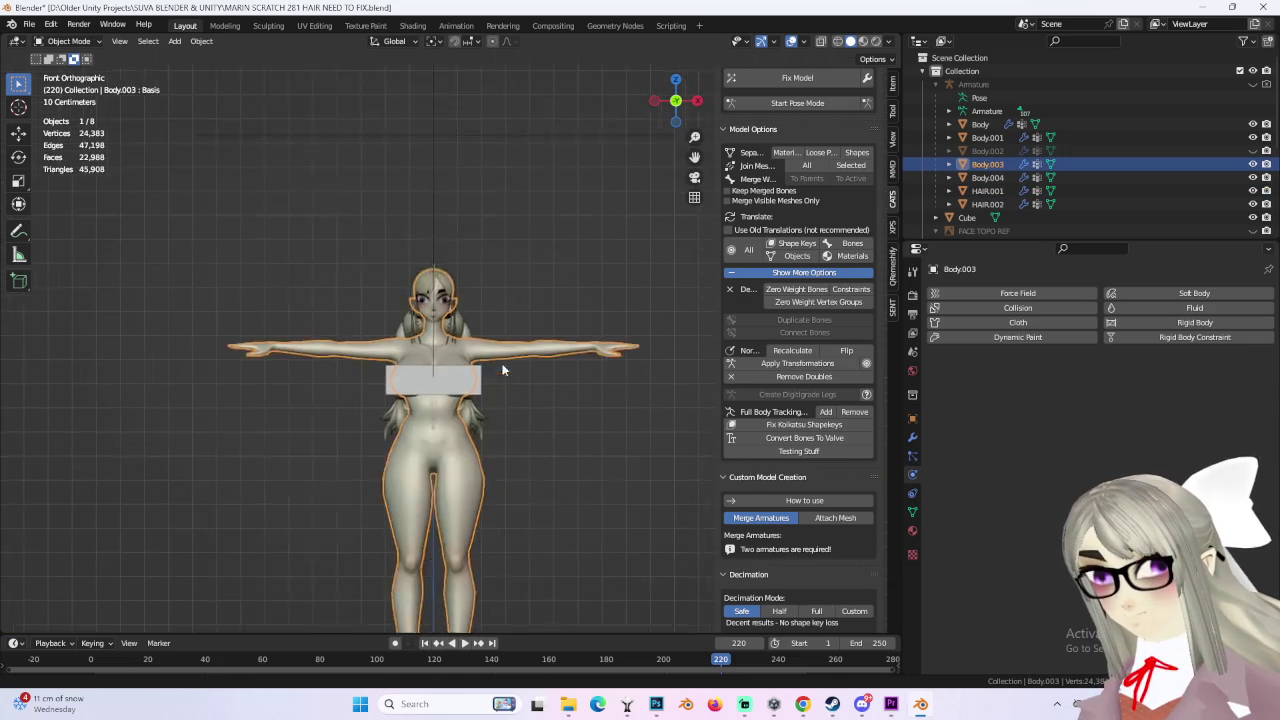
scroll(472, 352, up, 2)
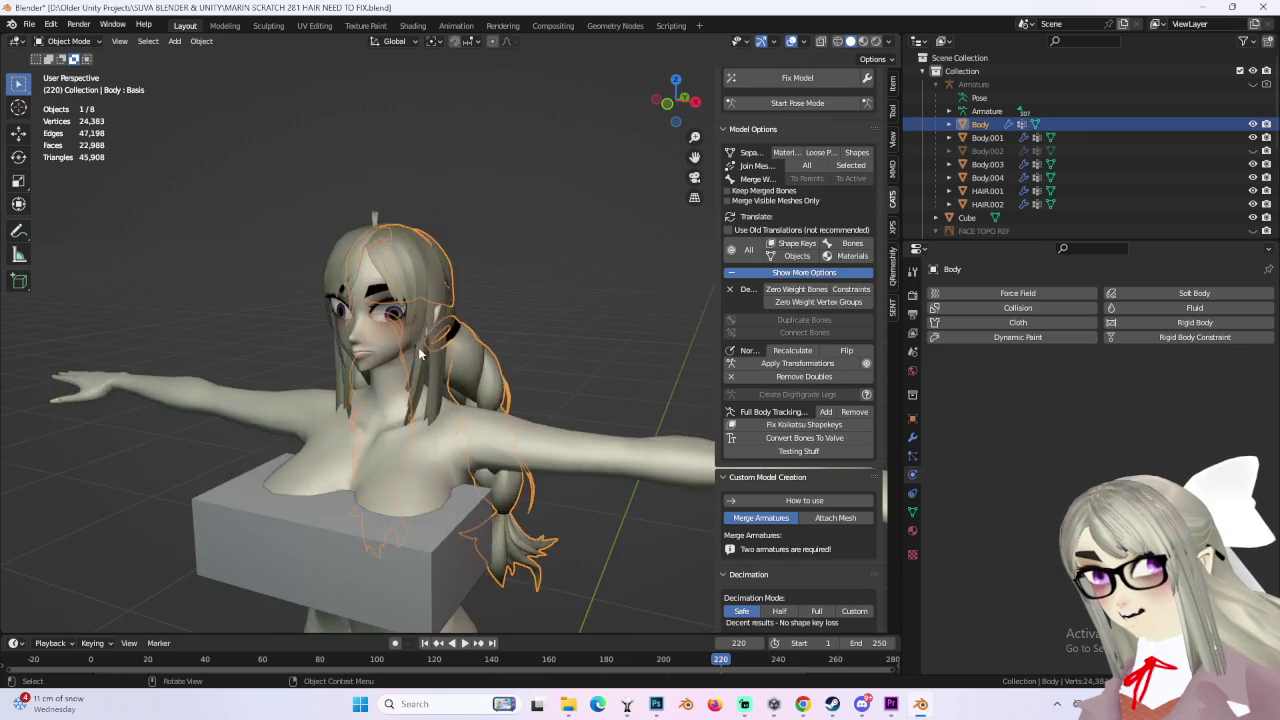
scroll(472, 352, up, 2)
mouse_move(472, 352)
middle_down()
mouse_move(477, 257)
mouse_move(494, 346)
mouse_move(365, 316)
middle_up()
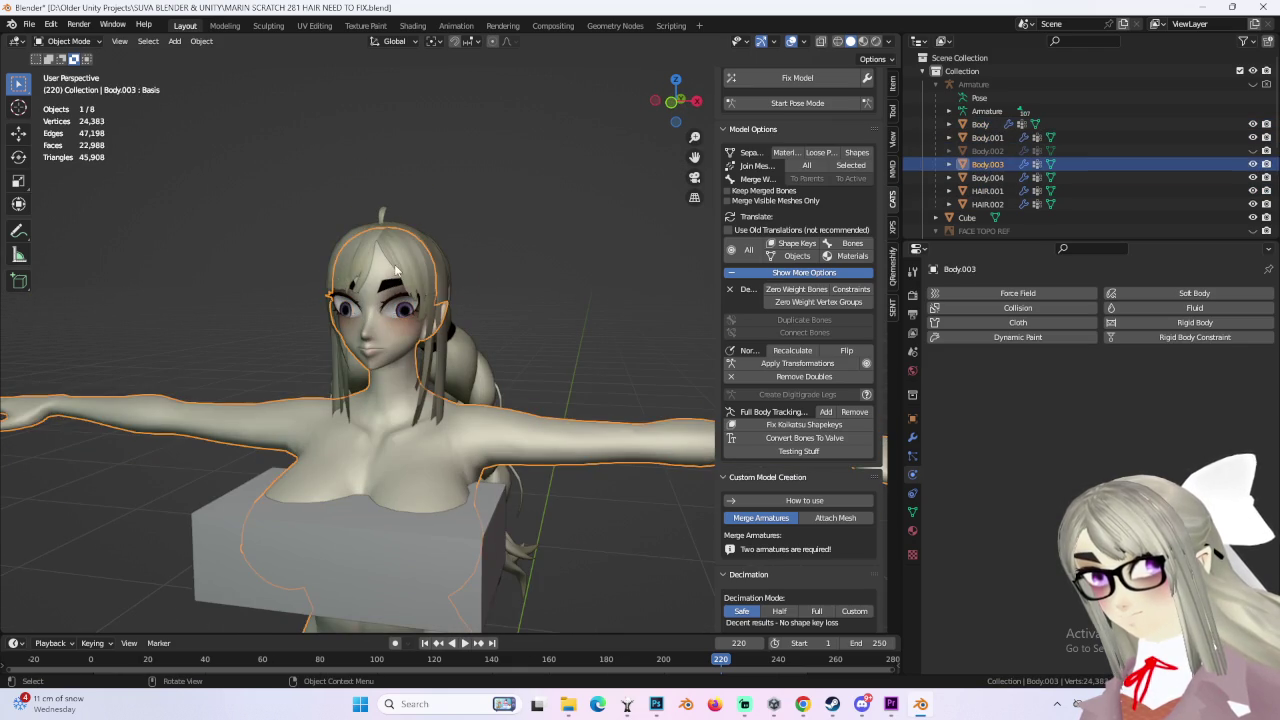
click(424, 294)
scroll(469, 279, up, 3)
click(490, 310)
scroll(494, 316, down, 2)
click(573, 298)
mouse_move(573, 298)
middle_down()
mouse_move(400, 340)
mouse_move(476, 290)
mouse_move(407, 300)
middle_up()
click(352, 365)
click(476, 290)
click(492, 311)
click(451, 279)
mouse_move(492, 311)
middle_down()
mouse_move(451, 279)
mouse_move(508, 342)
middle_up()
click(425, 289)
shift+click(467, 295)
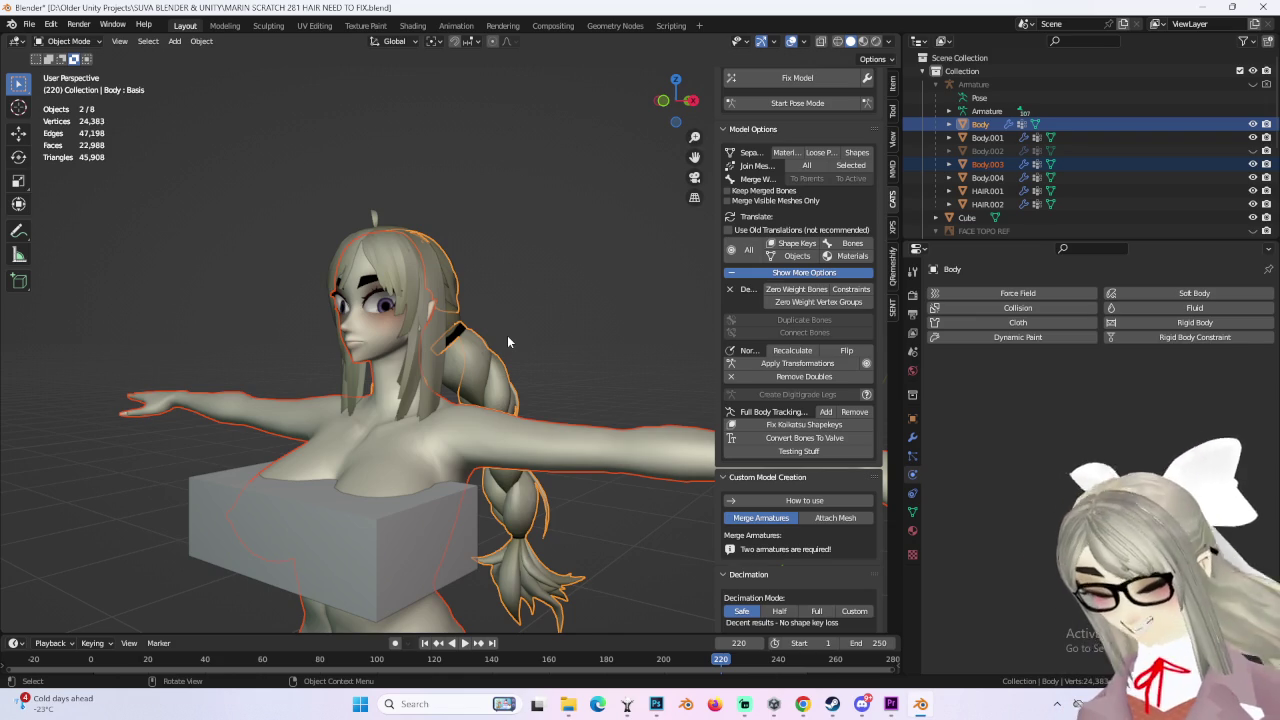
mouse_move(507, 342)
middle_down()
mouse_move(476, 303)
mouse_move(493, 321)
mouse_move(563, 280)
mouse_move(548, 318)
mouse_move(392, 350)
mouse_move(555, 303)
mouse_move(653, 314)
mouse_move(412, 344)
mouse_move(537, 427)
mouse_move(446, 392)
mouse_move(536, 399)
mouse_move(840, 338)
middle_up()
key(alt+a)
click(392, 350)
click(392, 350)
click(412, 344)
click(446, 392)
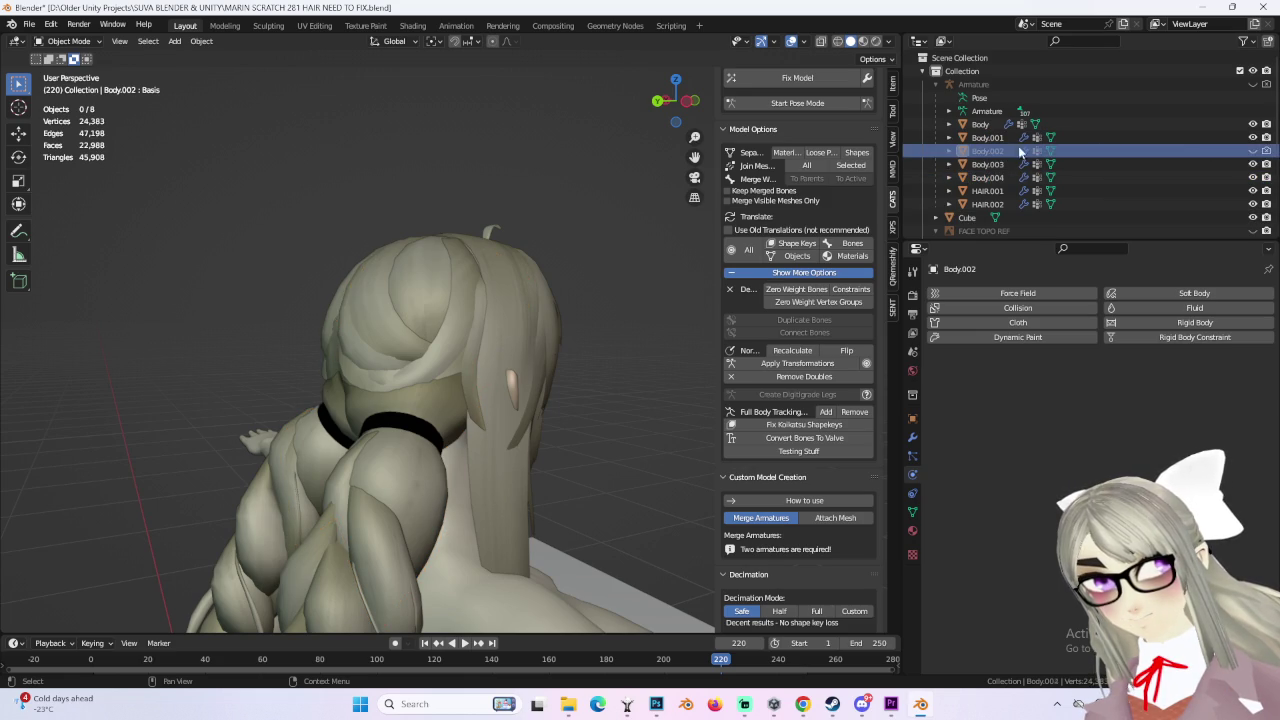
middle_drag(450, 380, 484, 382)
scroll(484, 382, up, 3)
scroll(484, 382, up, 4)
click(1252, 150)
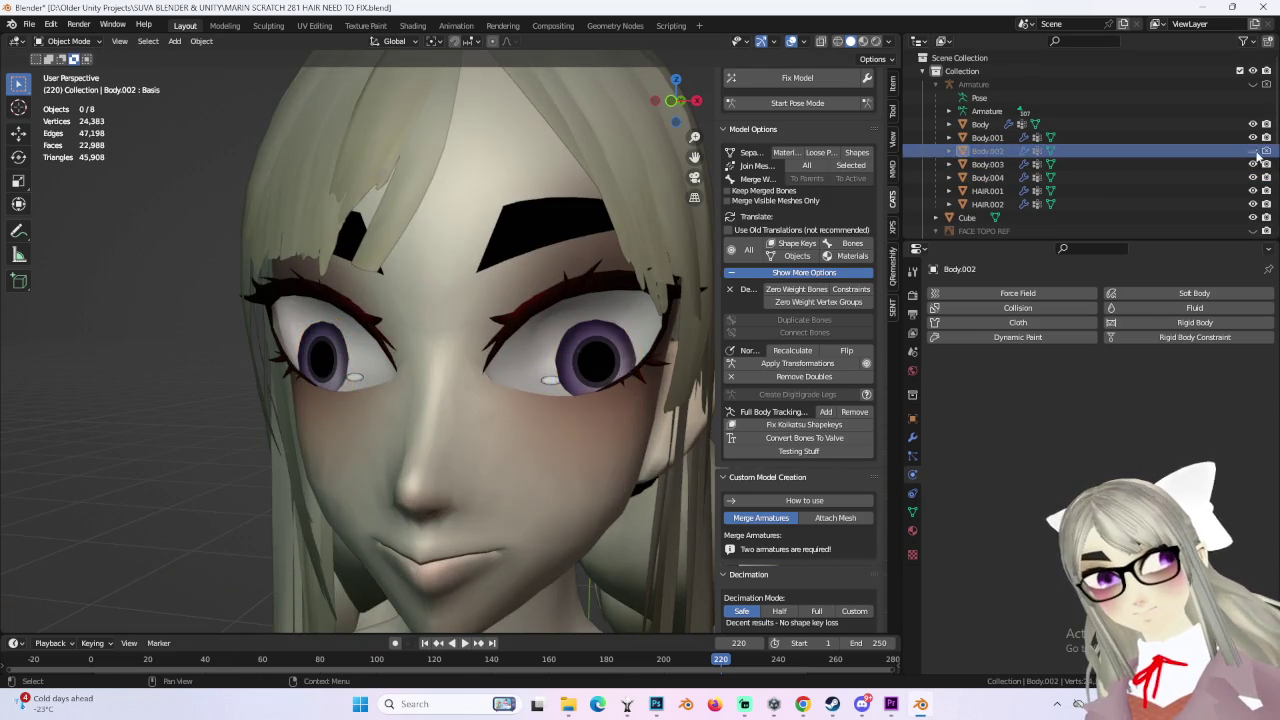
scroll(532, 342, down, 4)
scroll(552, 378, down, 3)
mouse_move(561, 224)
middle_down()
mouse_move(573, 338)
mouse_move(635, 356)
mouse_move(606, 245)
mouse_move(681, 334)
mouse_move(596, 330)
mouse_move(574, 271)
mouse_move(531, 331)
mouse_move(552, 293)
middle_up()
scroll(570, 315, up, 3)
mouse_move(585, 338)
middle_down()
mouse_move(668, 425)
mouse_move(620, 370)
mouse_move(652, 128)
middle_up()
scroll(592, 340, up, 4)
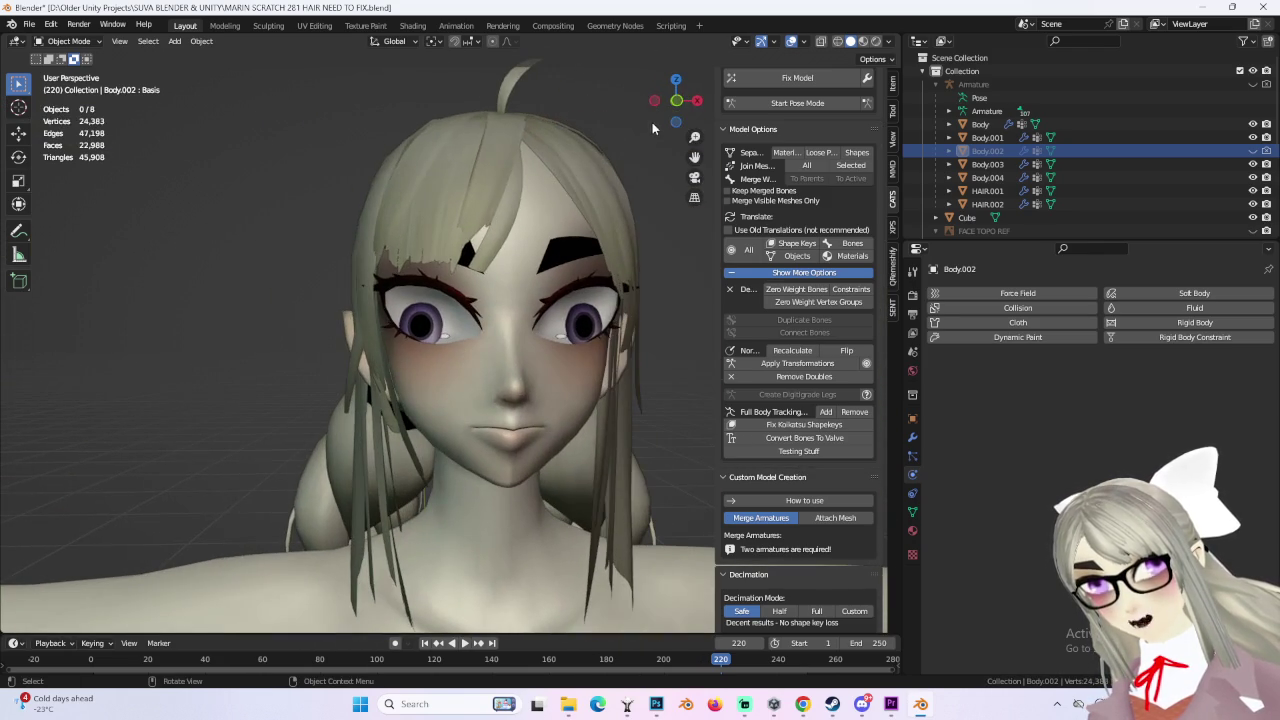
click(678, 101)
click(491, 362)
middle_drag(491, 362, 526, 346)
click(621, 283)
click(560, 300)
mouse_move(560, 300)
middle_down()
mouse_move(356, 356)
mouse_move(432, 356)
mouse_move(430, 395)
middle_up()
scroll(424, 361, down, 2)
scroll(1000, 180, down, 5)
scroll(1000, 180, down, 5)
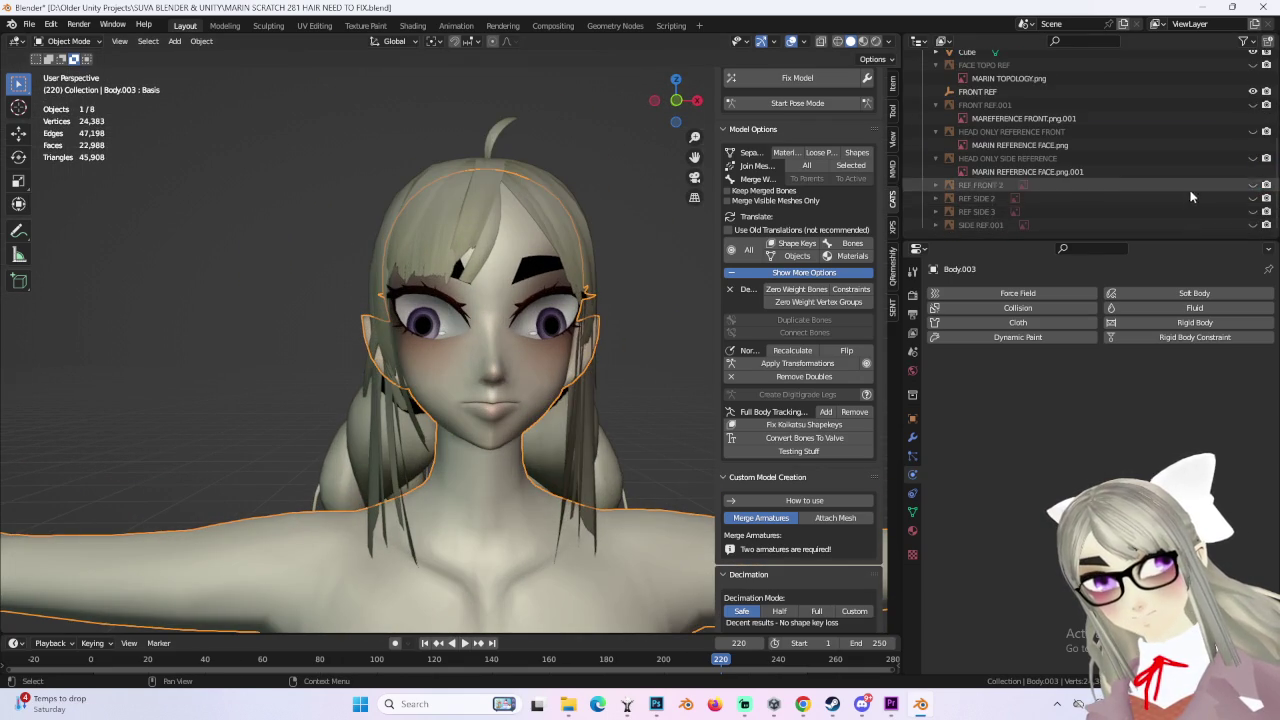
scroll(808, 89, up, 2)
click(772, 103)
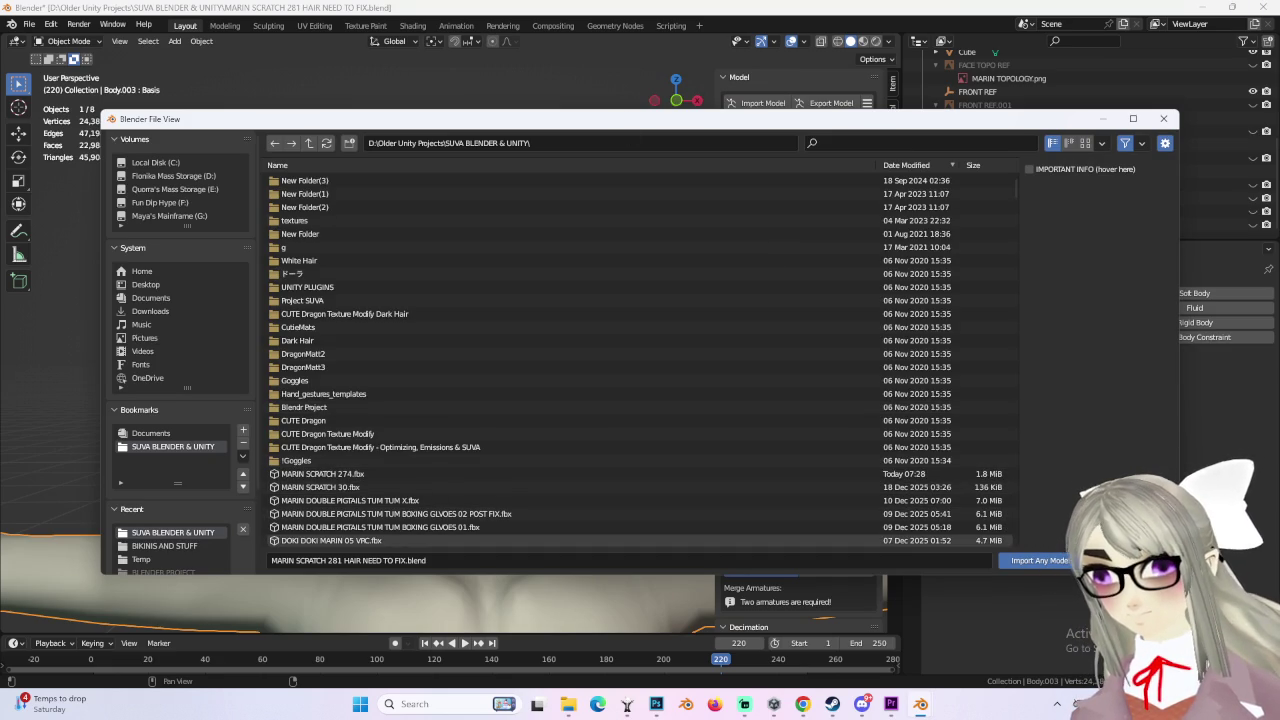
key(Escape)
middle_drag(543, 415, 588, 330)
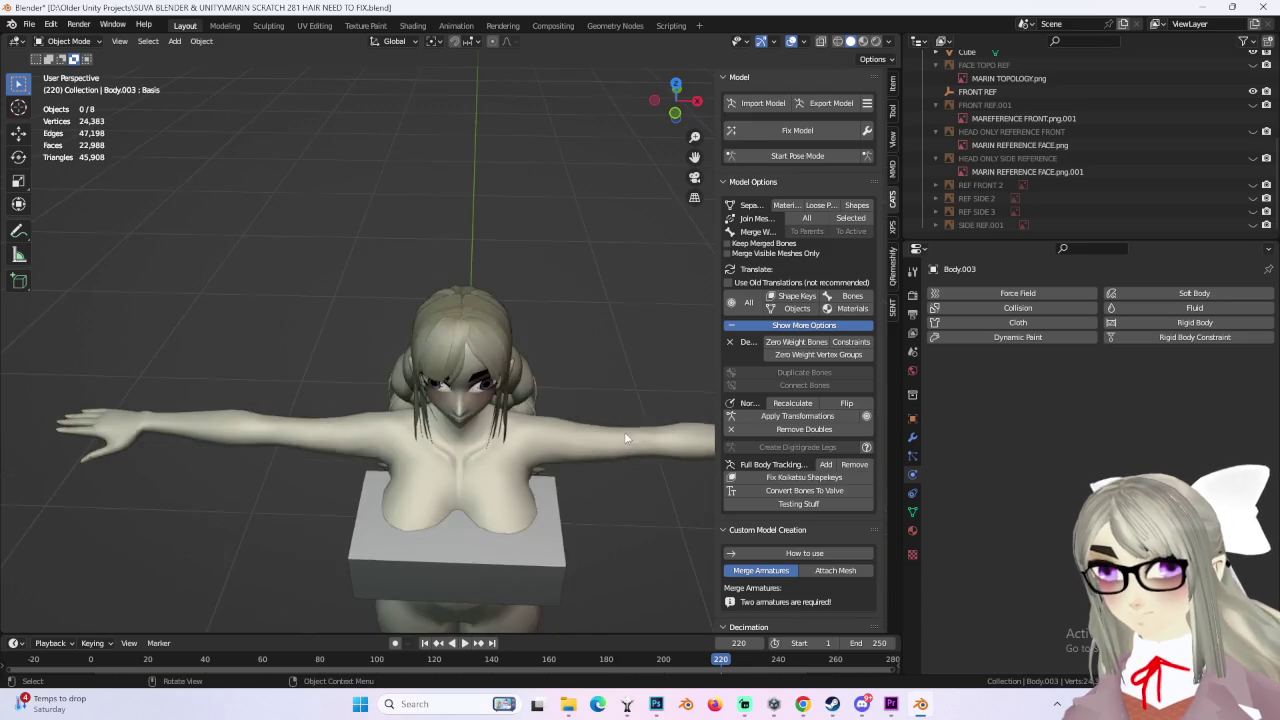
Step: Set viewport lighting to Flat and compare the head from front and three-quarter angles
scroll(588, 337, up, 2)
click(888, 41)
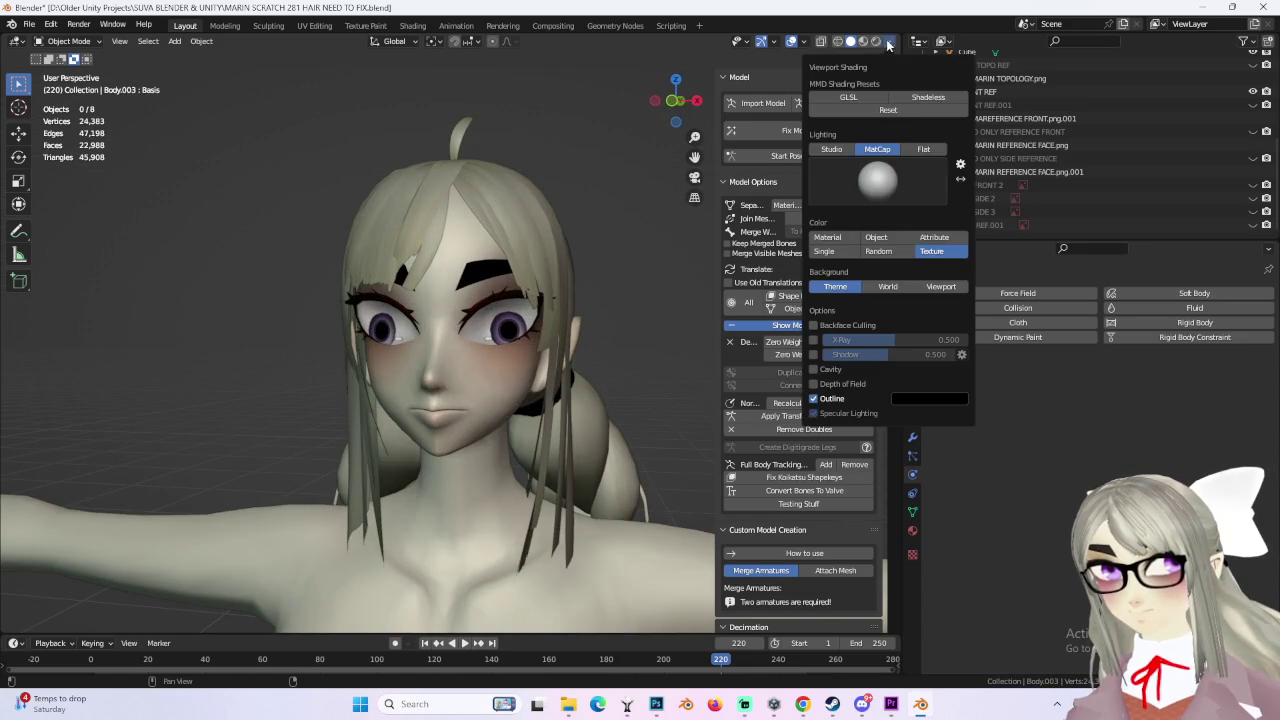
click(922, 149)
mouse_move(582, 338)
middle_down()
mouse_move(560, 331)
mouse_move(663, 366)
mouse_move(683, 347)
mouse_move(571, 341)
mouse_move(631, 369)
mouse_move(610, 378)
mouse_move(591, 379)
mouse_move(590, 366)
mouse_move(631, 357)
mouse_move(576, 358)
middle_up()
scroll(571, 341, up, 3)
scroll(555, 338, down, 4)
mouse_move(552, 298)
middle_down()
mouse_move(551, 323)
mouse_move(526, 350)
middle_up()
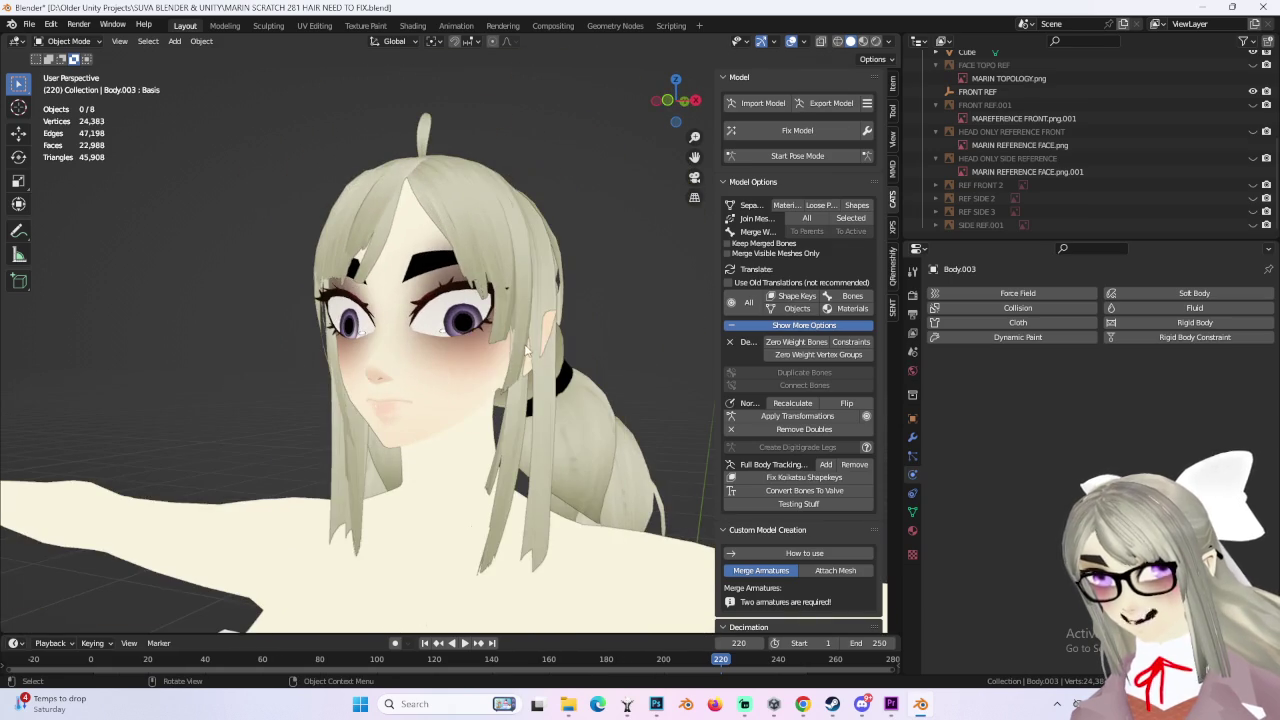
Step: Change the viewport lighting to Studio and view the face from the front
click(888, 44)
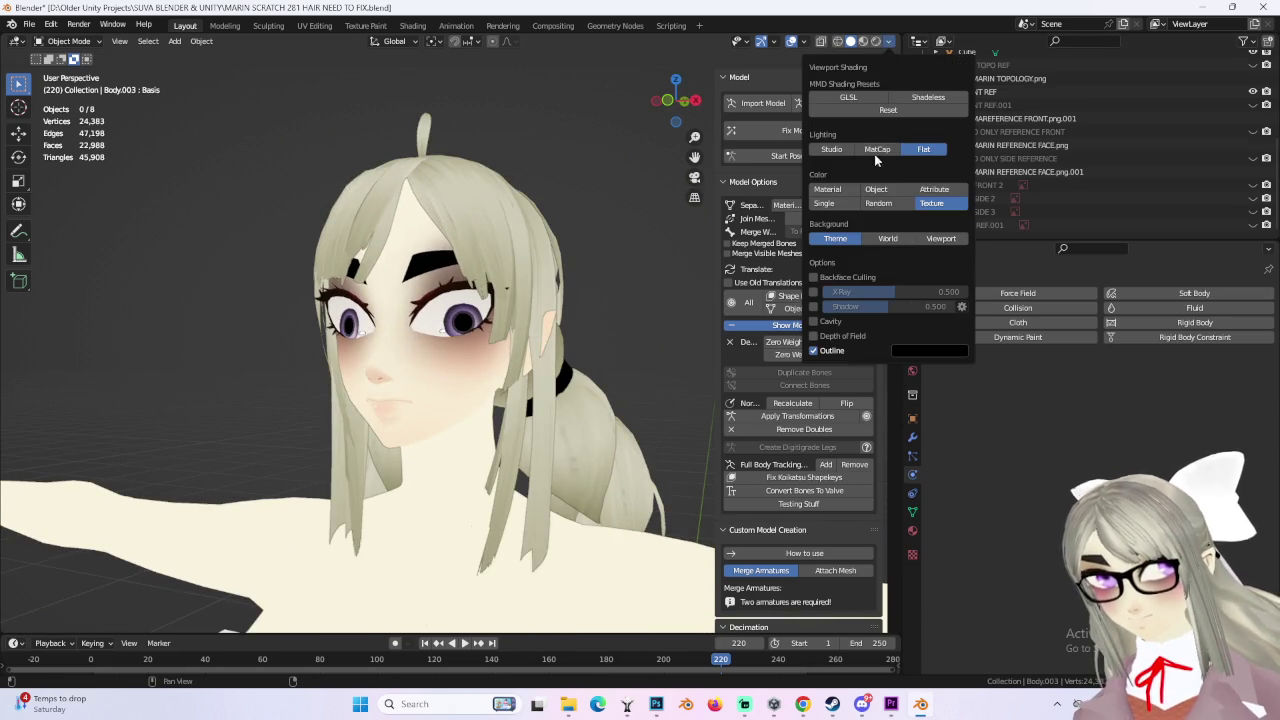
click(878, 150)
middle_drag(700, 150, 673, 138)
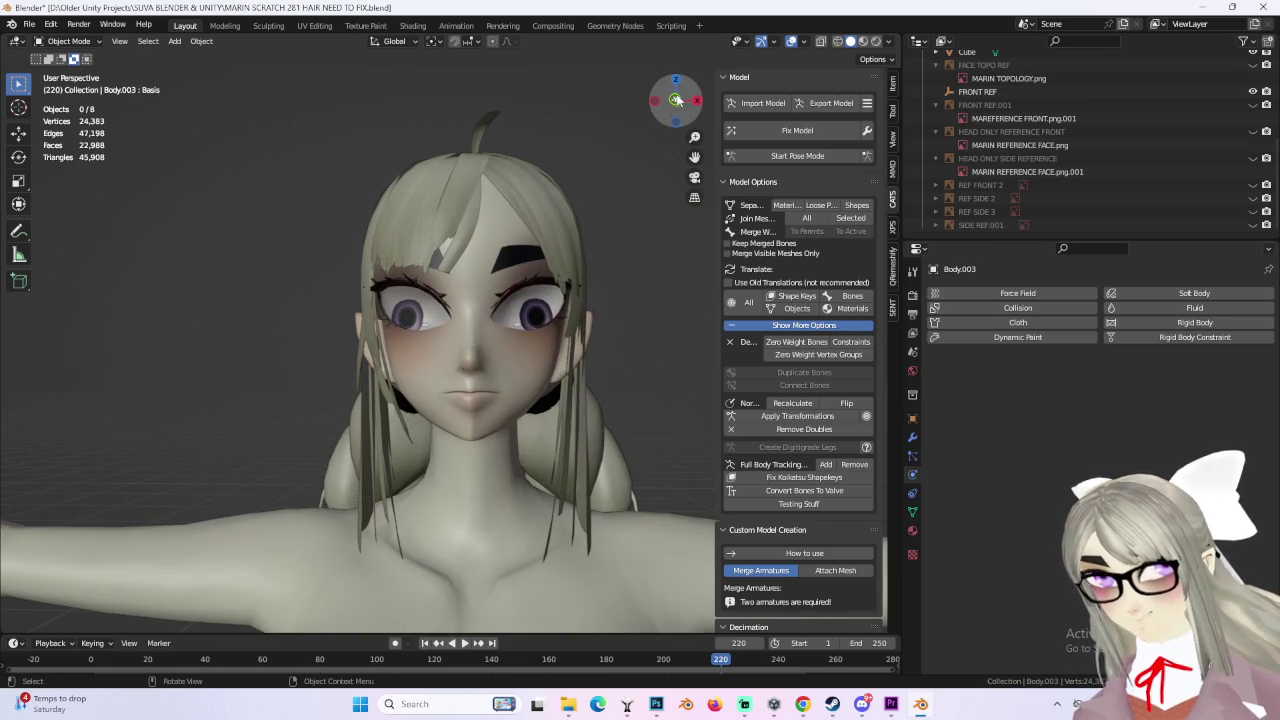
scroll(568, 294, up, 3)
scroll(568, 294, up, 2)
middle_drag(568, 294, 550, 295)
scroll(559, 307, down, 2)
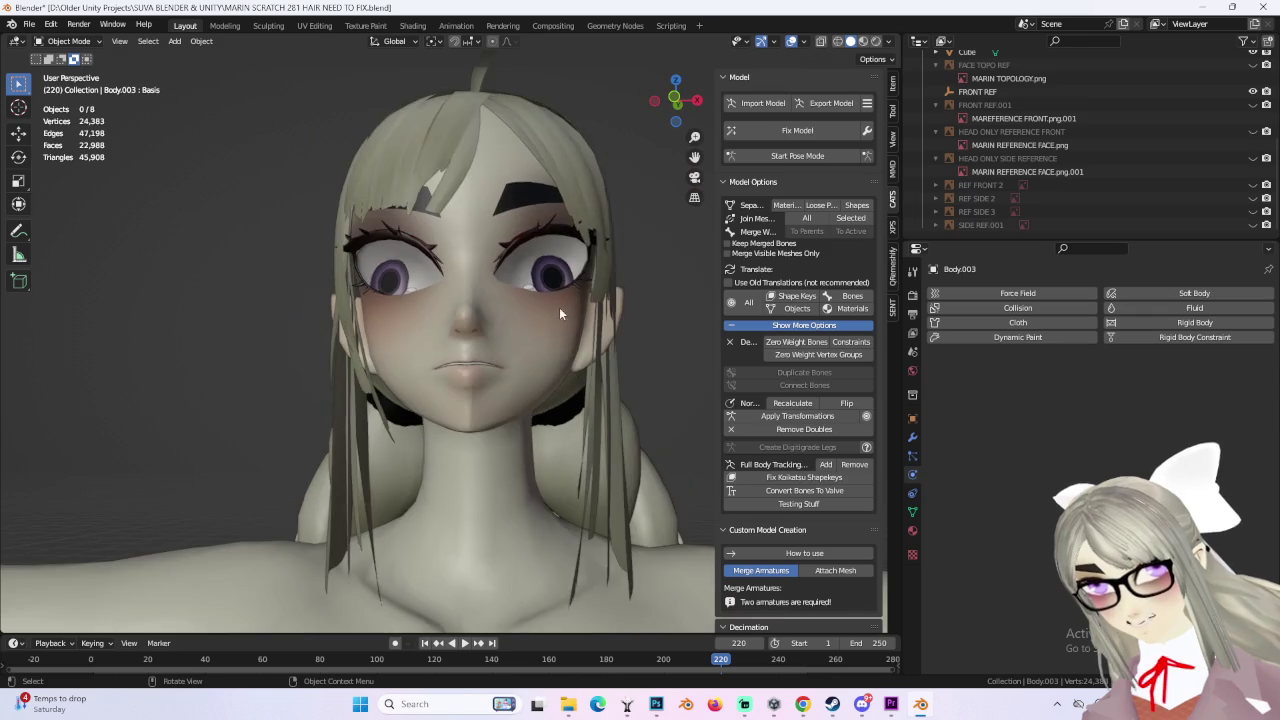
Step: Select Body.003 and zoom in on the lips from a side angle
click(588, 232)
click(888, 42)
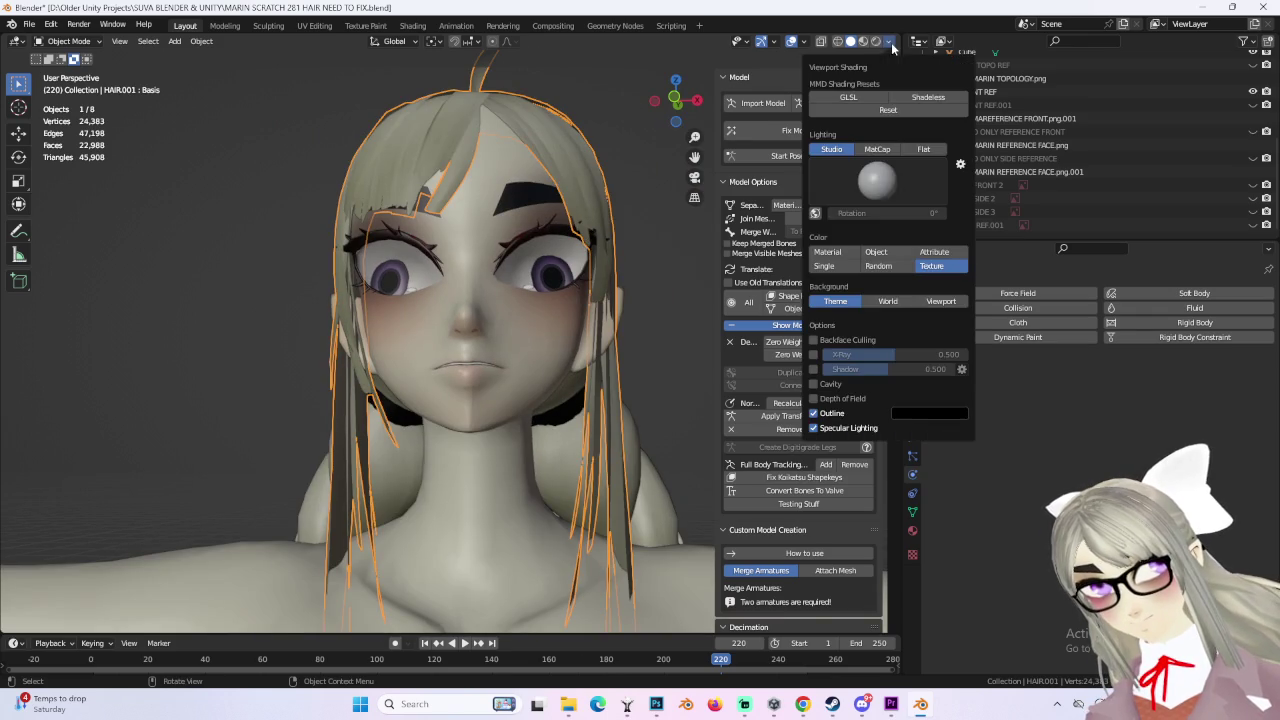
middle_drag(668, 260, 547, 323)
click(547, 323)
scroll(618, 347, up, 2)
scroll(434, 414, up, 2)
mouse_move(431, 415)
middle_down()
mouse_move(402, 389)
mouse_move(412, 419)
middle_up()
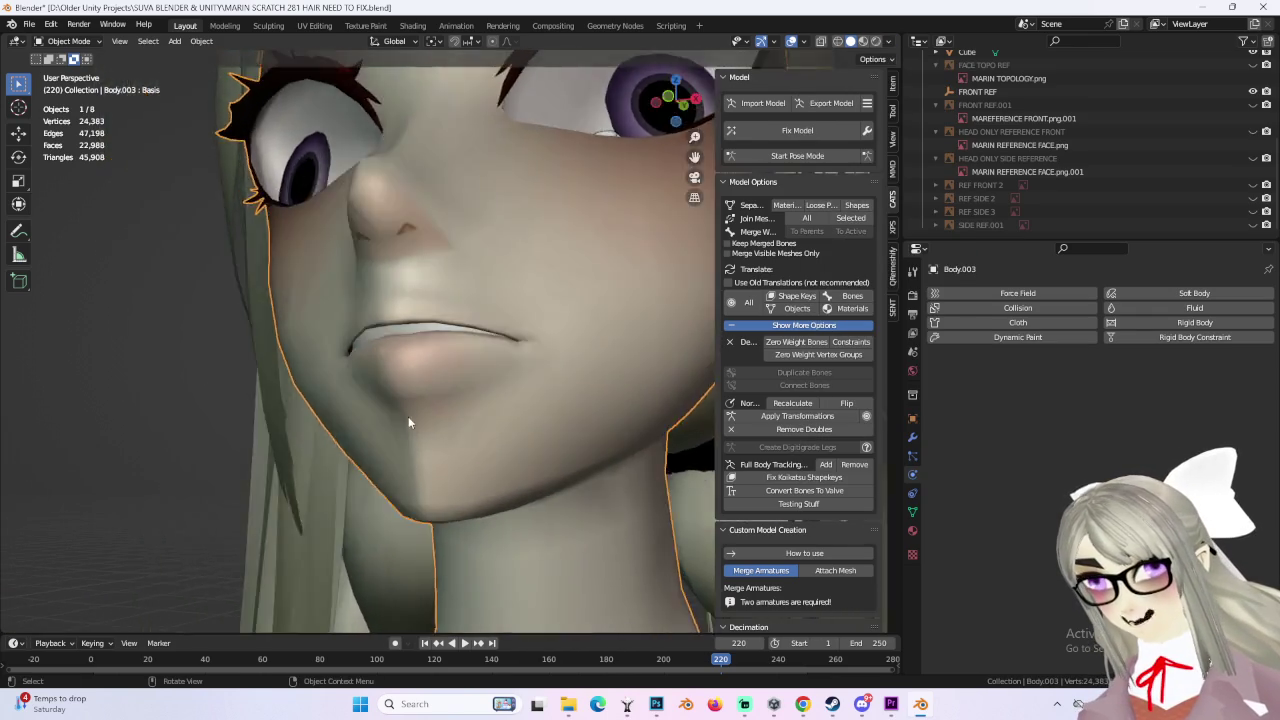
scroll(360, 425, up, 4)
scroll(359, 411, up, 2)
scroll(362, 422, up, 2)
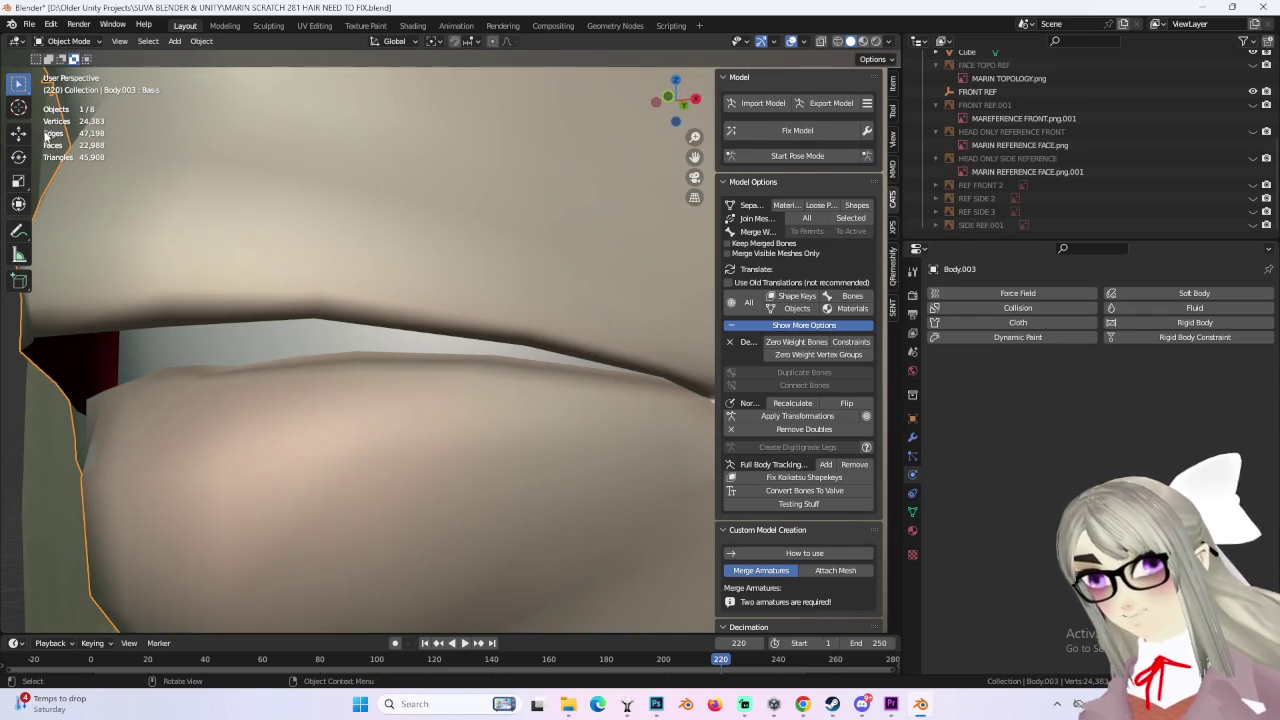
Step: Enter Edit Mode and pull the lip edge loop fuller with a small proportional falloff
click(68, 42)
click(62, 68)
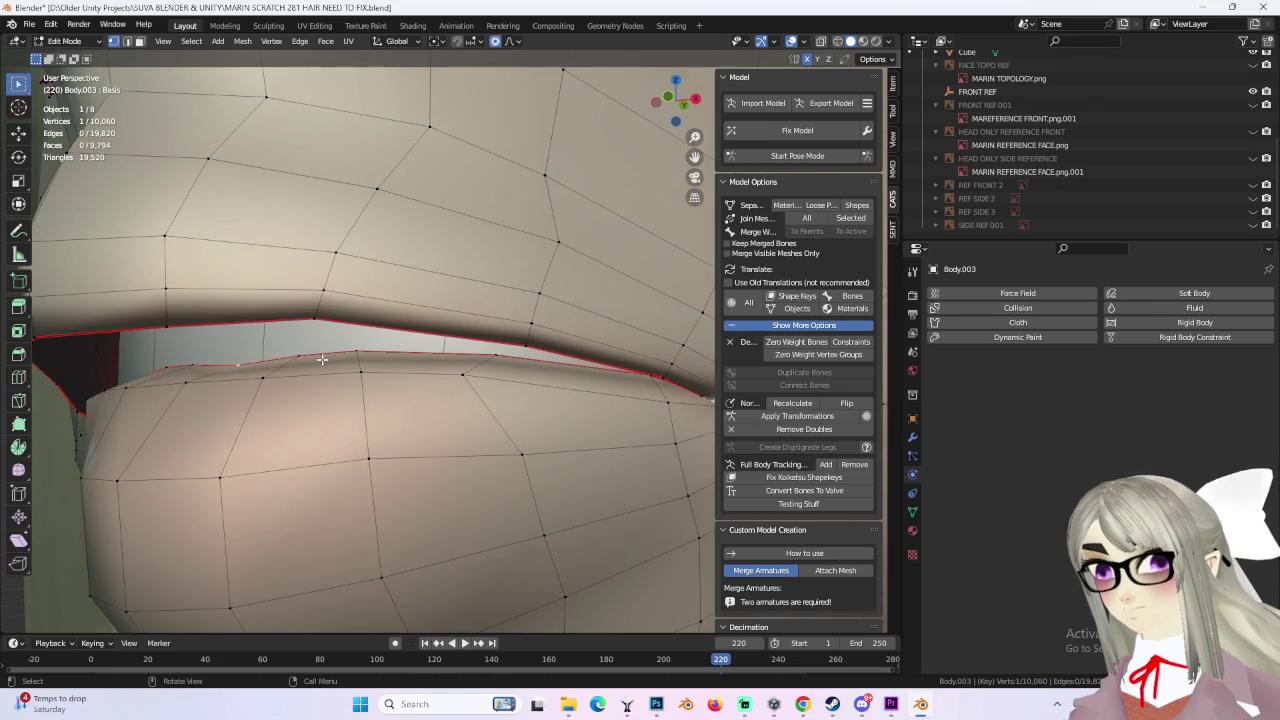
scroll(322, 360, down, 3)
middle_drag(310, 360, 413, 335)
scroll(413, 335, up, 3)
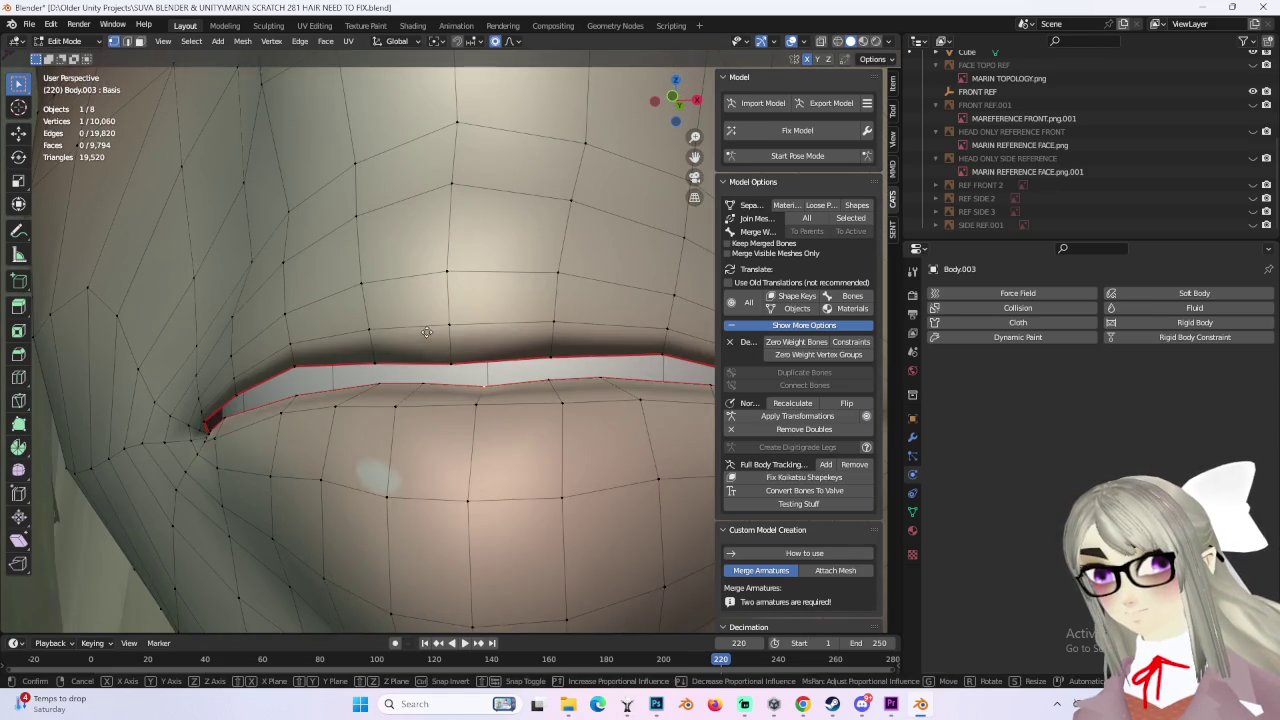
scroll(427, 332, up, 3)
scroll(427, 332, up, 3)
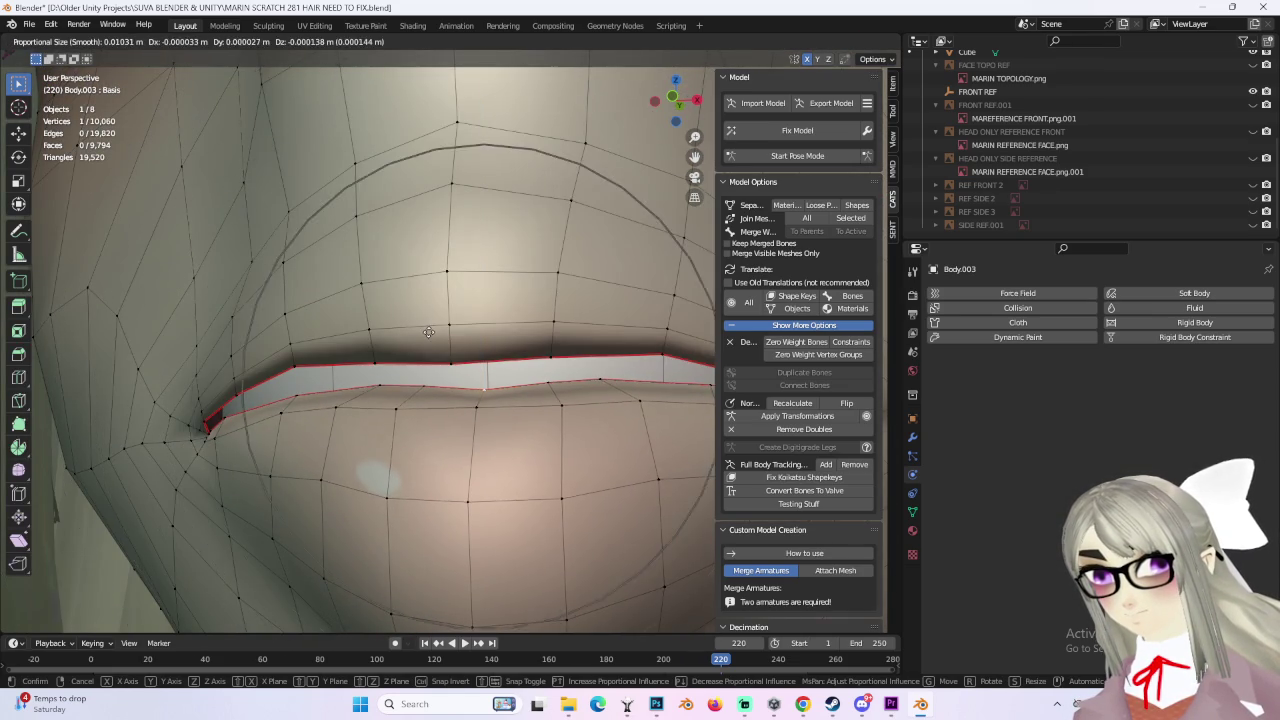
click(428, 332)
Step: Return to a near-frontal face view and bring up File > Save As
scroll(428, 332, down, 2)
scroll(428, 332, down, 2)
scroll(428, 331, down, 2)
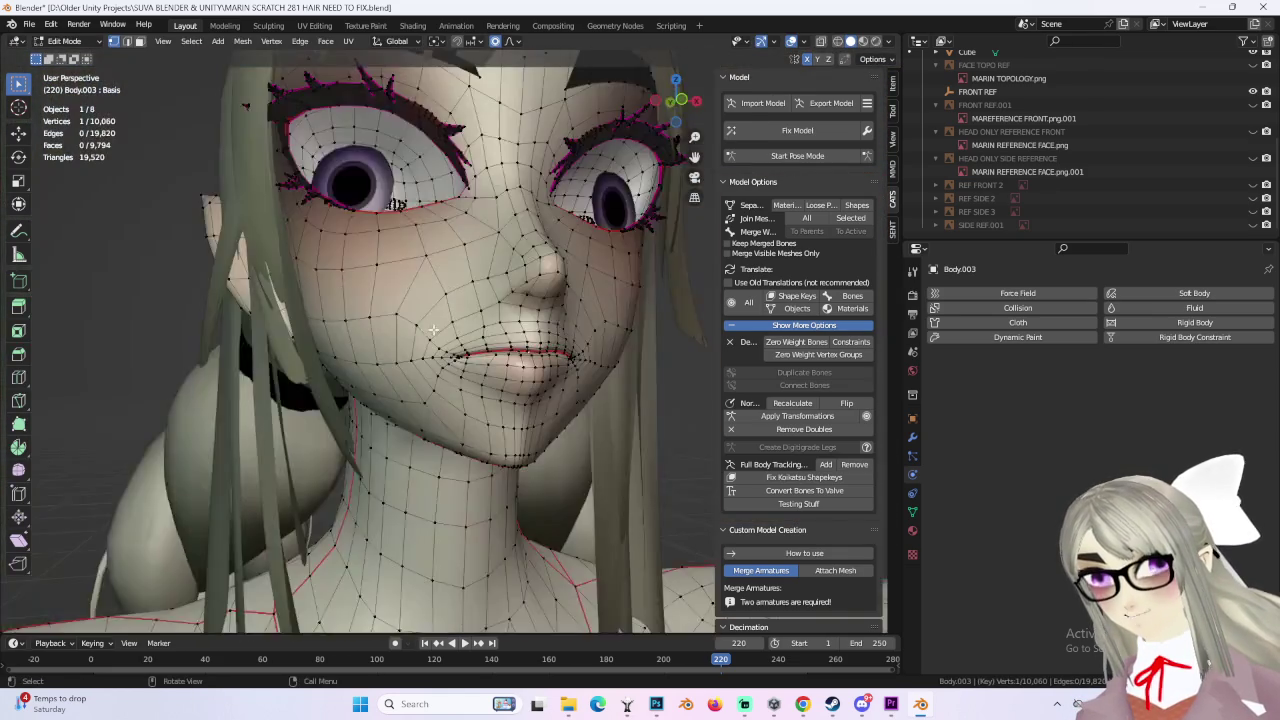
middle_drag(428, 331, 323, 65)
click(29, 23)
click(60, 141)
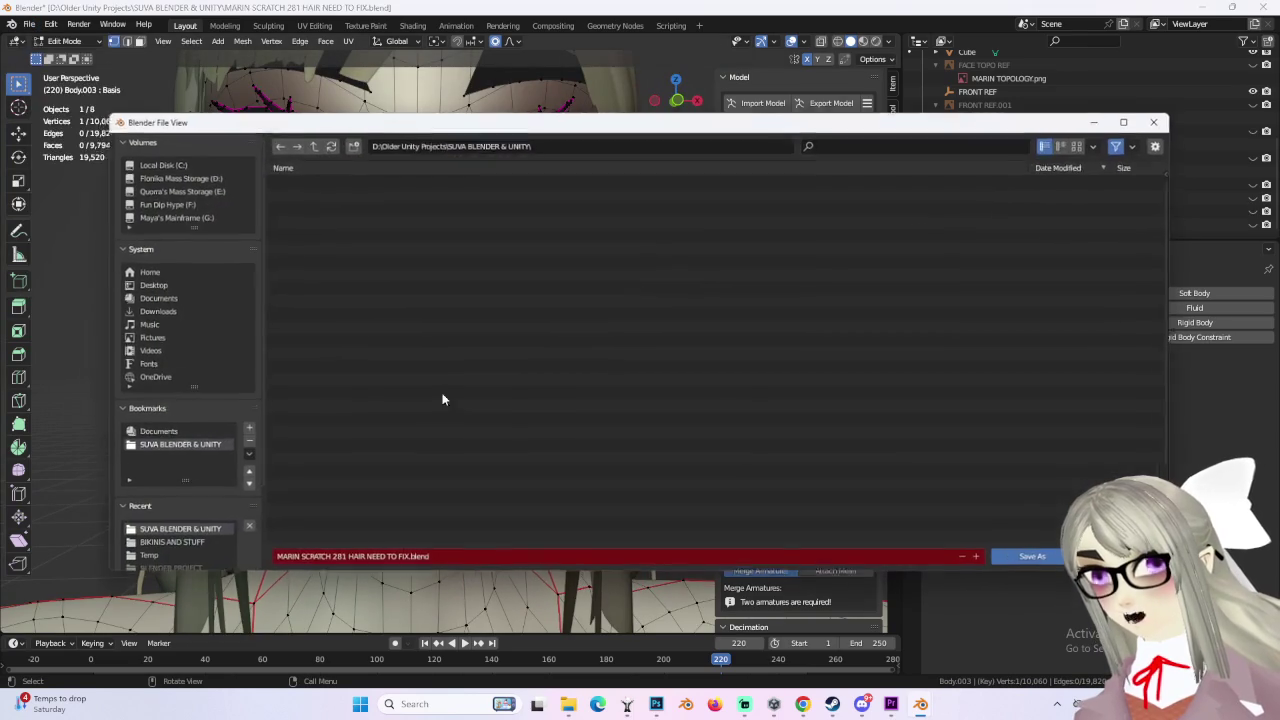
Step: Rename the file to 'MARIN SCRATCH 282 JUICY LIP.blend' and save it in SUVA BLENDER & UNITY
click(338, 561)
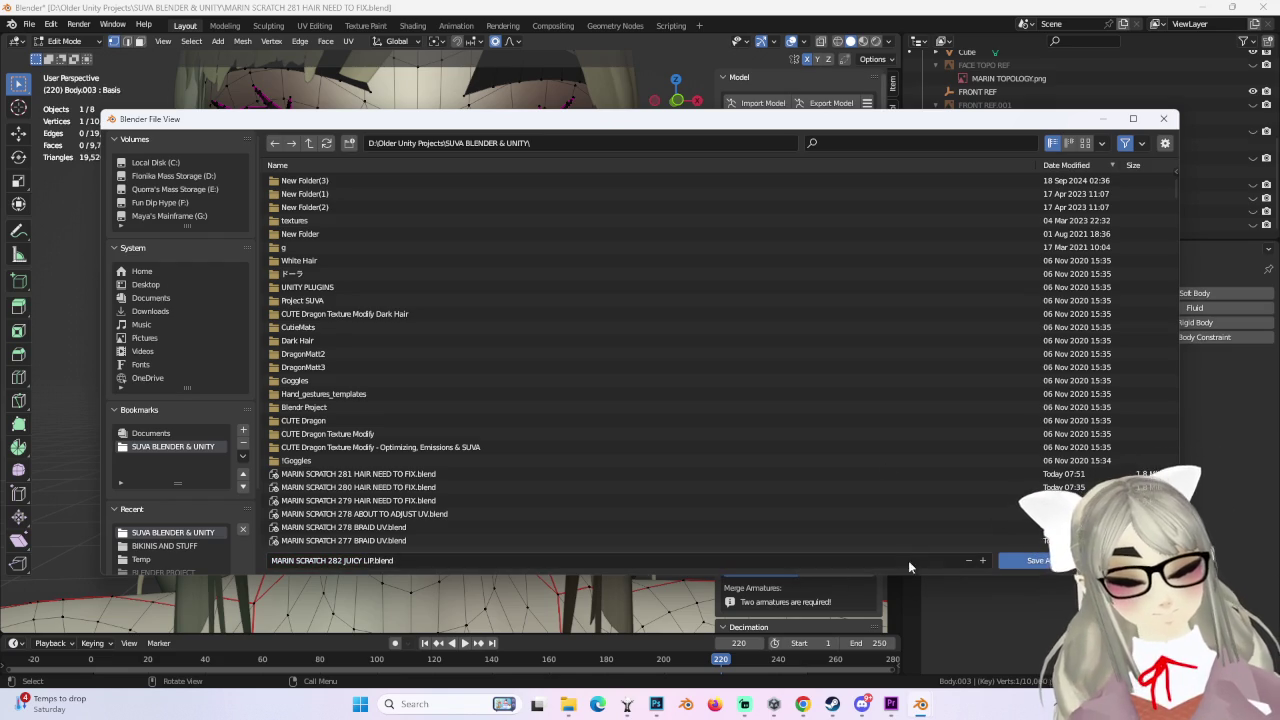
click(1040, 560)
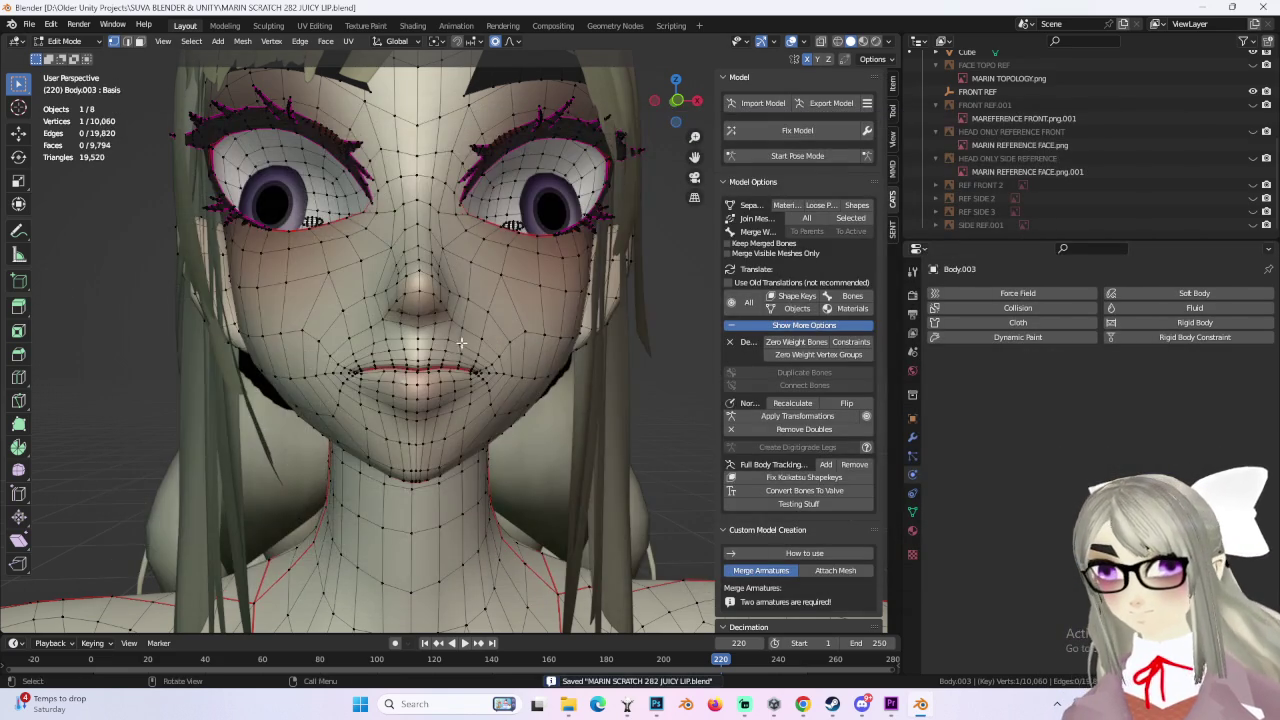
Step: From a side view, move the lip loop forward with proportional editing
scroll(382, 349, up, 4)
mouse_move(382, 349)
middle_down()
mouse_move(499, 278)
mouse_move(542, 311)
middle_up()
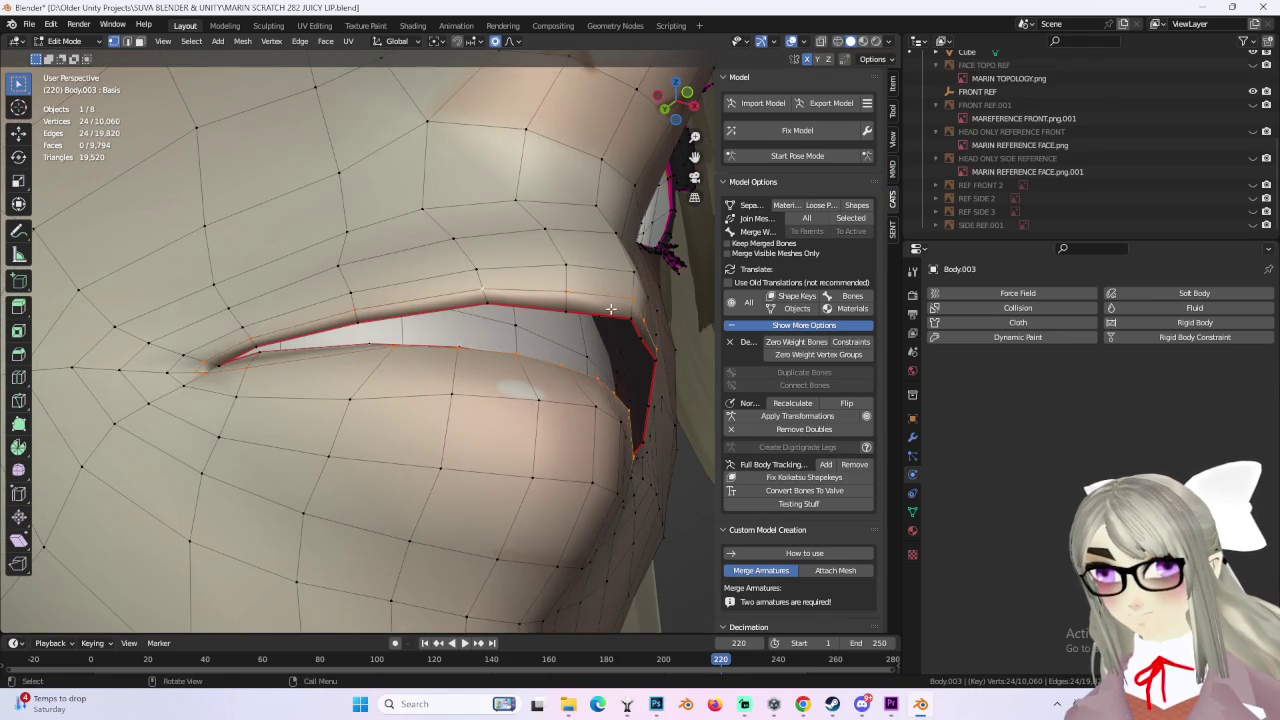
middle_drag(610, 309, 497, 425)
key(g)
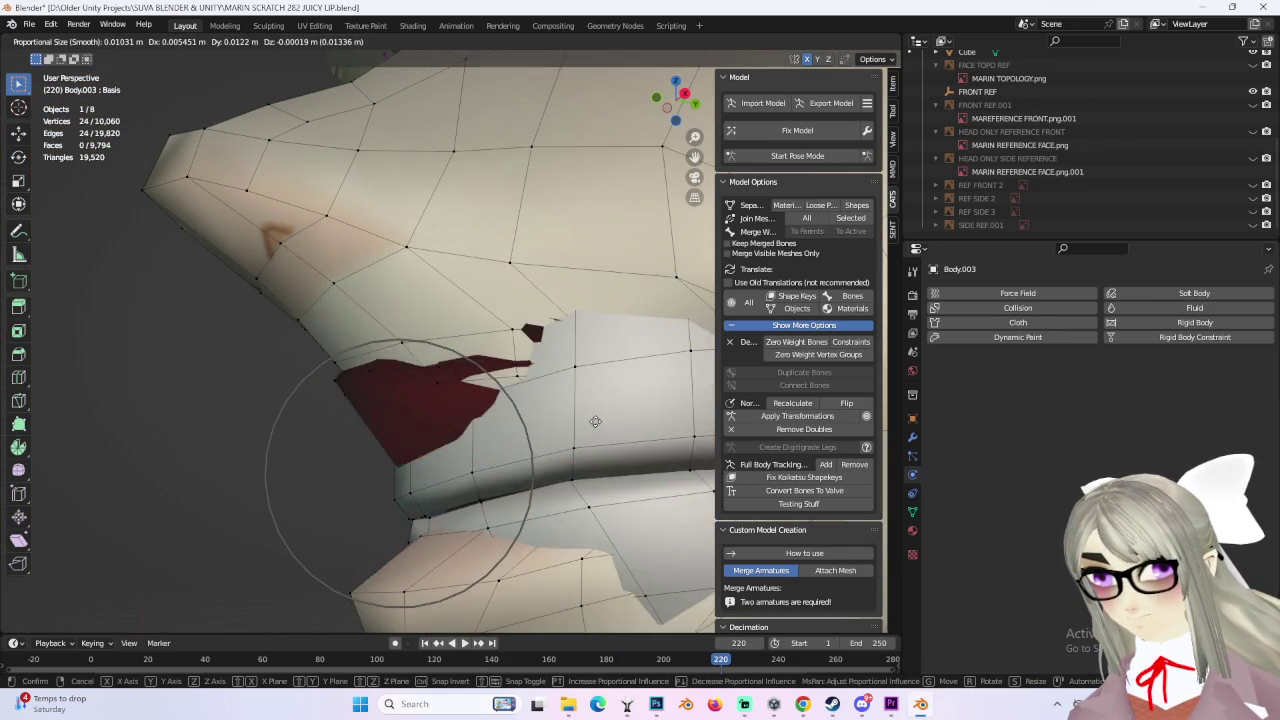
scroll(156, 432, down, 5)
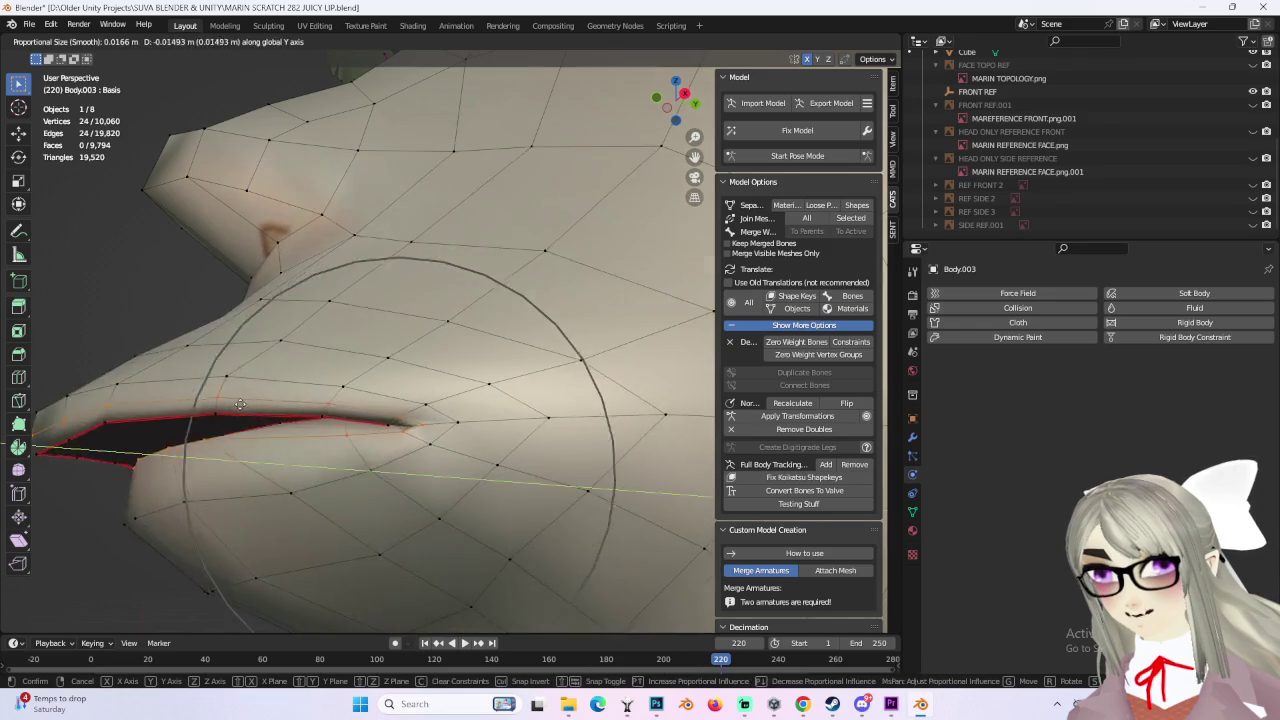
click(314, 466)
scroll(314, 466, down, 5)
Step: From the front, make two more soft moves of the selected lip vertices
mouse_move(375, 437)
middle_down()
mouse_move(440, 430)
mouse_move(500, 445)
mouse_move(553, 420)
mouse_move(453, 415)
mouse_move(553, 413)
mouse_move(457, 444)
middle_up()
key(g)
click(460, 440)
scroll(500, 445, up, 3)
key(g)
click(547, 411)
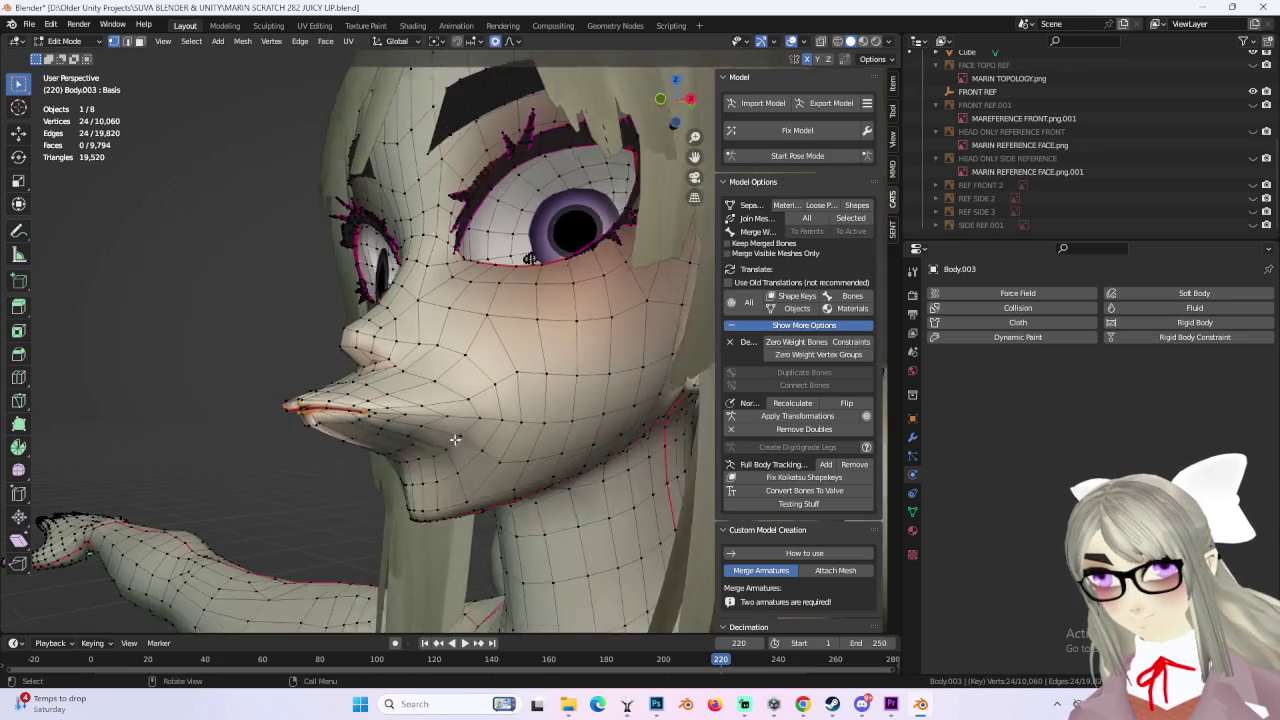
Step: In Right Orthographic, pull the lips far forward (-0.046701 m Y, -0.009699 m Z)
click(686, 102)
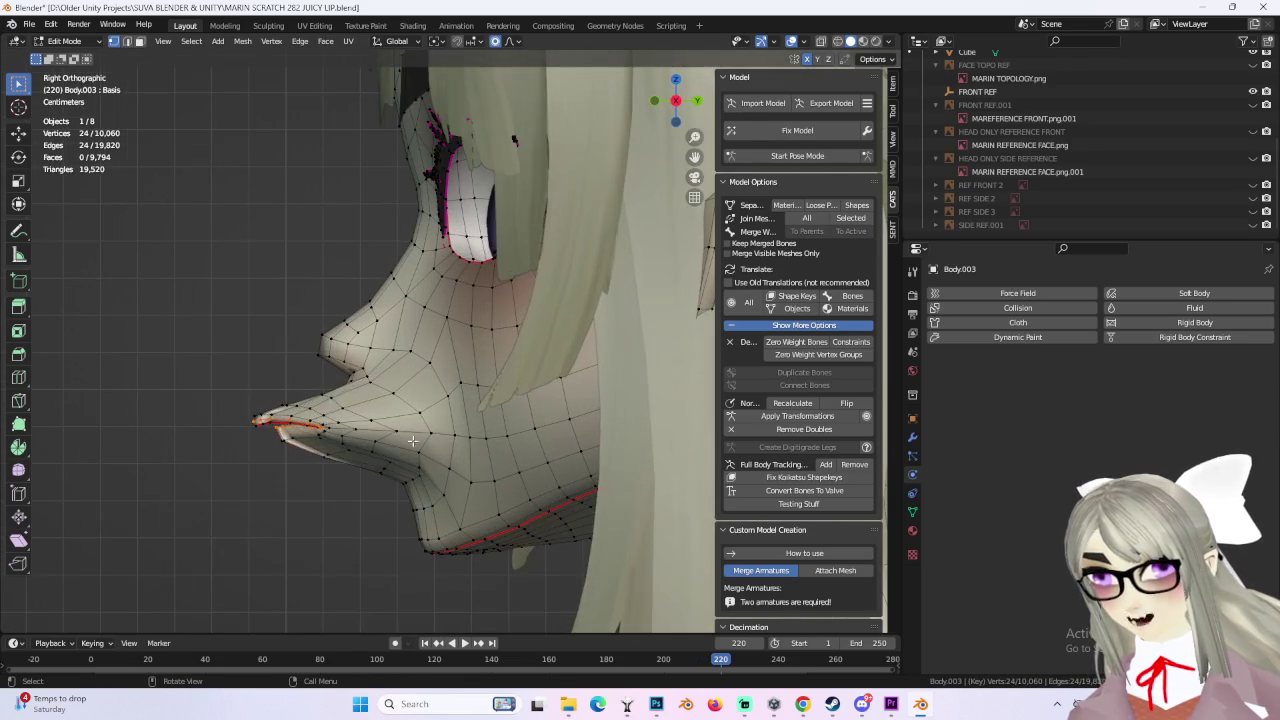
click(386, 428)
key(ctrl+z)
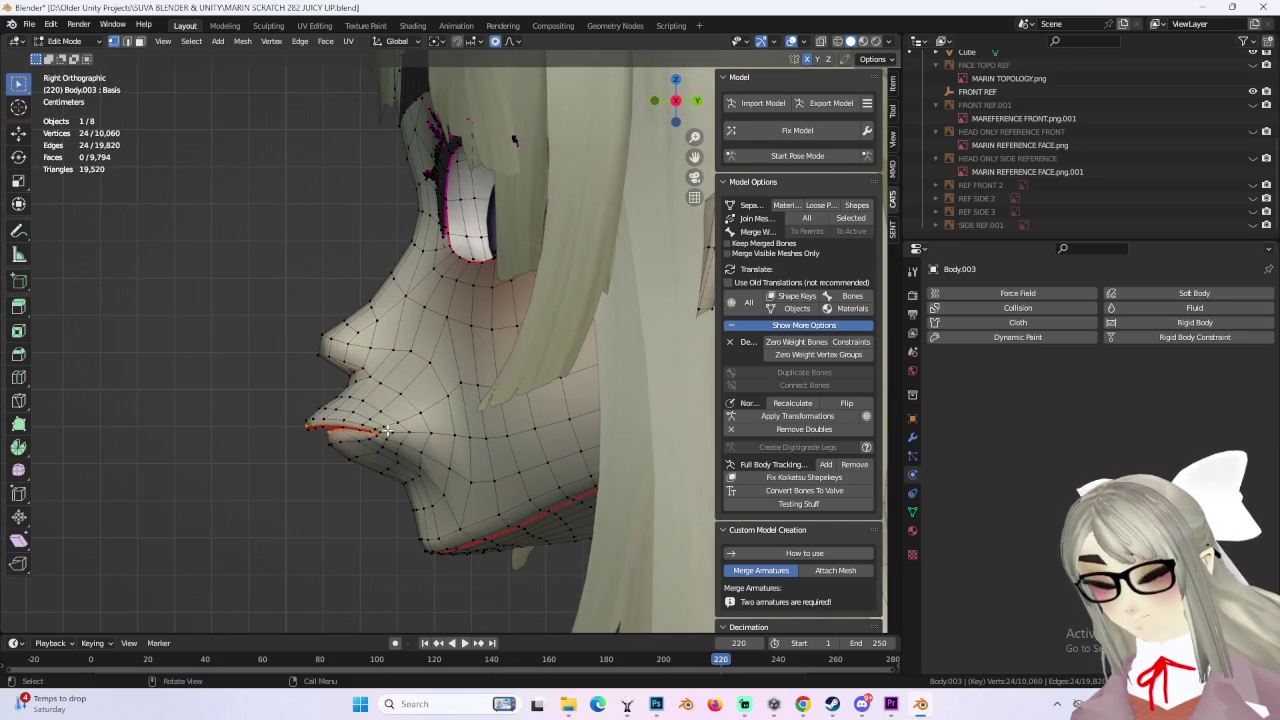
shift+middle_drag(388, 432, 426, 414)
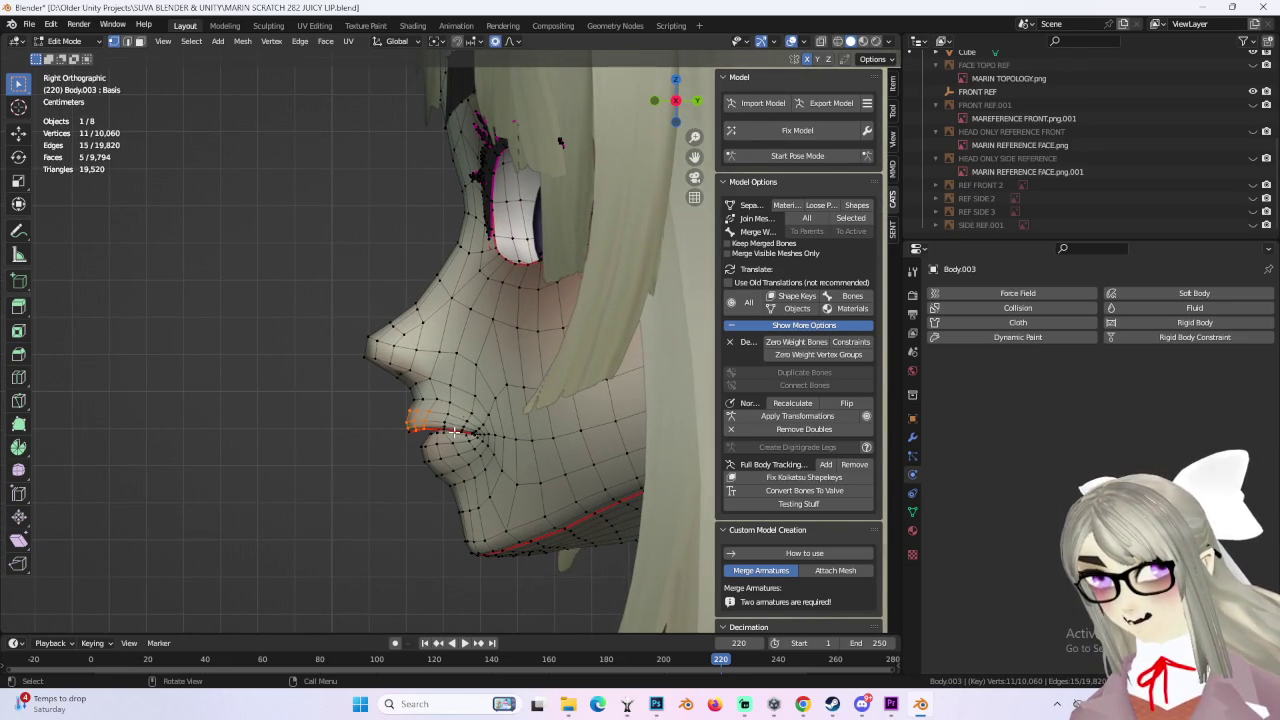
click(278, 408)
Step: Soft-move the chin vertices, then select vertices at the mouth
click(442, 462)
key(g)
click(296, 508)
mouse_move(296, 508)
middle_down()
mouse_move(585, 466)
mouse_move(421, 456)
middle_up()
scroll(585, 466, up, 3)
shift+click(465, 458)
click(421, 456)
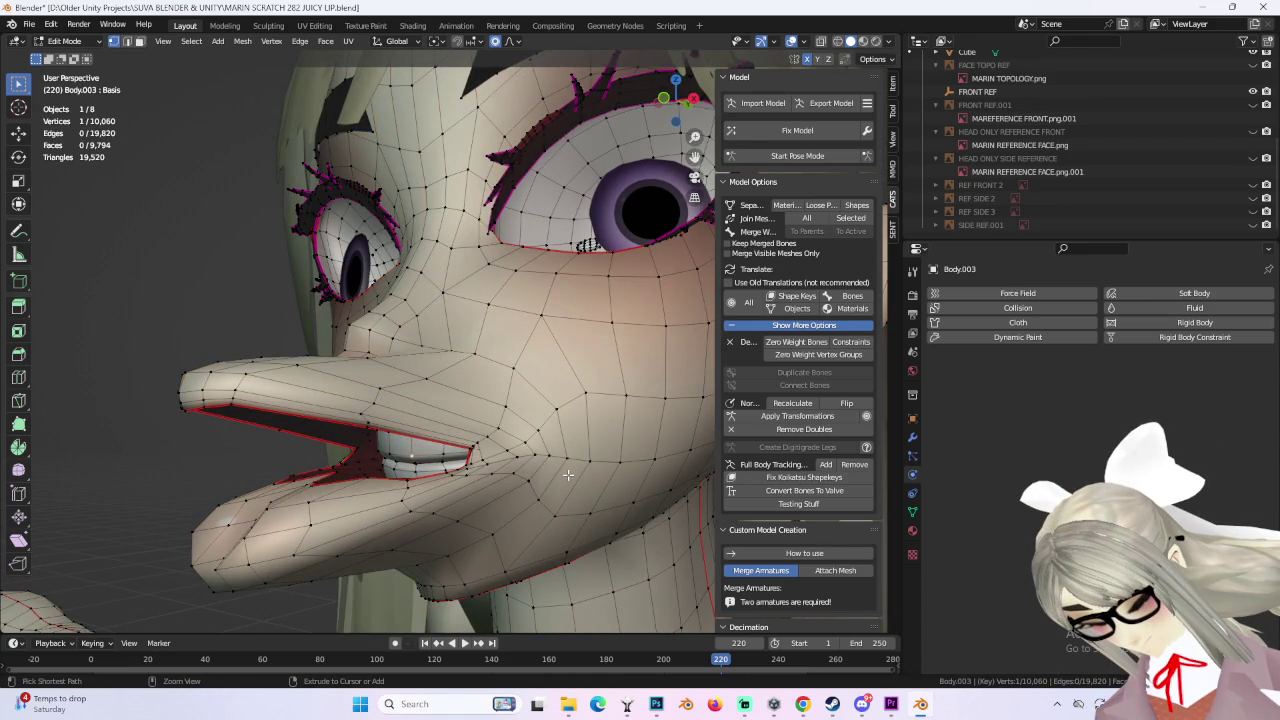
Step: Grow the selection across the mouth interior and nudge the mouth slightly in orthographic view
key(ctrl+l)
key(c)
click(471, 414)
mouse_move(471, 414)
middle_down()
mouse_move(610, 489)
mouse_move(818, 206)
middle_up()
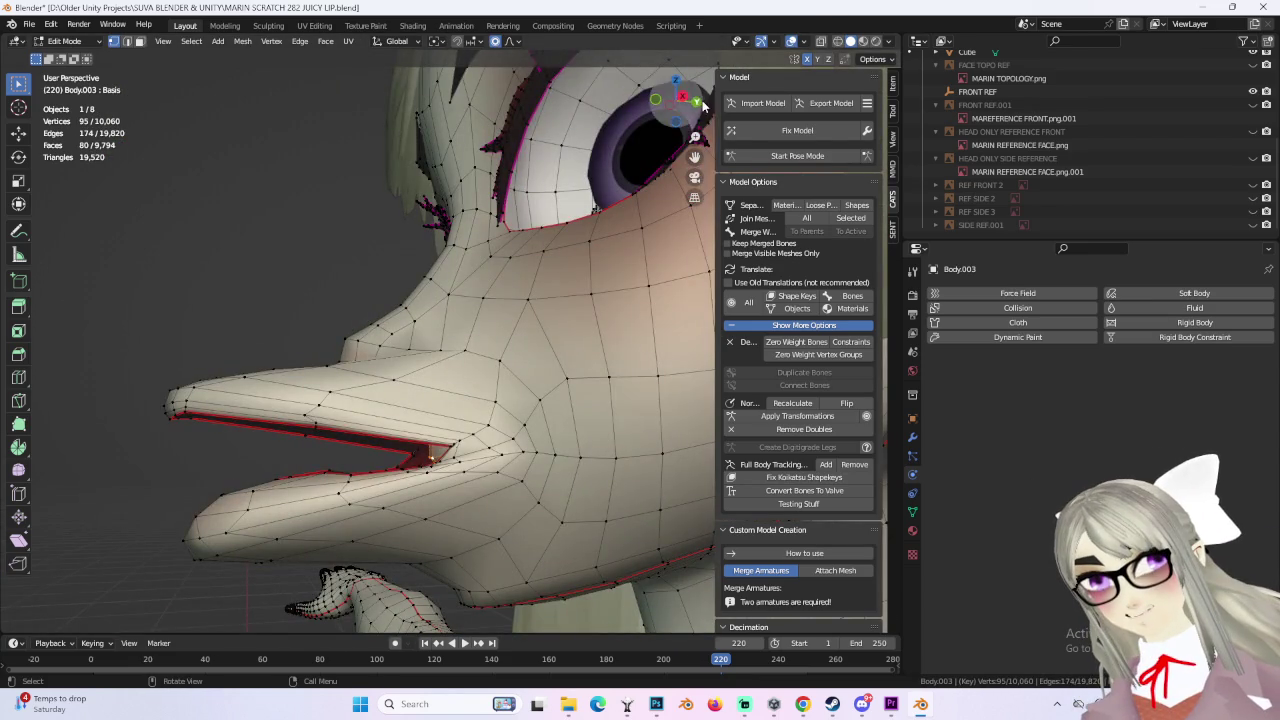
click(696, 101)
key(g)
click(589, 342)
Step: In right side view, draw the over-extended mouth geometry back along the profile
click(660, 101)
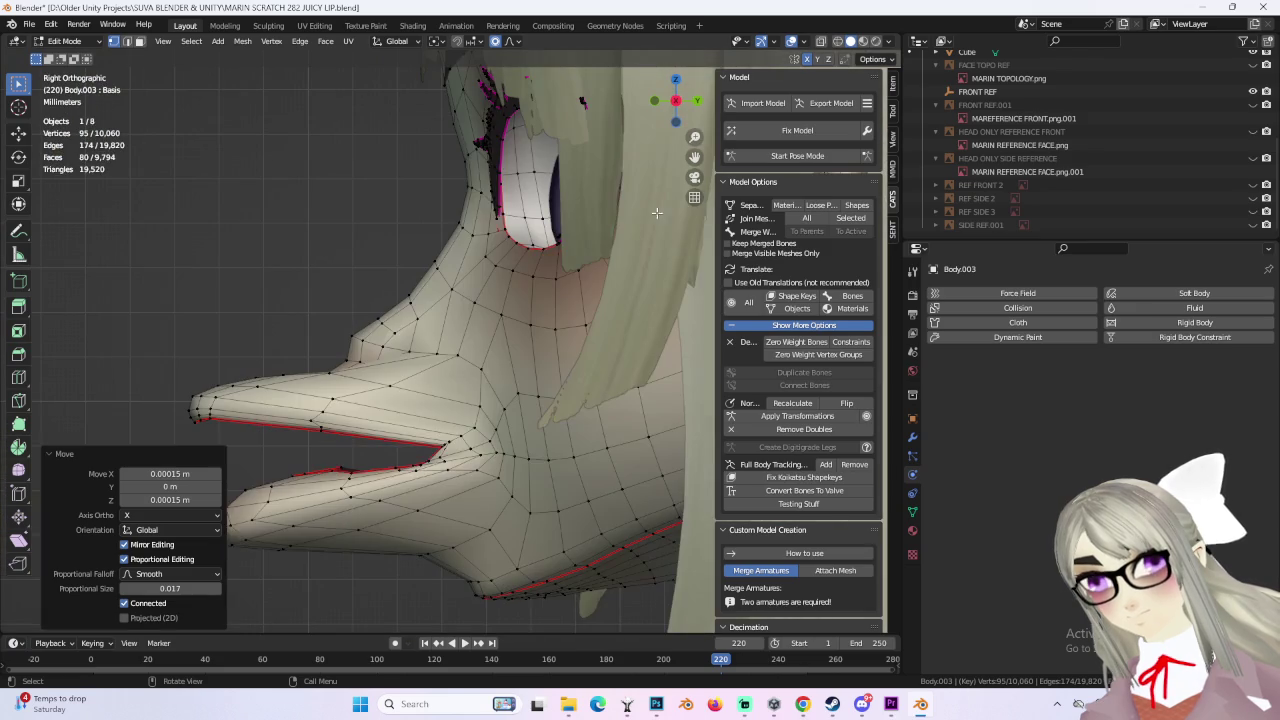
key(g)
click(419, 216)
key(ctrl+z)
mouse_move(419, 216)
middle_down()
mouse_move(555, 335)
mouse_move(406, 379)
mouse_move(313, 481)
middle_up()
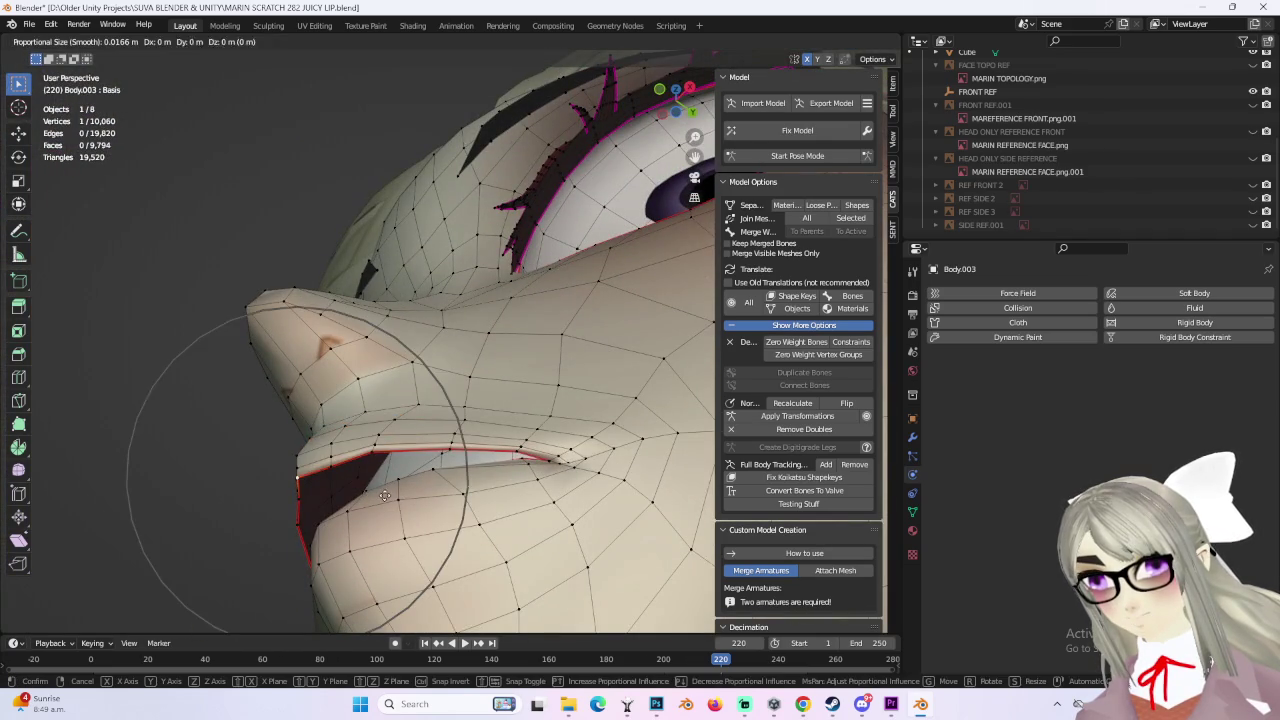
click(388, 492)
Step: Reshape the lip and lip-corner vertices with soft proportional moves
key(g)
scroll(403, 471, down, 2)
click(448, 489)
mouse_move(448, 489)
middle_down()
mouse_move(558, 530)
mouse_move(497, 525)
mouse_move(383, 427)
mouse_move(436, 418)
middle_up()
key(g)
click(447, 433)
click(501, 446)
mouse_move(501, 446)
middle_down()
mouse_move(456, 441)
mouse_move(588, 420)
mouse_move(586, 463)
mouse_move(486, 435)
mouse_move(405, 384)
mouse_move(271, 386)
mouse_move(333, 413)
mouse_move(423, 483)
mouse_move(480, 390)
mouse_move(505, 420)
mouse_move(535, 517)
mouse_move(565, 471)
mouse_move(540, 468)
middle_up()
Step: Refine the lip contours with small soft moves at falloff size 0.004
key(g)
click(456, 441)
key(g)
click(271, 386)
key(g)
click(323, 418)
key(g)
click(488, 374)
key(g)
click(490, 376)
scroll(535, 517, down, 3)
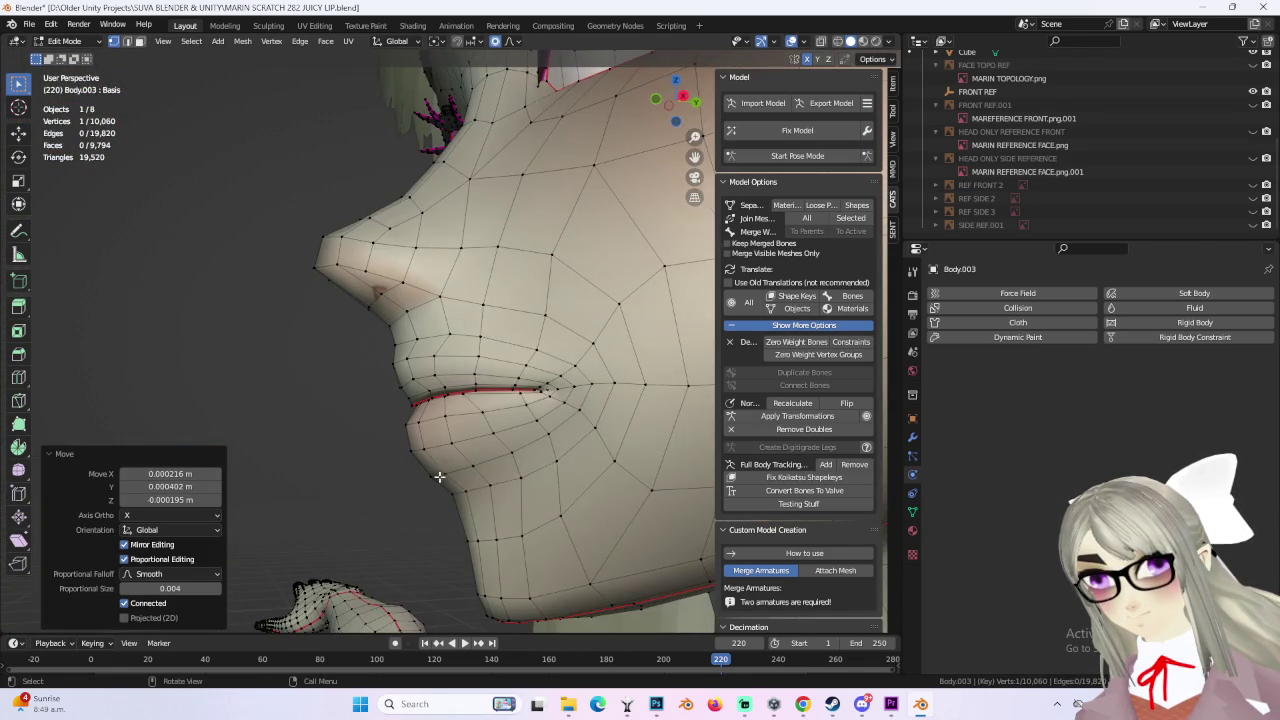
Step: Select a single lower-lip vertex and adjust it with several soft moves
middle_drag(448, 477, 428, 401)
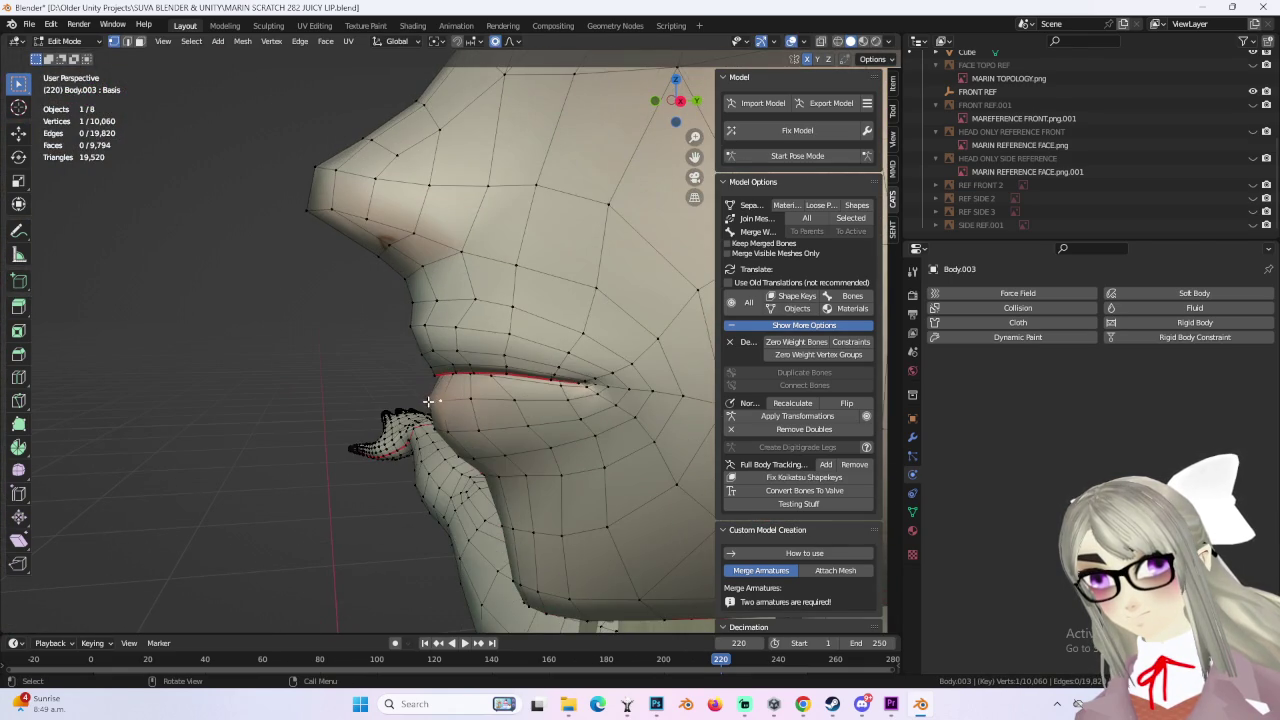
click(451, 417)
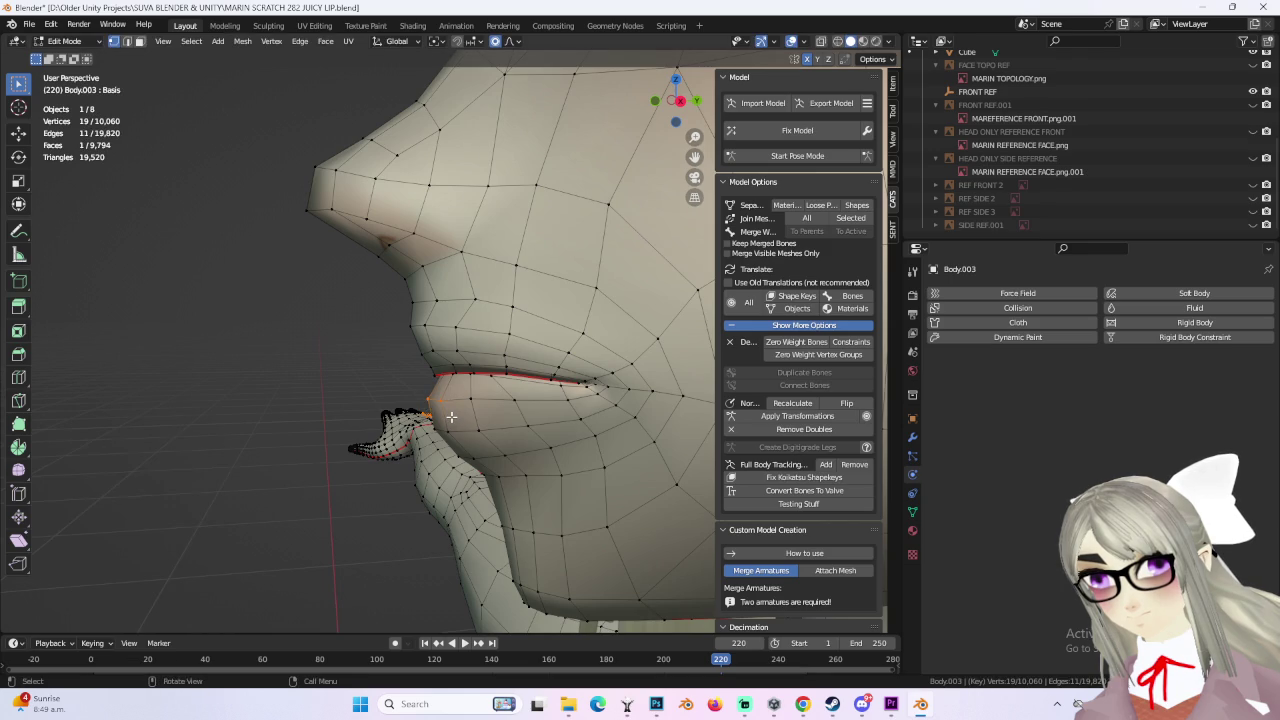
scroll(451, 417, up, 2)
mouse_move(451, 417)
middle_down()
mouse_move(502, 421)
mouse_move(420, 497)
mouse_move(590, 460)
mouse_move(478, 472)
mouse_move(426, 437)
middle_up()
click(490, 434)
key(g)
click(450, 470)
click(473, 477)
click(482, 473)
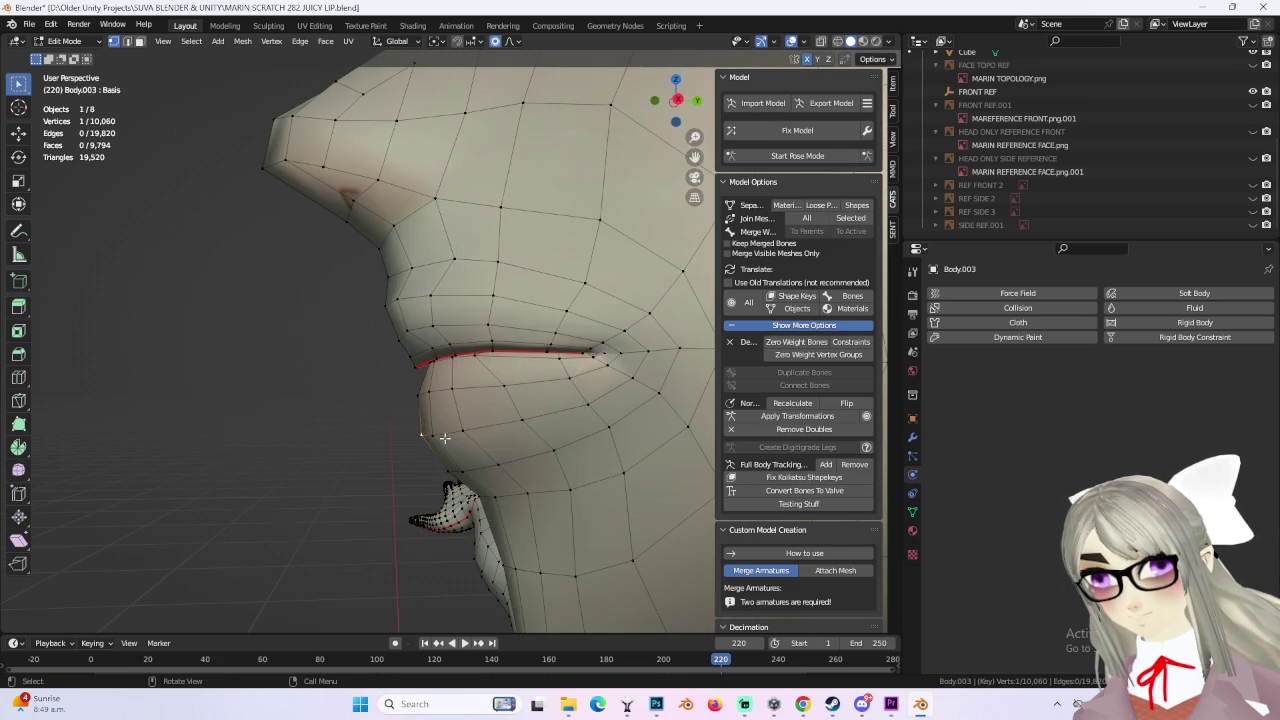
Step: Soft-move the chin so it flows into the lower lip, checking from the front
key(g)
click(491, 474)
mouse_move(491, 474)
middle_down()
mouse_move(581, 471)
mouse_move(500, 424)
middle_up()
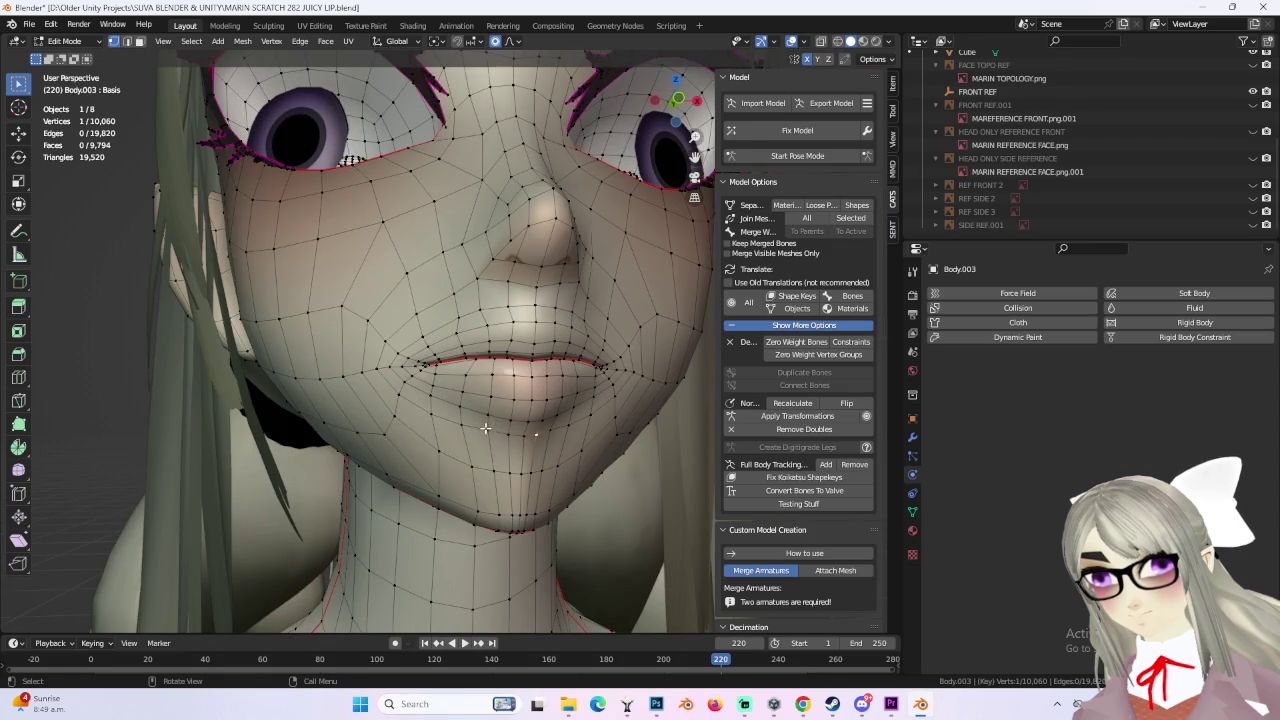
click(556, 428)
mouse_move(556, 428)
middle_down()
mouse_move(568, 438)
mouse_move(543, 449)
mouse_move(500, 430)
mouse_move(500, 390)
mouse_move(568, 367)
mouse_move(435, 307)
middle_up()
click(567, 434)
Step: Raise two lip-profile vertices below the lower lip by 0.000781 m, falloff size 0.011
click(437, 404)
click(445, 403)
shift+click(432, 306)
key(g)
click(430, 305)
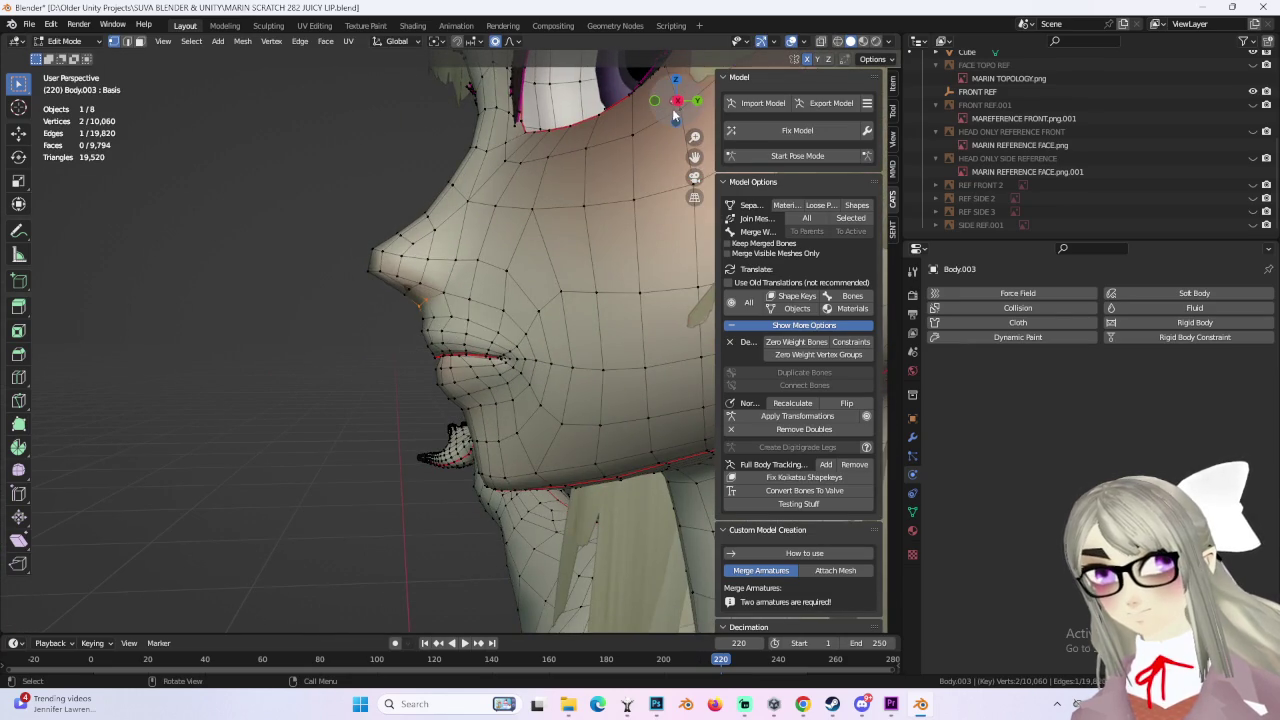
Step: In right side view, reshape the nose vertex and the vertices just below it
click(676, 101)
shift+middle_drag(480, 196, 480, 256)
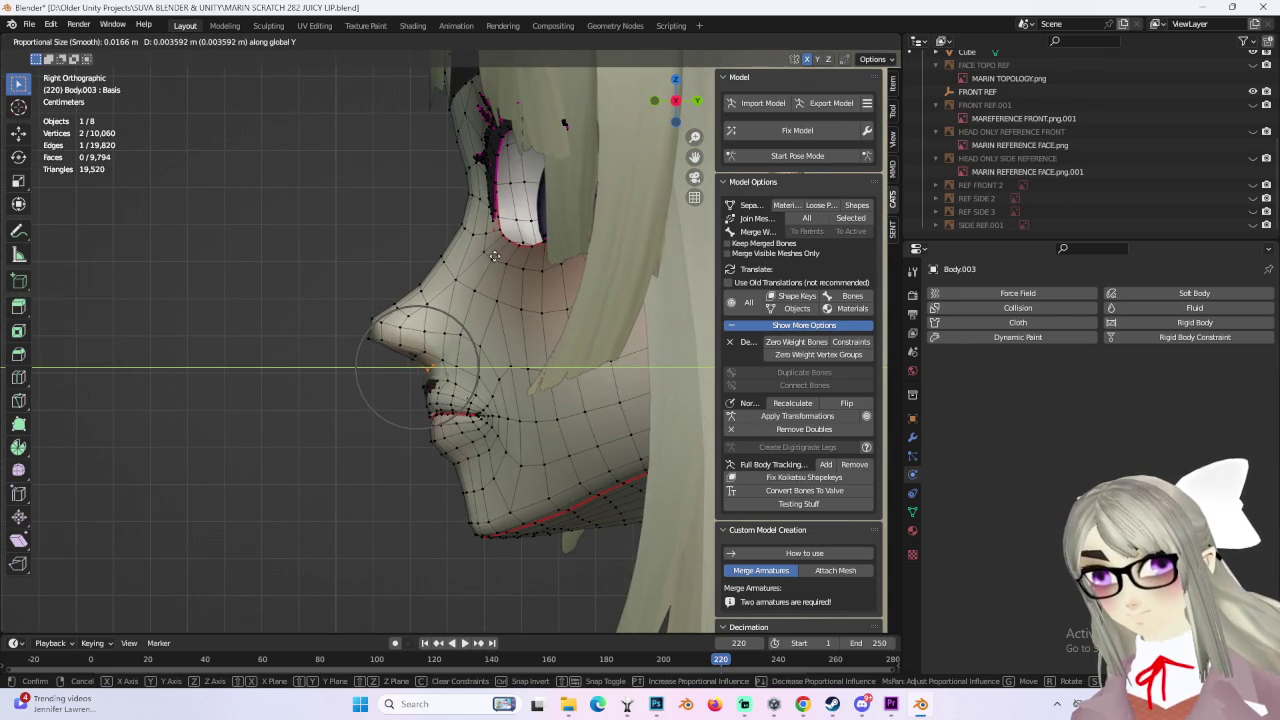
click(493, 257)
scroll(510, 244, up, 2)
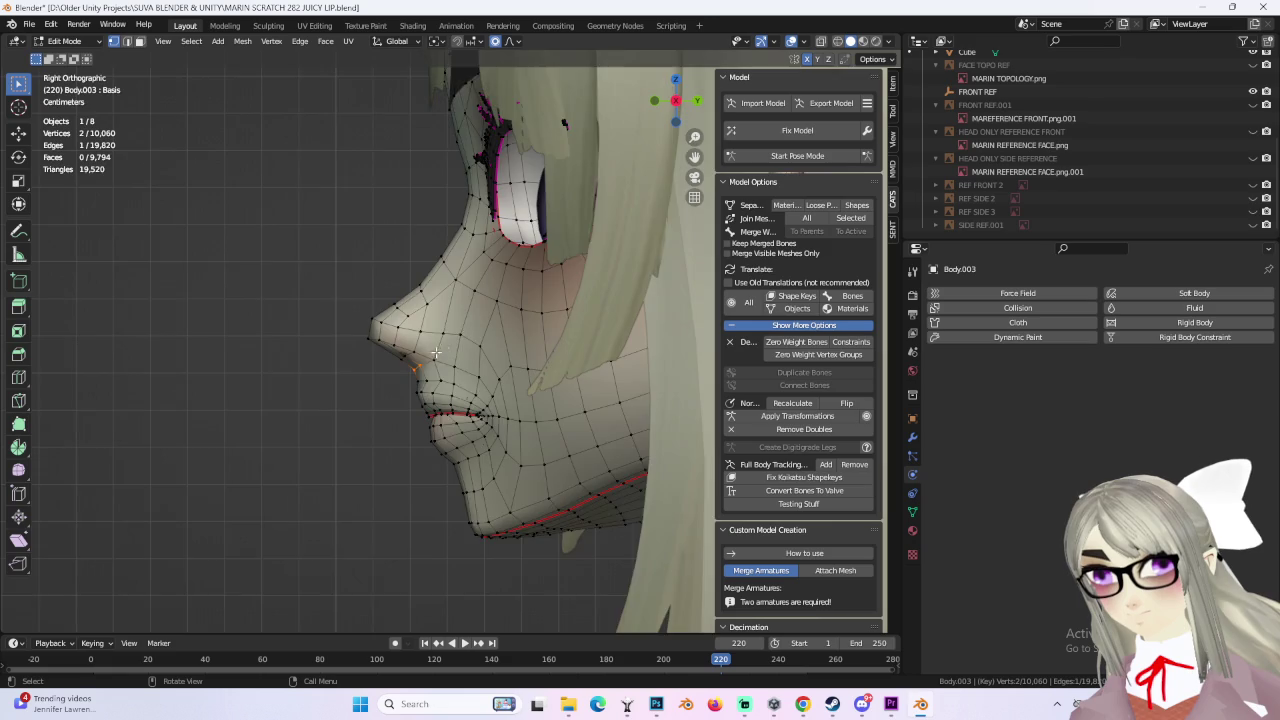
scroll(470, 320, up, 2)
scroll(426, 391, up, 2)
key(g)
click(418, 398)
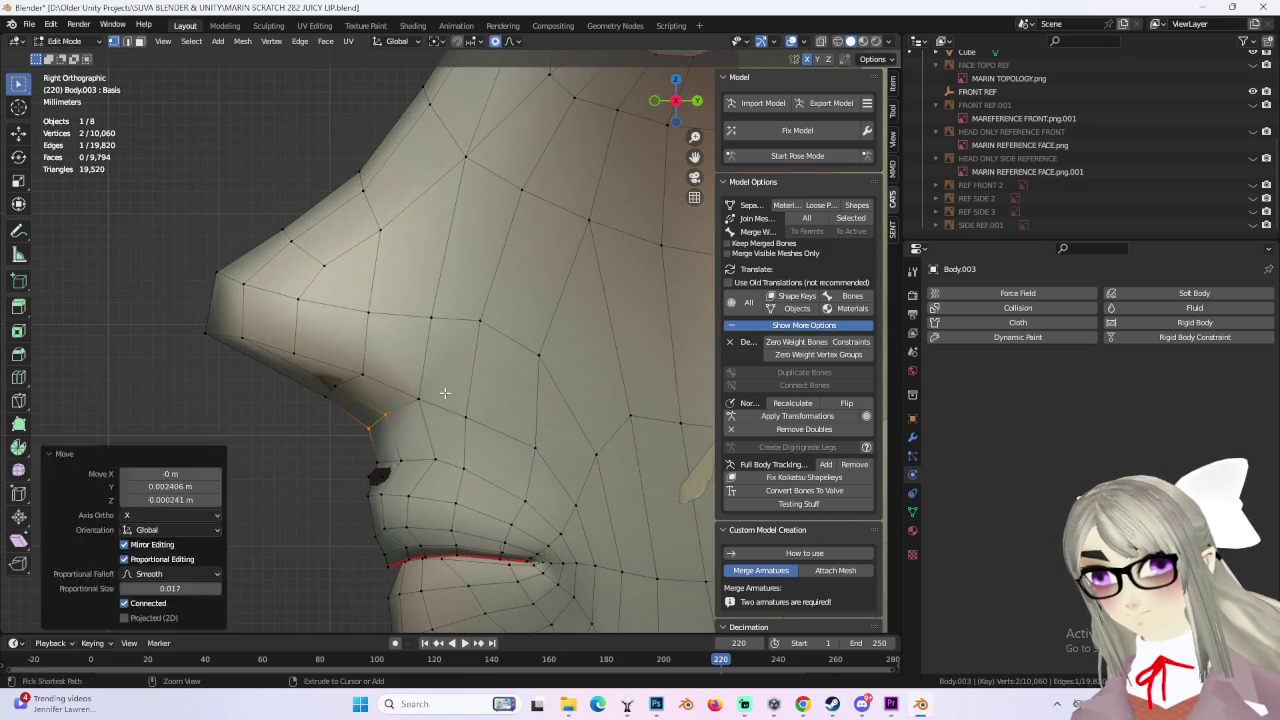
key(g)
click(375, 438)
Step: From front and three-quarter views, soft-move vertices beside the mouth and nose at size 0.018
middle_drag(375, 438, 539, 384)
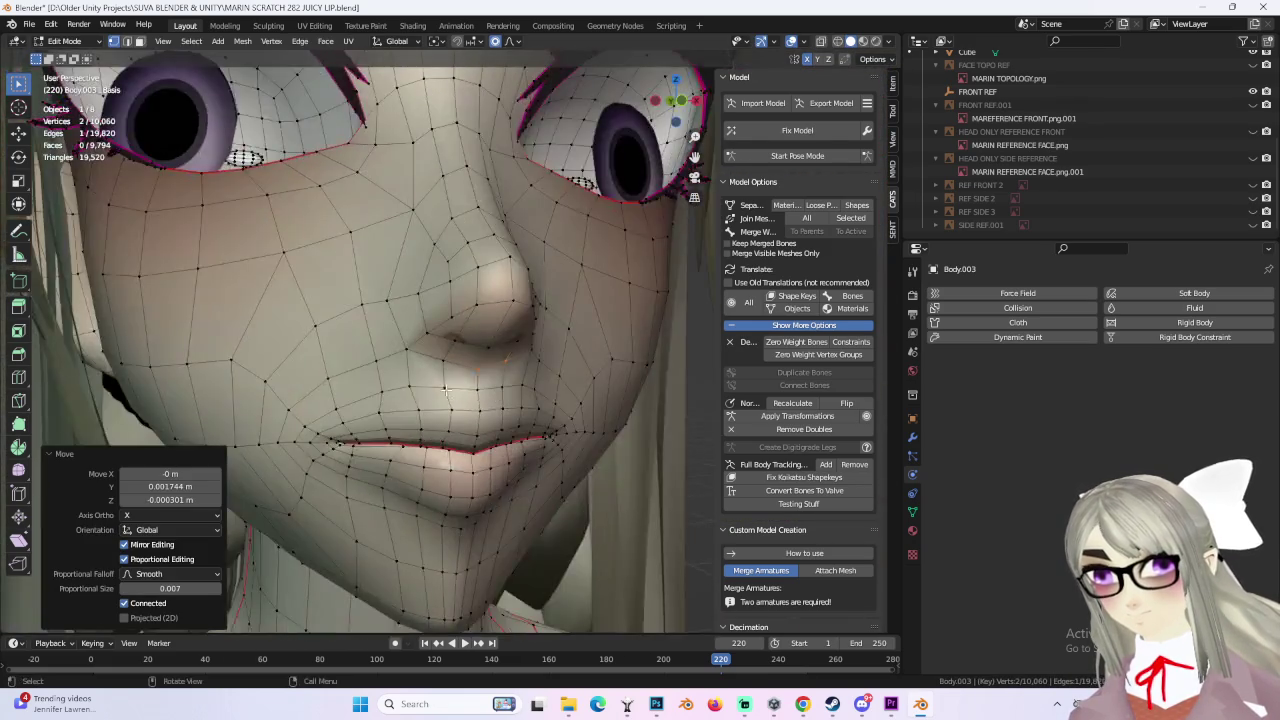
click(443, 352)
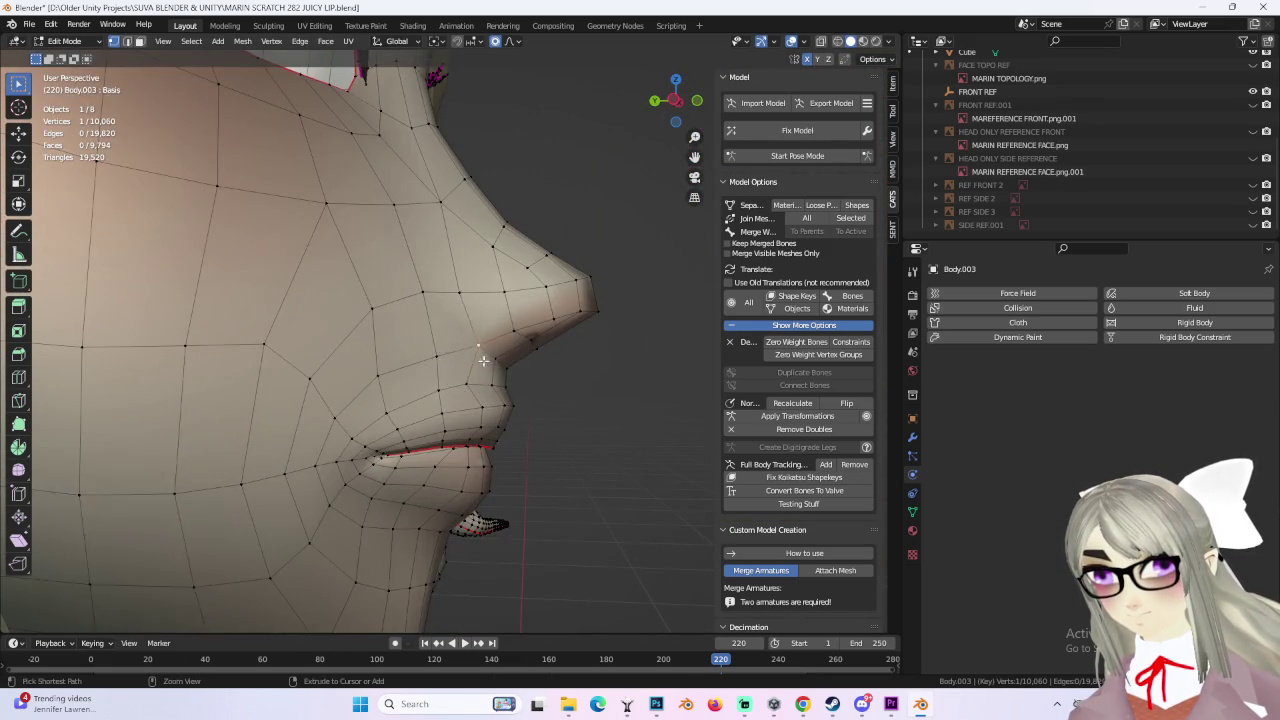
scroll(475, 409, down, 4)
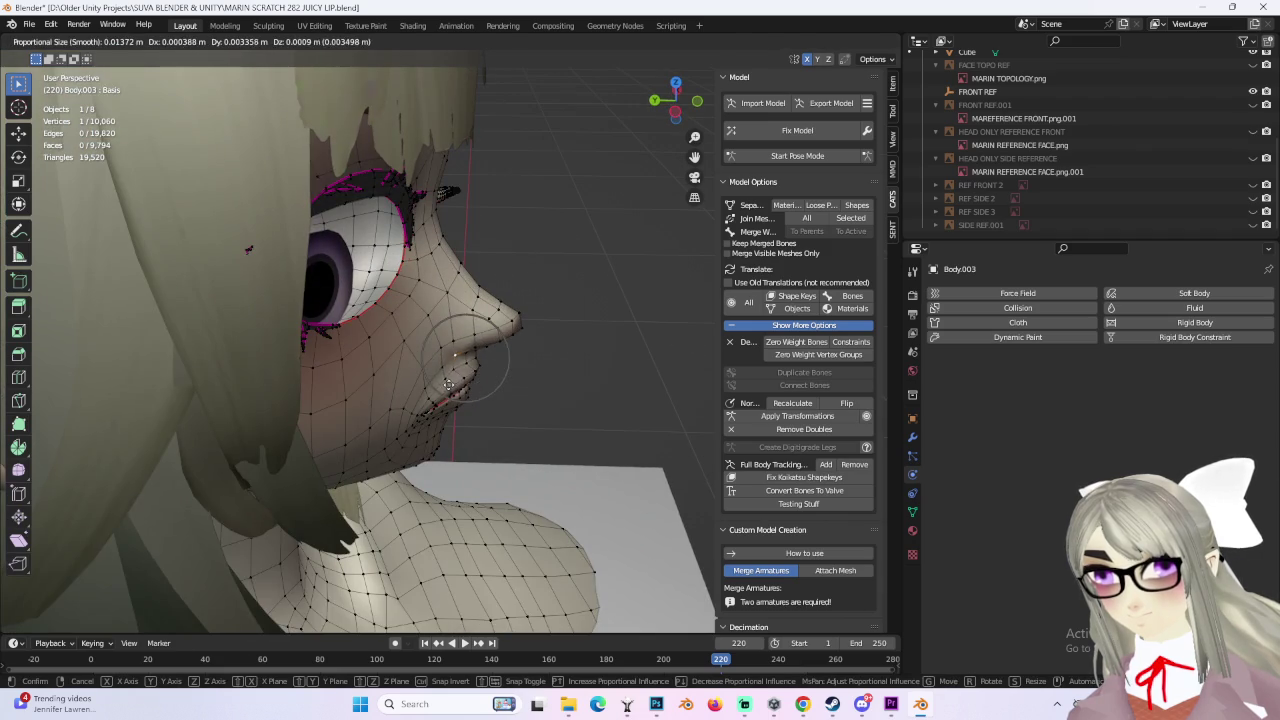
click(450, 385)
mouse_move(450, 385)
middle_down()
mouse_move(497, 356)
mouse_move(493, 395)
middle_up()
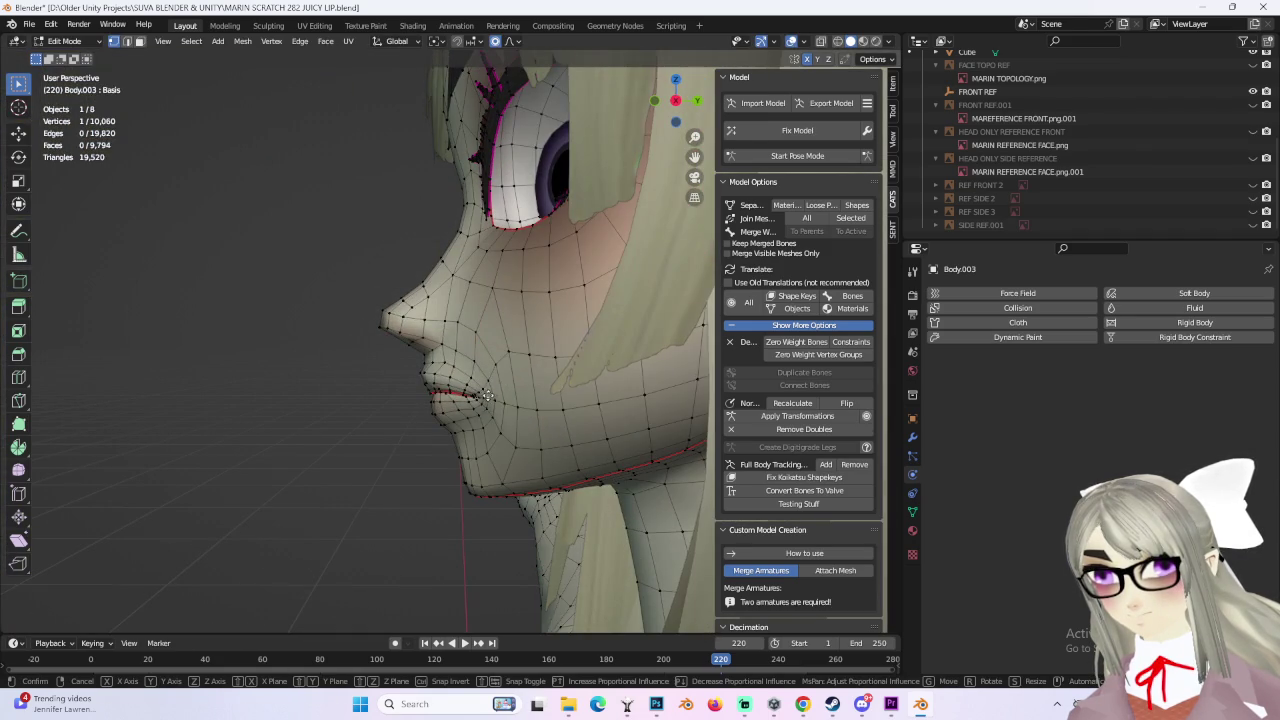
click(490, 396)
mouse_move(490, 396)
middle_down()
mouse_move(569, 443)
mouse_move(625, 397)
mouse_move(452, 369)
mouse_move(462, 344)
mouse_move(499, 354)
middle_up()
key(g)
click(569, 443)
click(453, 357)
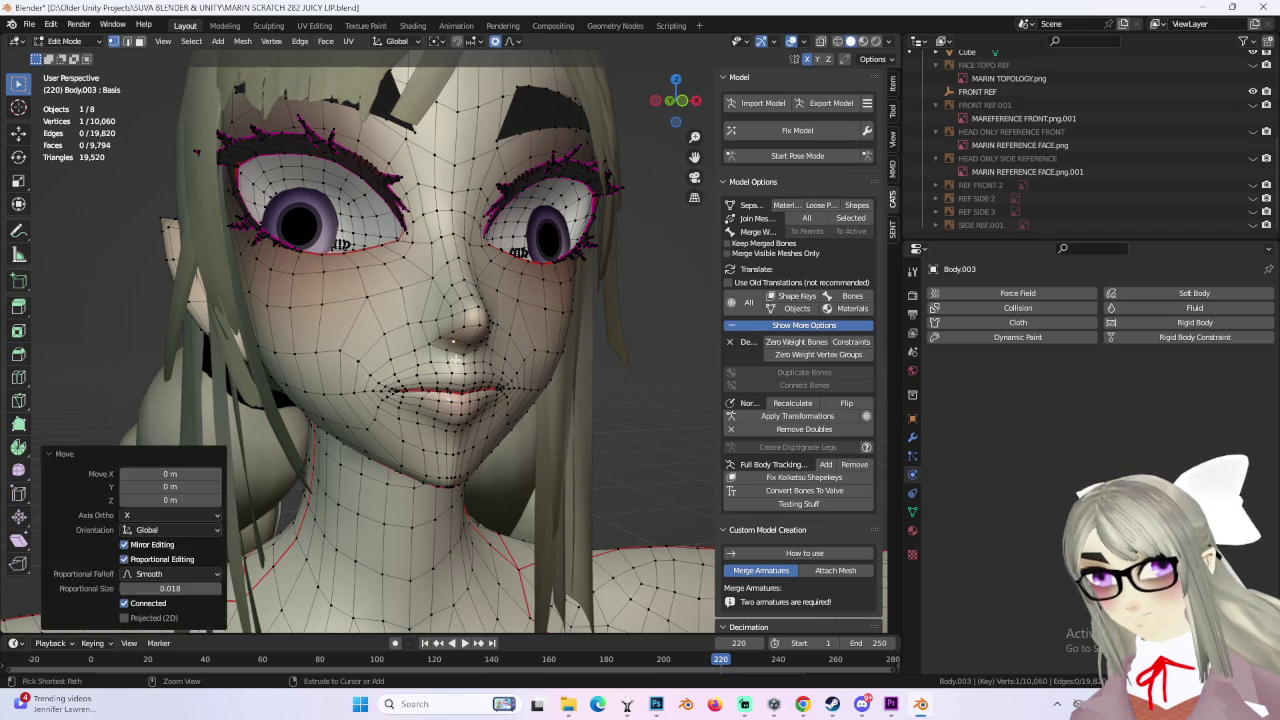
Step: In right side profile, adjust several lip vertices with proportional moves
click(451, 358)
mouse_move(451, 358)
middle_down()
mouse_move(589, 427)
mouse_move(611, 343)
mouse_move(593, 385)
mouse_move(520, 332)
middle_up()
scroll(571, 343, up, 5)
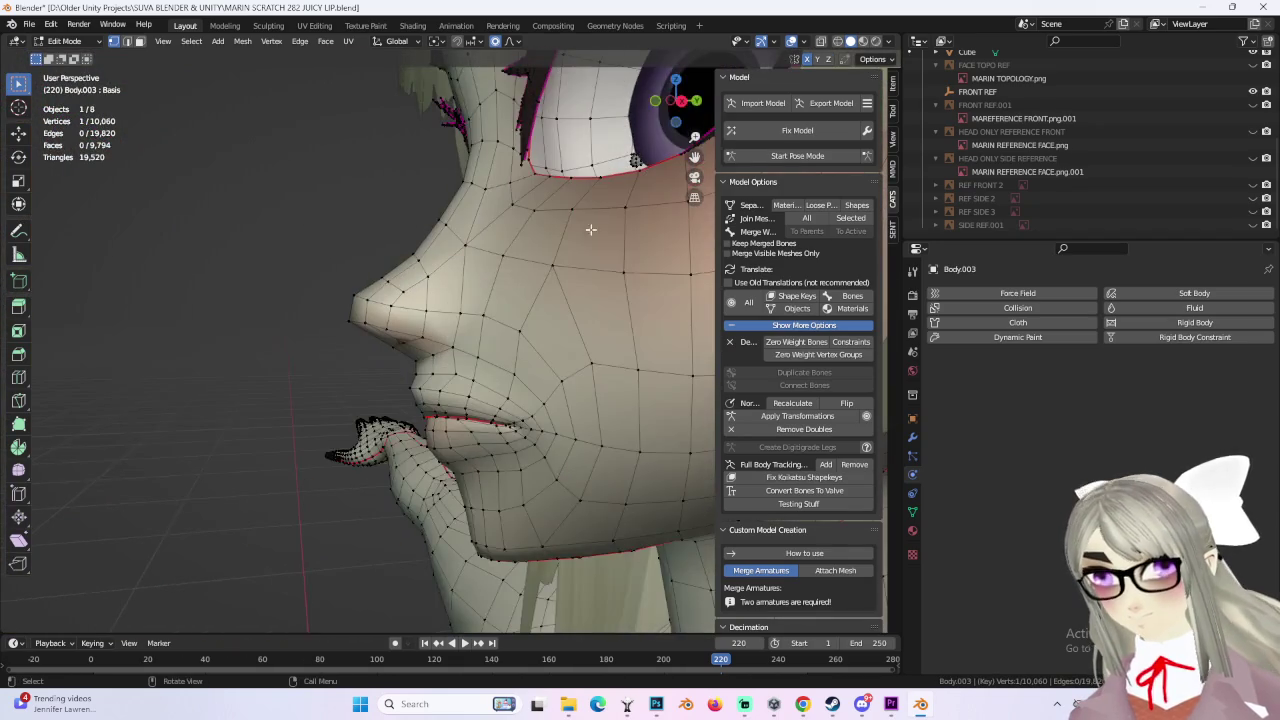
click(682, 103)
click(493, 310)
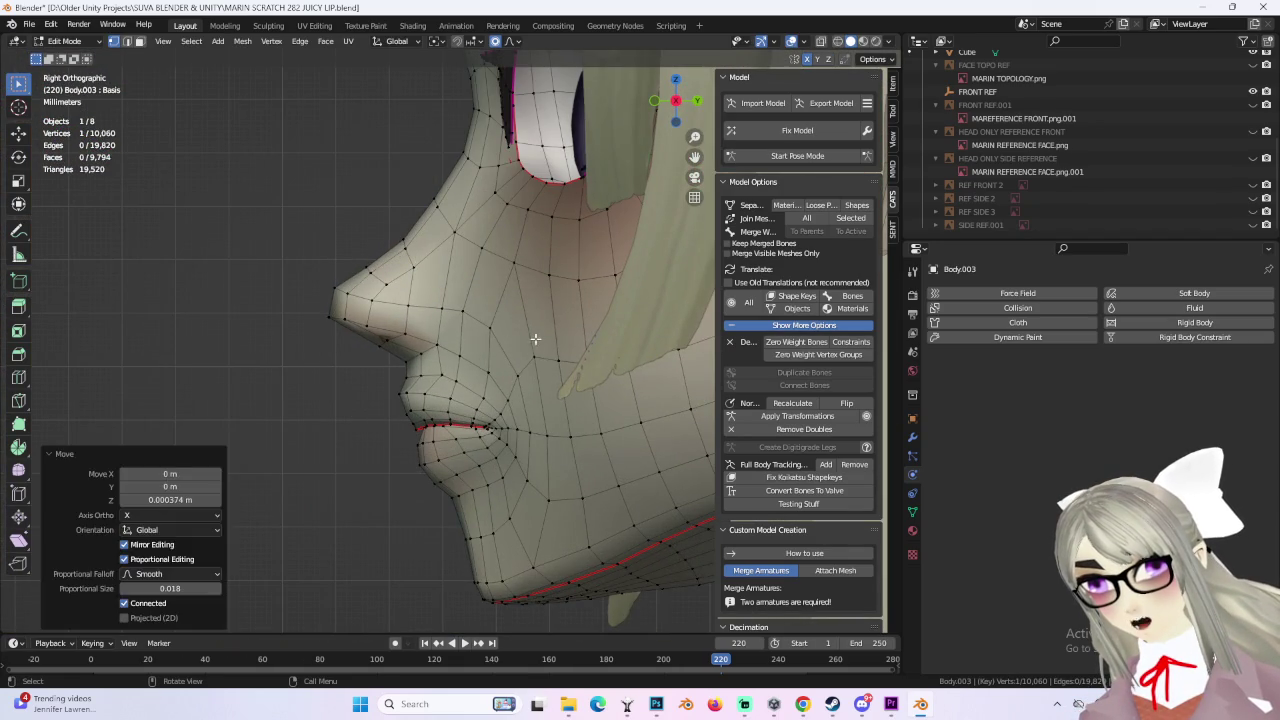
scroll(512, 424, down, 2)
click(498, 467)
scroll(443, 388, down, 2)
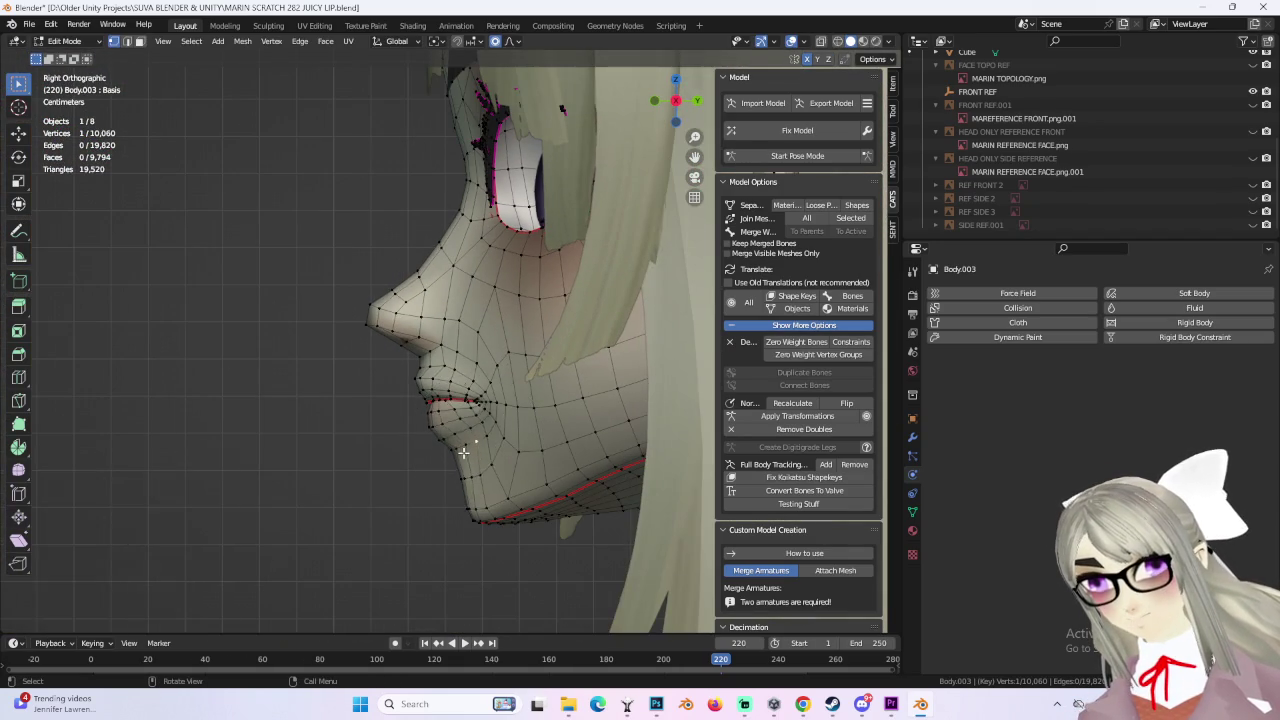
click(455, 415)
Step: From a three-quarter view, pick a single lip vertex and reposition it
middle_drag(455, 415, 621, 428)
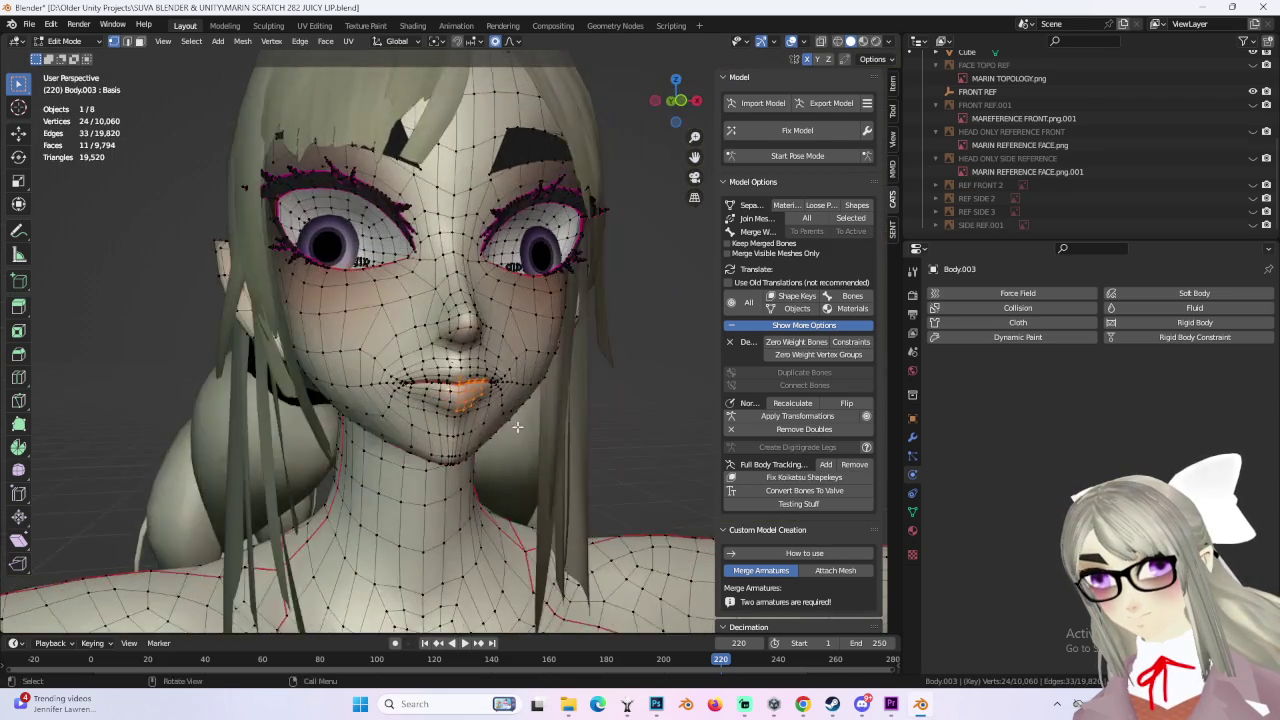
mouse_move(467, 357)
middle_down()
mouse_move(571, 334)
mouse_move(569, 397)
mouse_move(465, 392)
mouse_move(517, 406)
mouse_move(523, 466)
mouse_move(520, 430)
mouse_move(646, 403)
mouse_move(413, 411)
mouse_move(565, 415)
mouse_move(590, 400)
mouse_move(543, 381)
mouse_move(674, 340)
mouse_move(390, 340)
mouse_move(520, 350)
mouse_move(395, 353)
middle_up()
click(465, 392)
click(475, 460)
scroll(446, 376, up, 2)
scroll(435, 355, up, 1)
scroll(430, 350, up, 2)
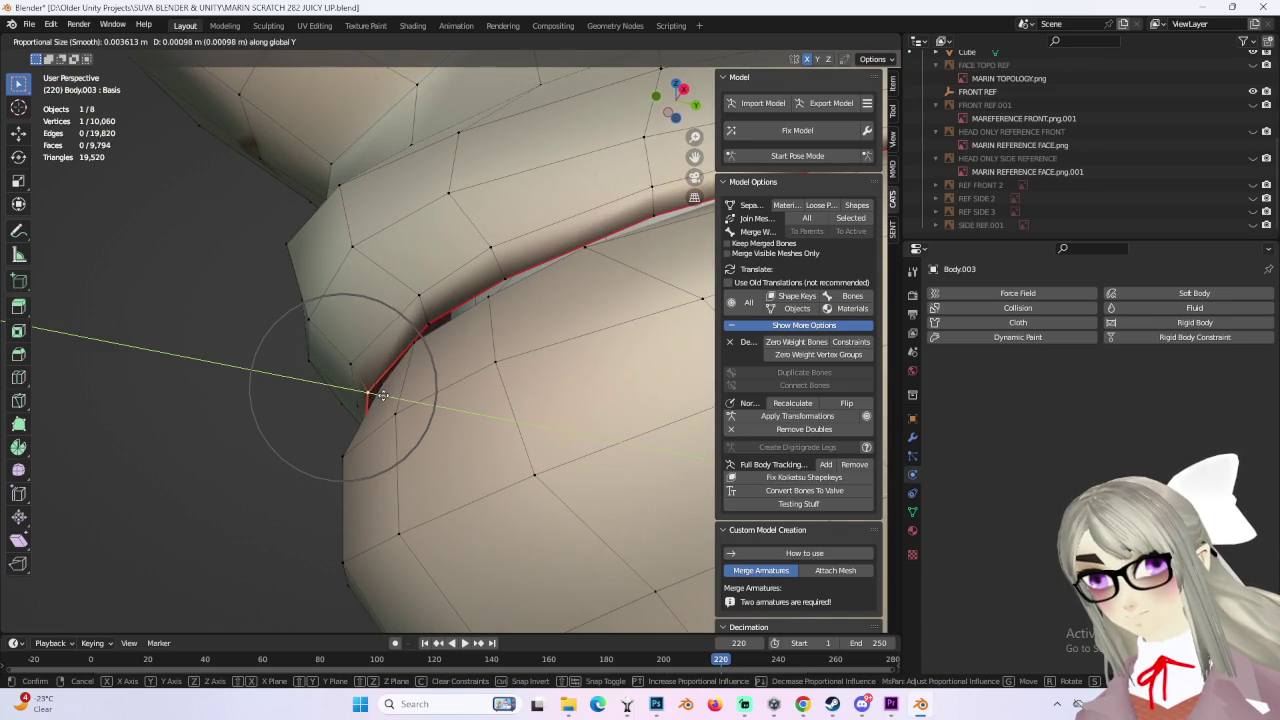
click(382, 396)
Step: Shift the lip corner 0.000628 m along Y without proportional falloff
middle_drag(382, 396, 559, 96)
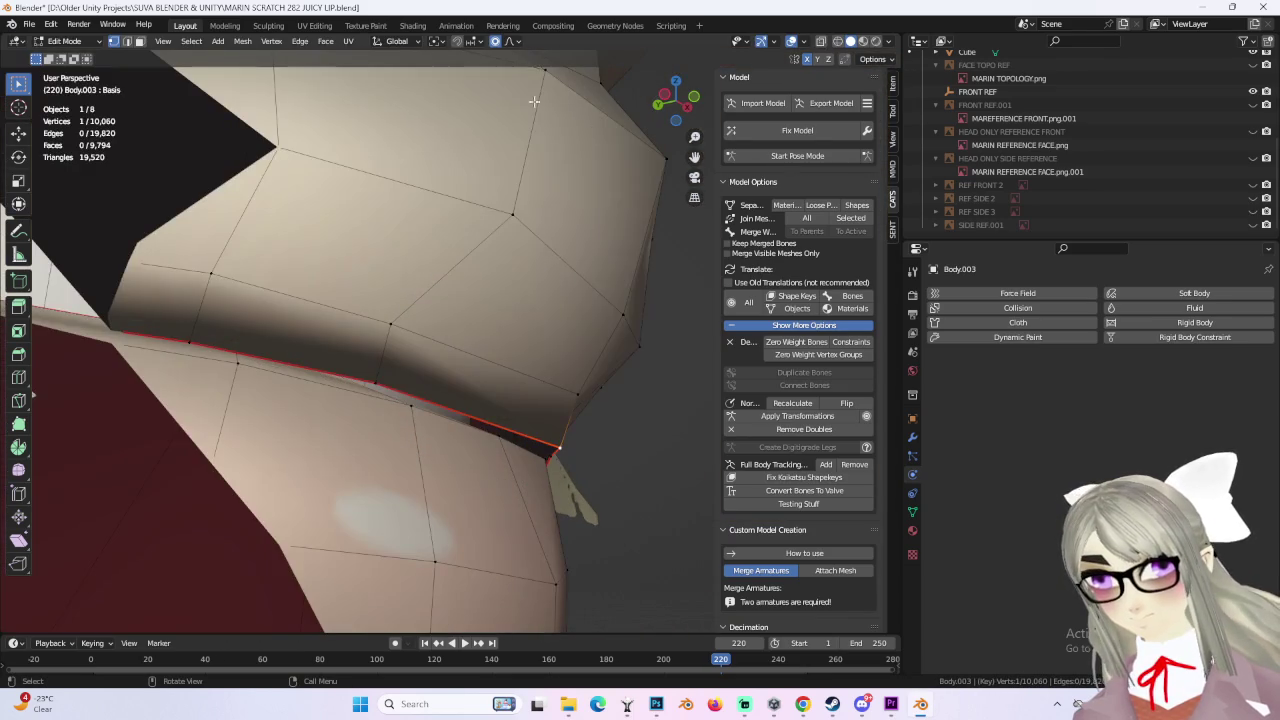
click(570, 386)
mouse_move(571, 398)
middle_down()
mouse_move(486, 393)
mouse_move(380, 413)
mouse_move(604, 431)
mouse_move(568, 421)
middle_up()
key(g)
key(g)
click(401, 409)
Step: Zoom out and orbit around the face to check the fuller lips
scroll(568, 421, down, 2)
scroll(566, 420, down, 2)
scroll(556, 419, down, 2)
scroll(556, 420, down, 2)
mouse_move(251, 329)
middle_down()
mouse_move(326, 333)
mouse_move(550, 428)
mouse_move(633, 408)
middle_up()
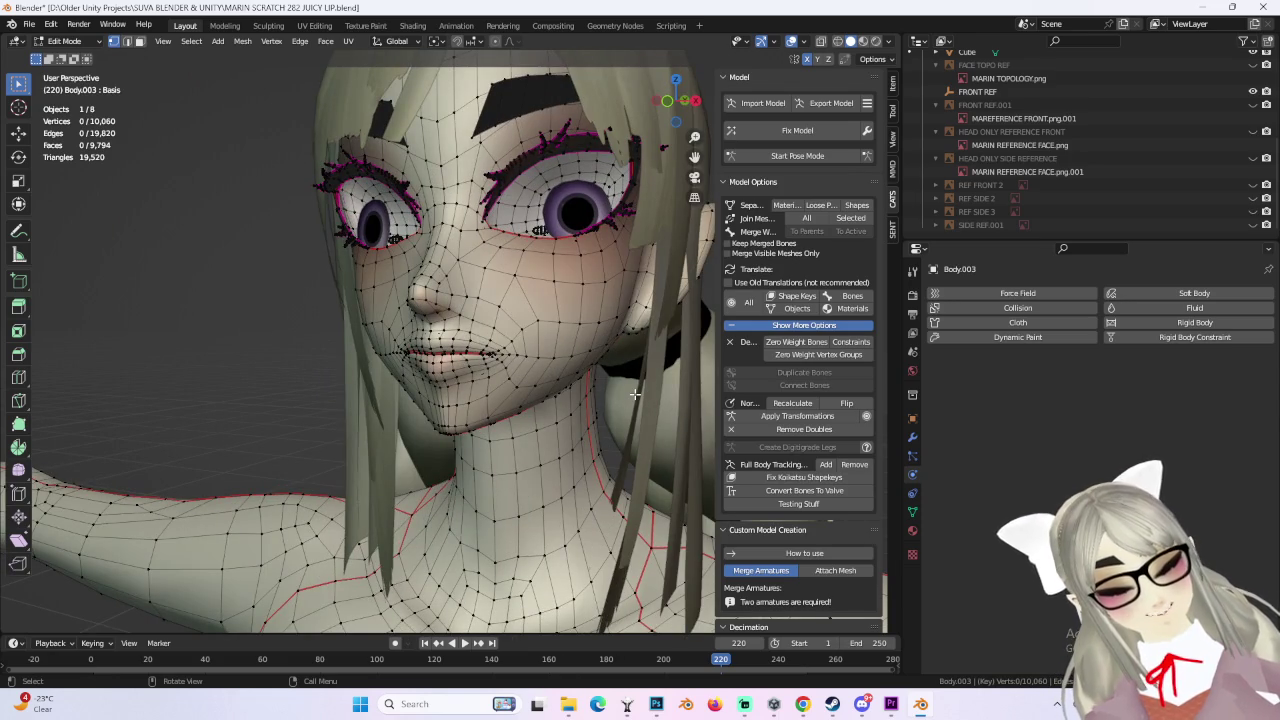
mouse_move(634, 395)
middle_down()
mouse_move(511, 337)
mouse_move(365, 311)
mouse_move(640, 160)
middle_up()
Step: Try several trial moves of the lip vertices from the side view, undoing the unwanted ones
click(676, 100)
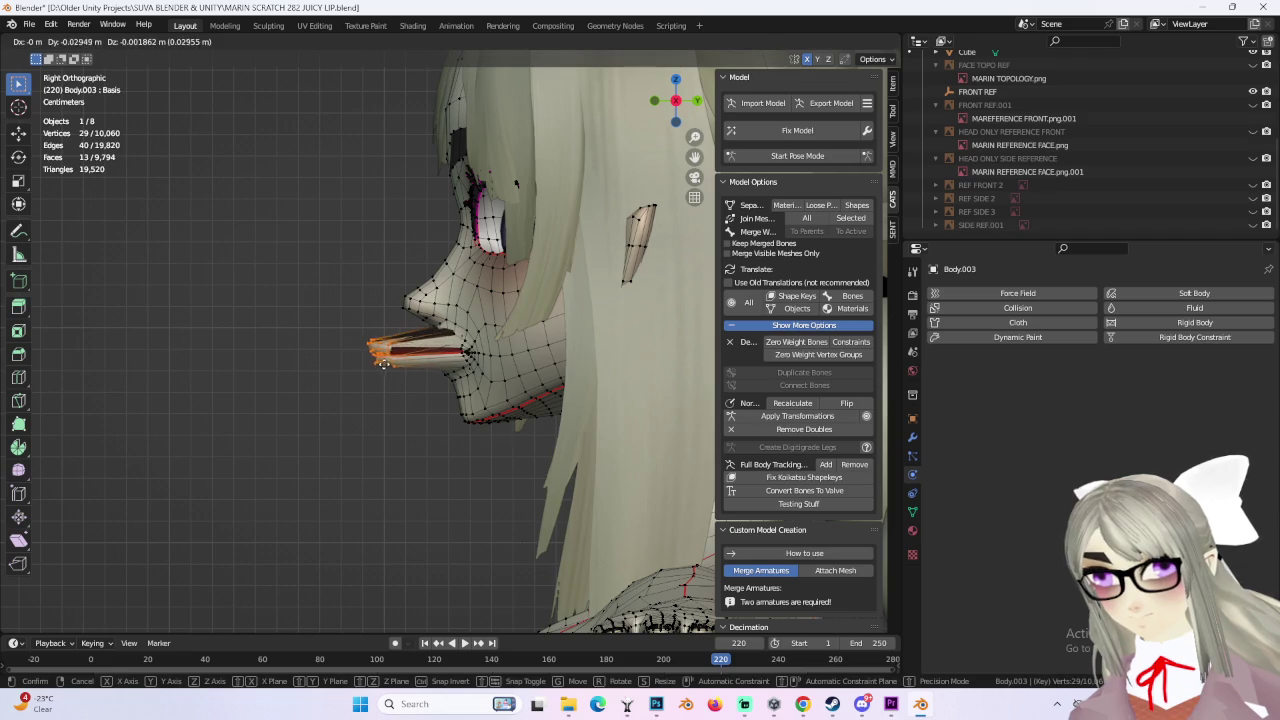
click(393, 364)
key(ctrl+z)
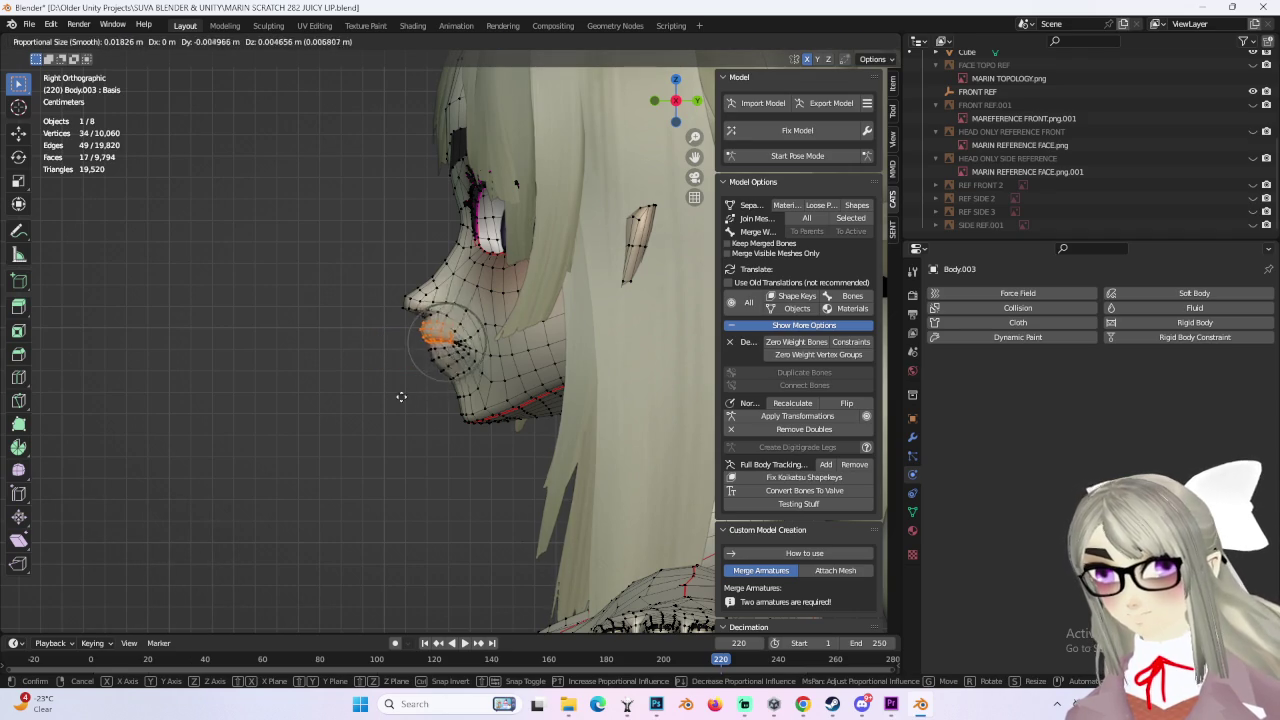
click(295, 403)
mouse_move(295, 403)
middle_down()
mouse_move(512, 364)
mouse_move(586, 371)
mouse_move(455, 365)
mouse_move(465, 330)
middle_up()
key(ctrl+z)
key(ctrl+shift+z)
key(g)
click(430, 367)
key(ctrl+z)
Step: In right profile, push the upper lip vertices forward with smooth falloff at size 0.018, then clear the selection
key(KP_3)
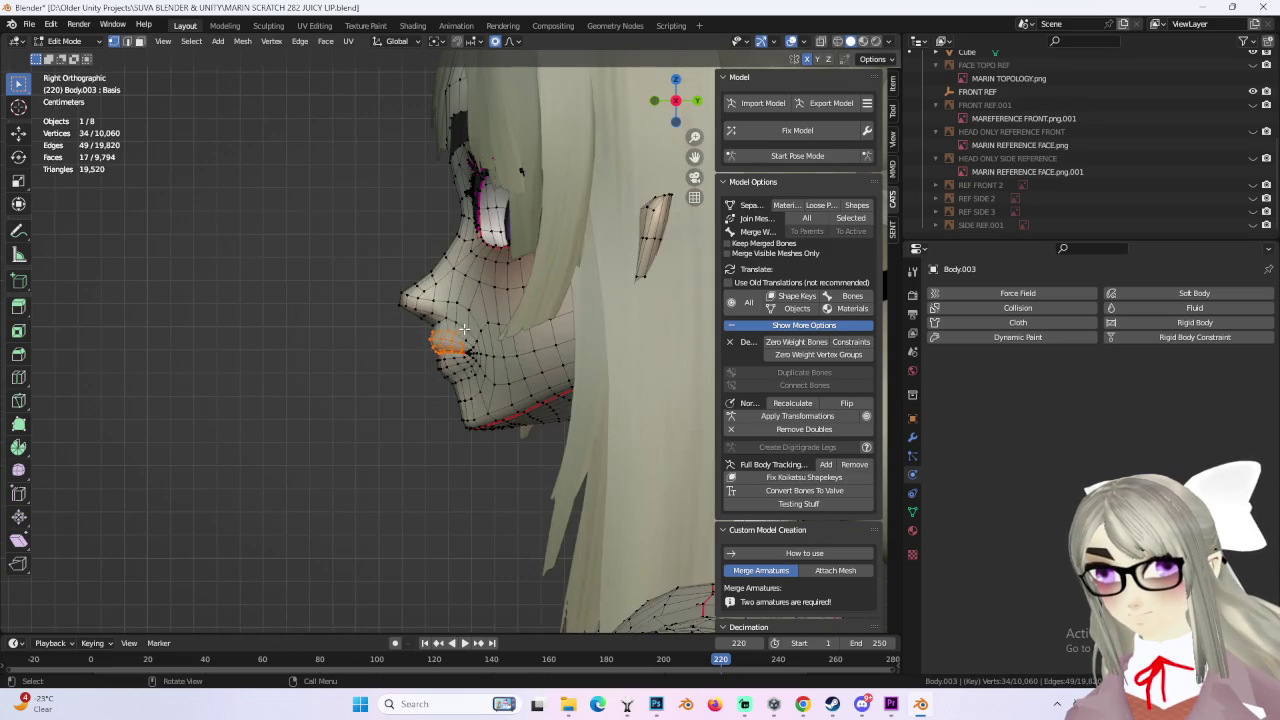
drag(452, 363, 450, 364)
key(g)
click(425, 367)
mouse_move(425, 367)
middle_down()
mouse_move(591, 357)
mouse_move(461, 367)
middle_up()
key(b)
click(488, 369)
mouse_move(546, 363)
middle_down()
mouse_move(601, 367)
mouse_move(540, 378)
mouse_move(611, 357)
mouse_move(576, 360)
middle_up()
click(522, 331)
scroll(634, 348, up, 3)
key(alt+a)
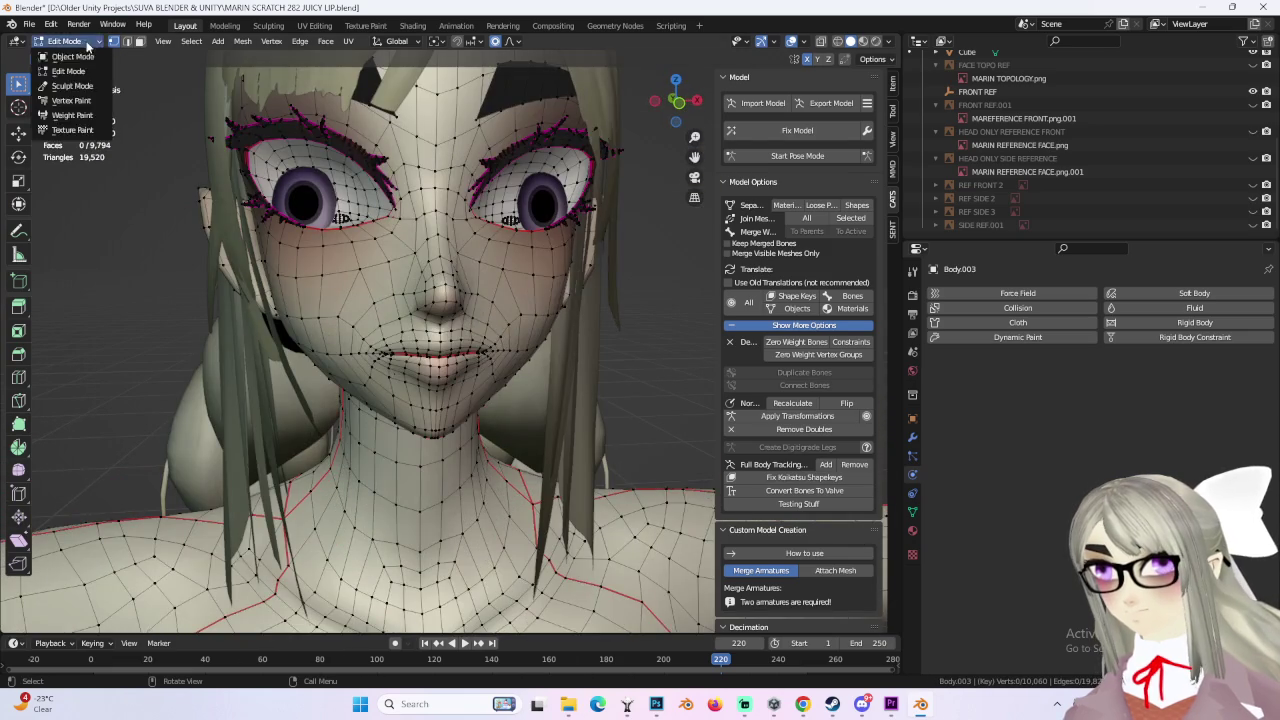
Step: From a straight front view, raise the lip vertex with a few grab moves in Edit Mode
click(72, 56)
mouse_move(323, 104)
middle_down()
mouse_move(600, 218)
mouse_move(690, 110)
middle_up()
scroll(525, 322, up, 3)
middle_drag(531, 288, 690, 84)
click(686, 101)
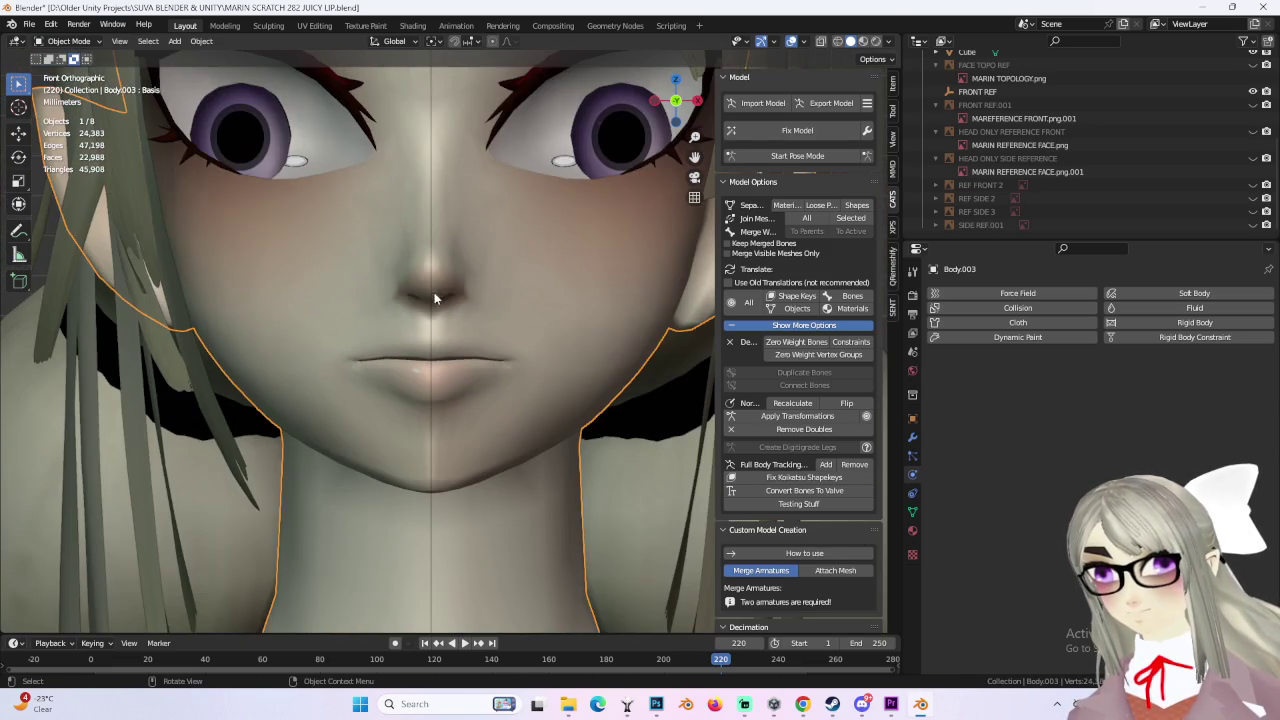
click(70, 71)
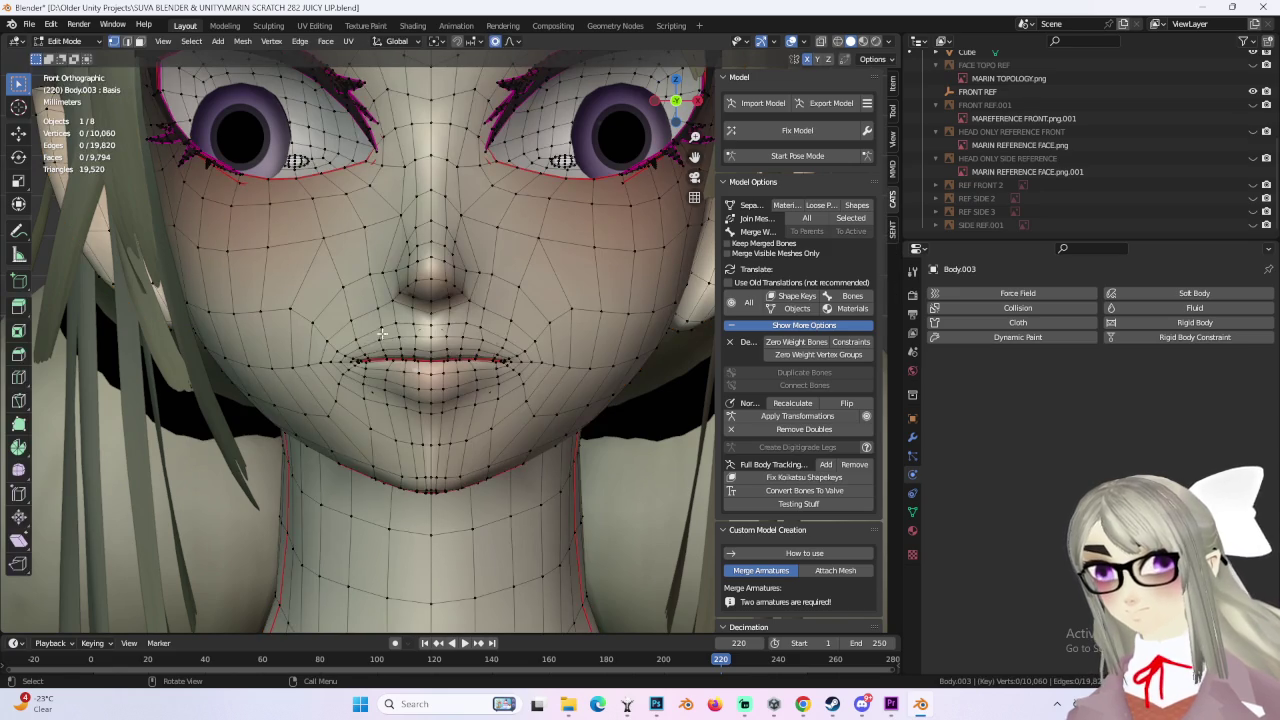
key(g)
click(395, 356)
scroll(396, 354, down, 3)
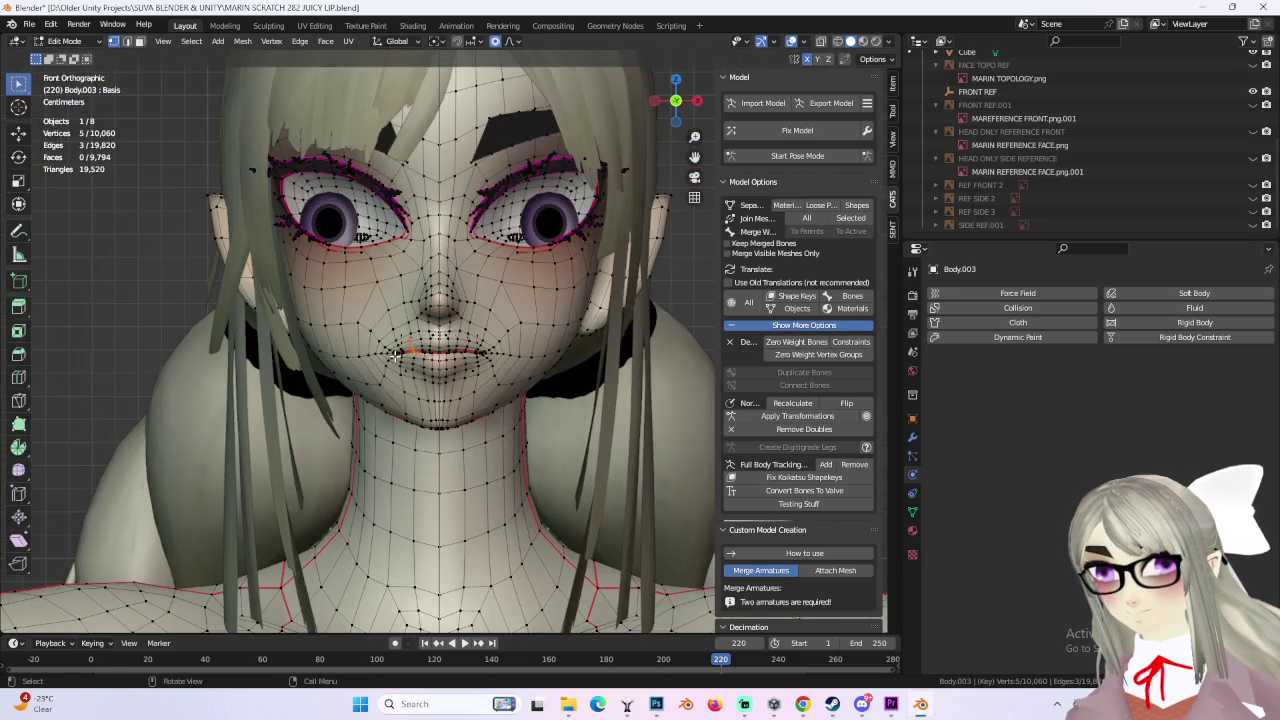
click(396, 348)
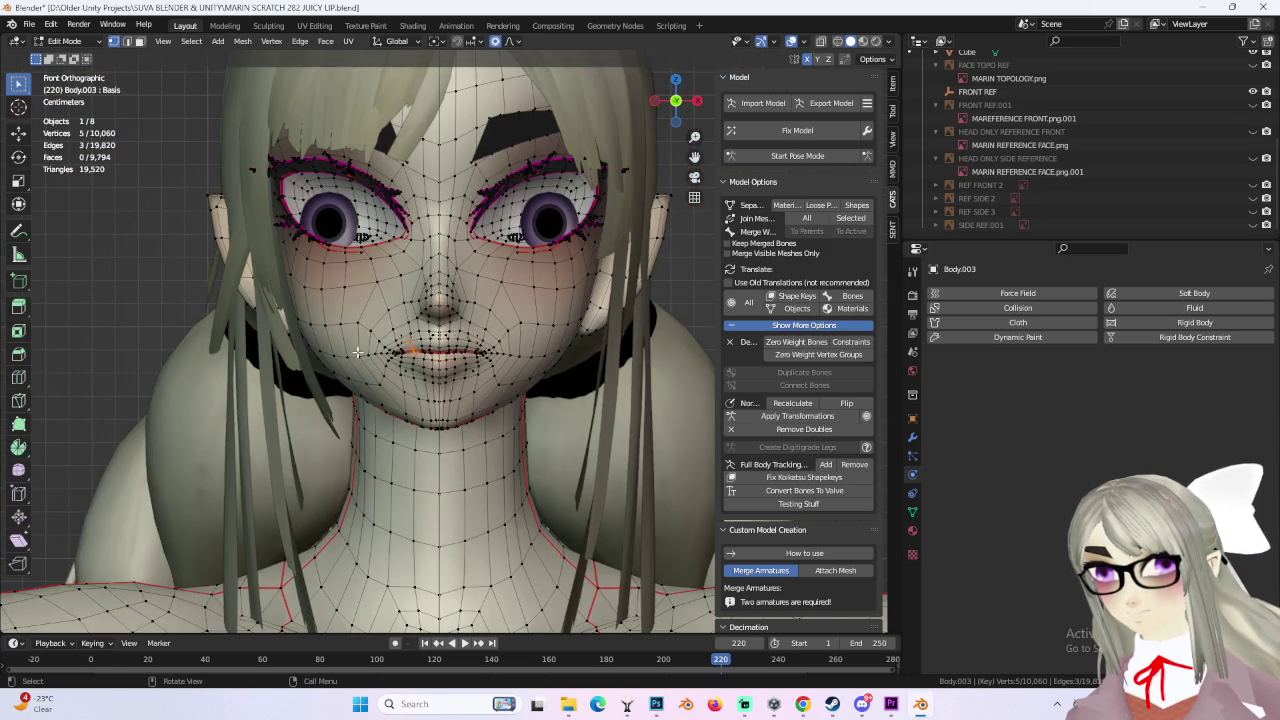
scroll(490, 363, up, 2)
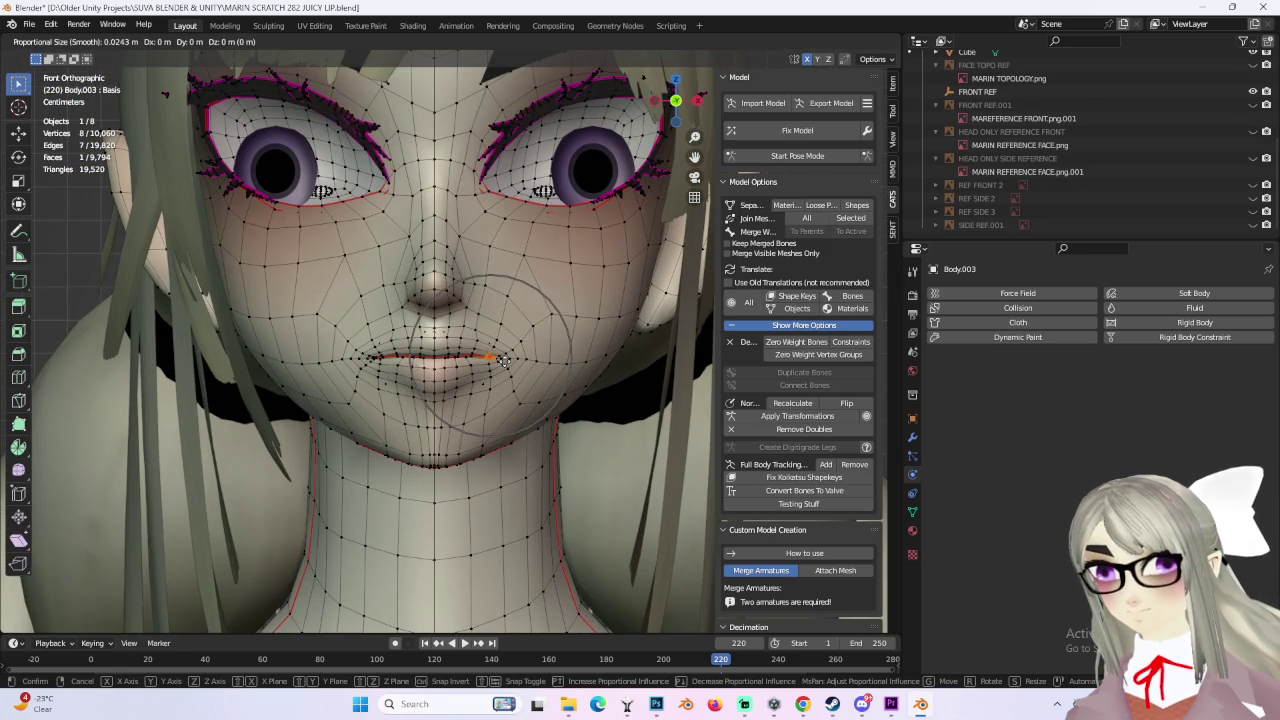
click(503, 355)
scroll(570, 346, down, 3)
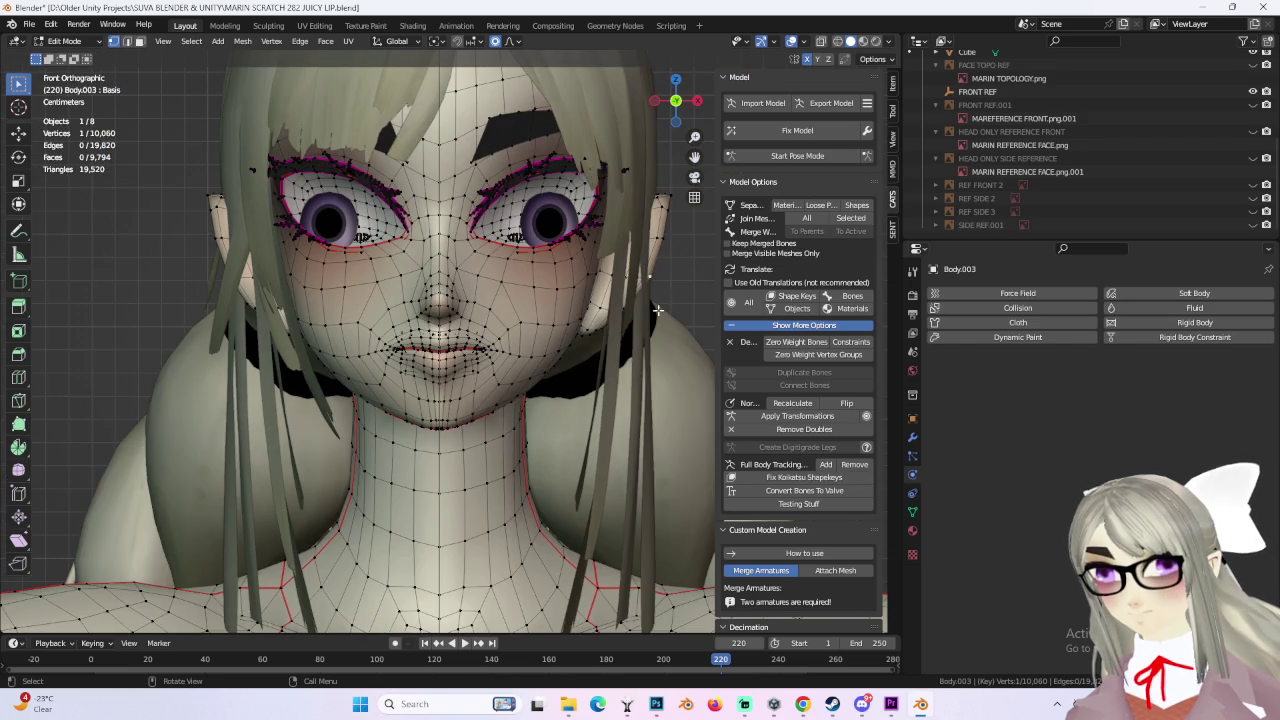
Step: Check the shaded face from several angles in Object Mode, then return to Edit Mode facing front
middle_drag(659, 128, 539, 338)
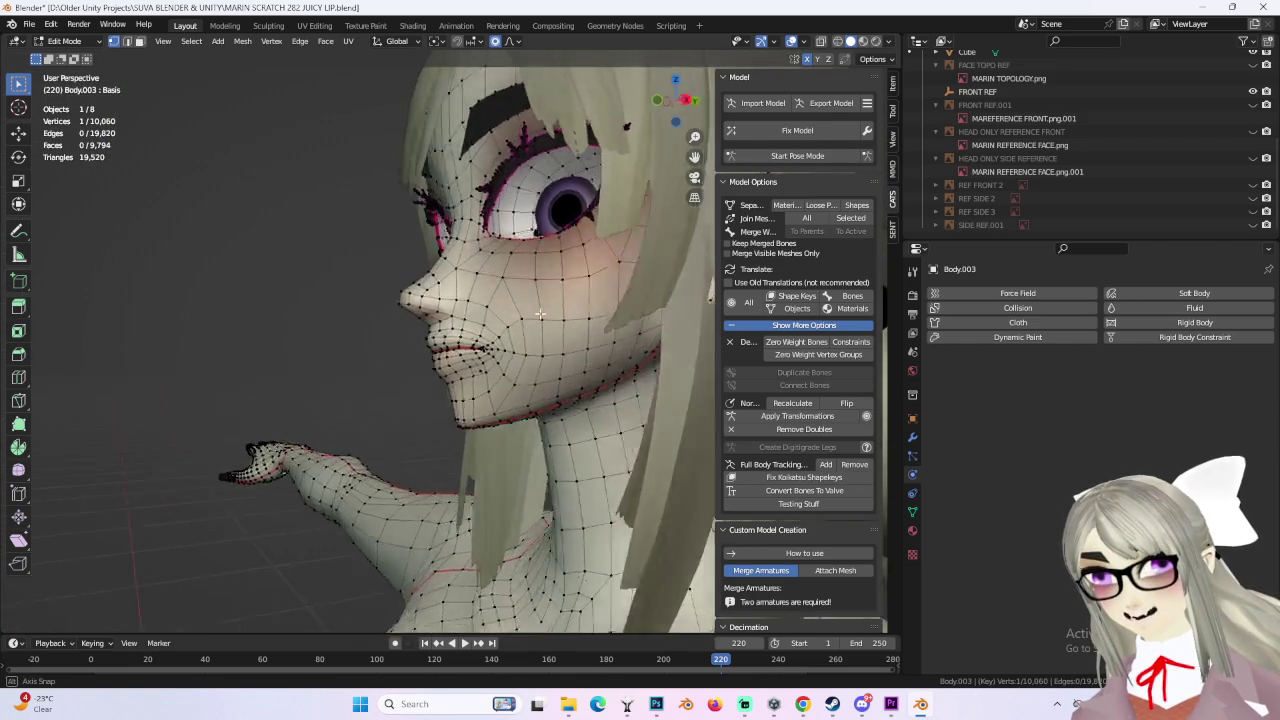
key(KP_6)
key(KP_6)
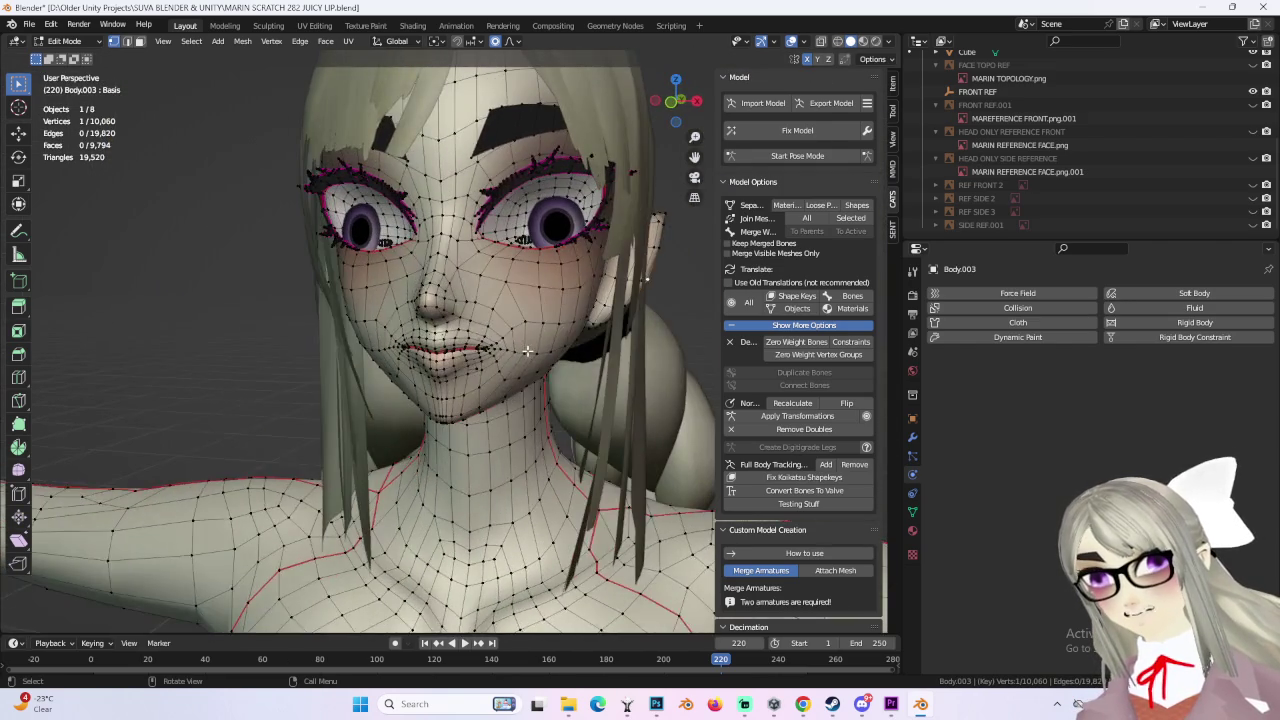
key(KP_6)
click(72, 44)
click(70, 44)
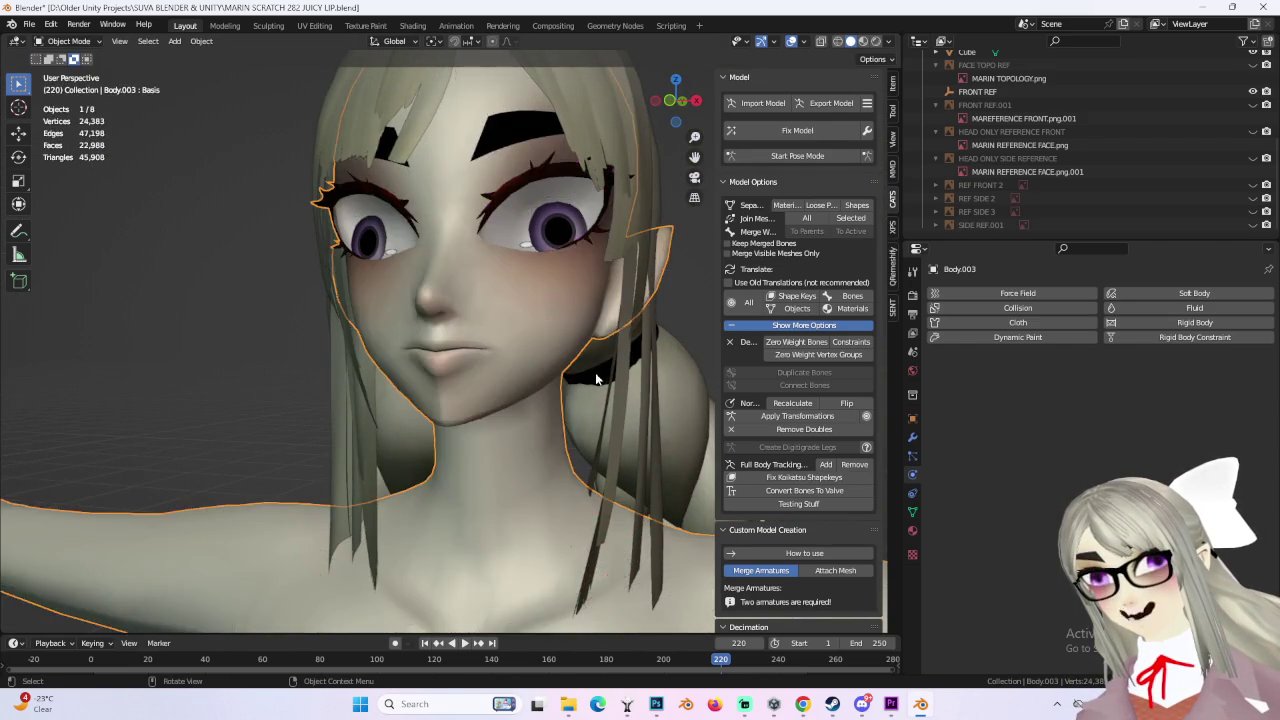
middle_drag(650, 380, 612, 364)
mouse_move(542, 339)
middle_down()
mouse_move(557, 350)
mouse_move(749, 120)
middle_up()
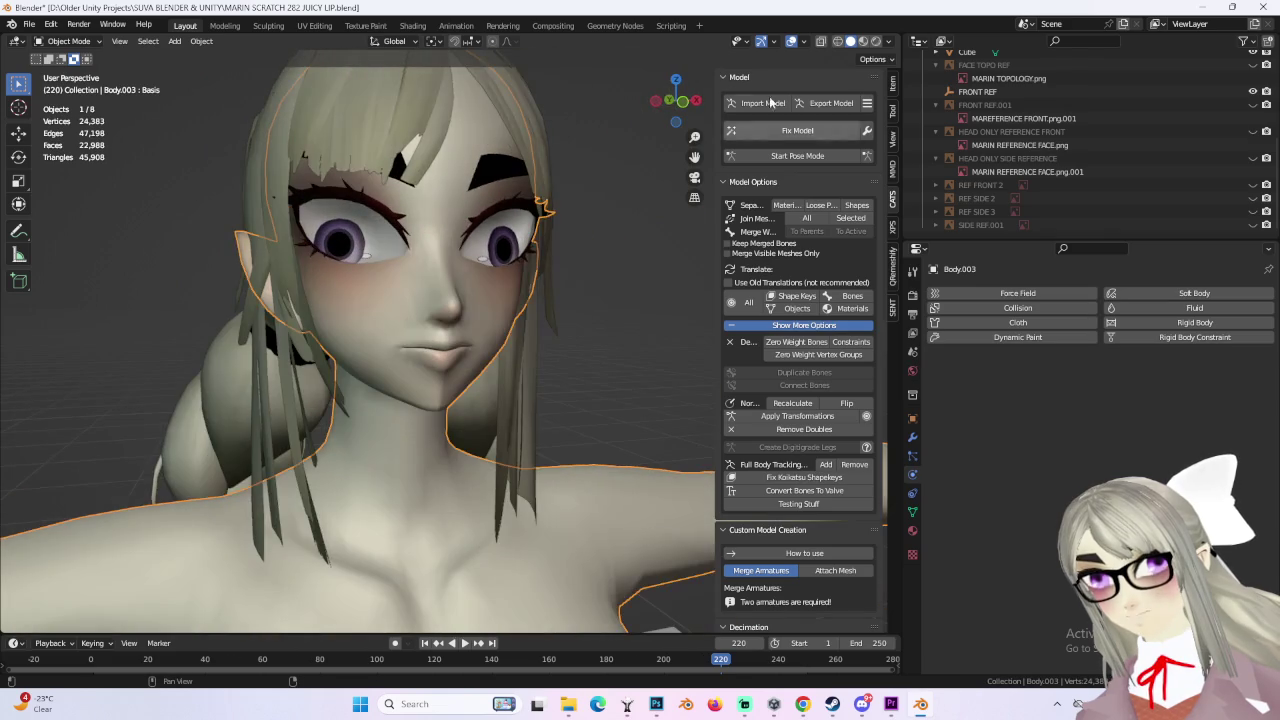
click(684, 106)
key(Tab)
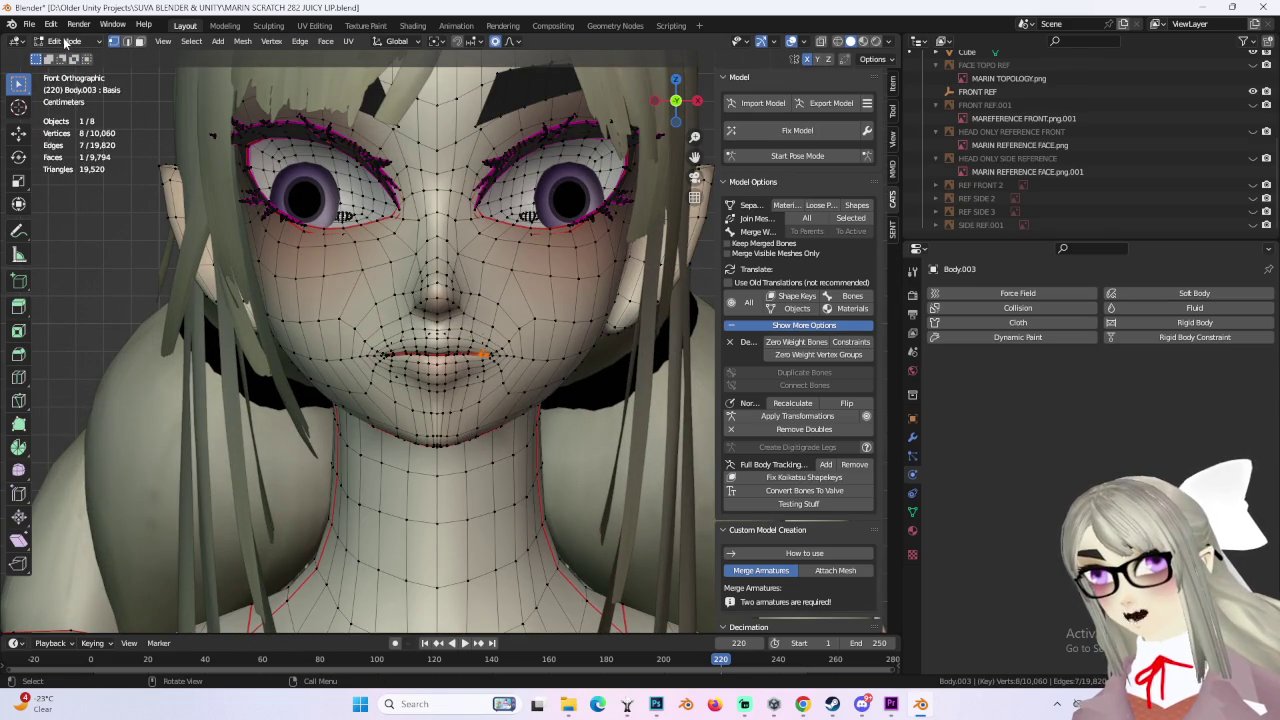
Step: In an angled close-up, move the lip vertices with smooth falloff so the mouth looks fuller
mouse_move(530, 290)
middle_down()
mouse_move(533, 345)
mouse_move(663, 348)
middle_up()
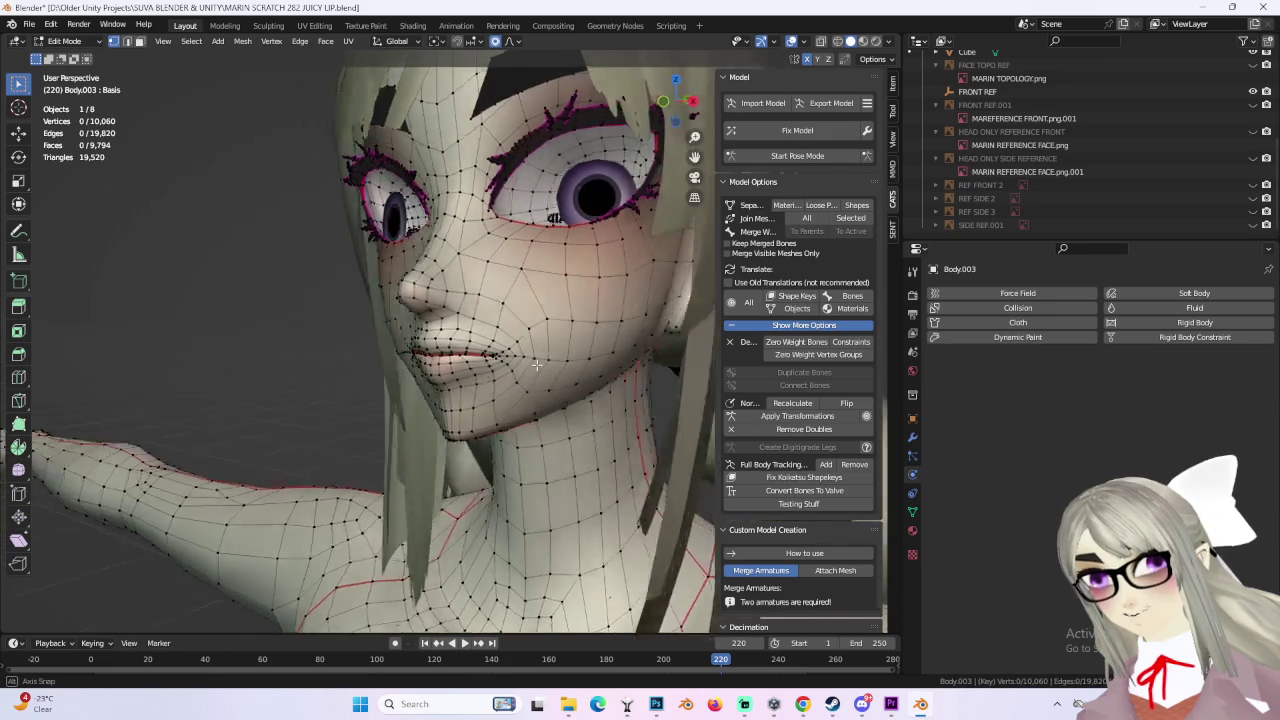
middle_drag(663, 348, 516, 374)
scroll(516, 374, up, 2)
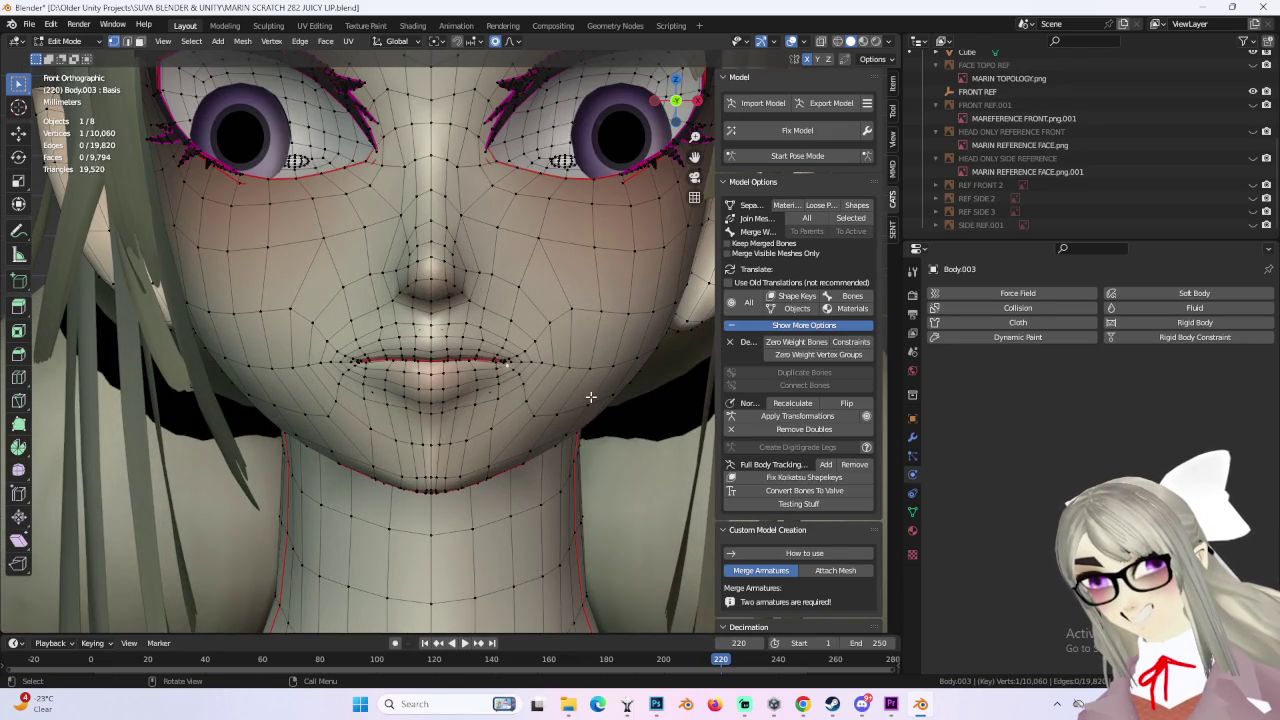
scroll(546, 377, up, 2)
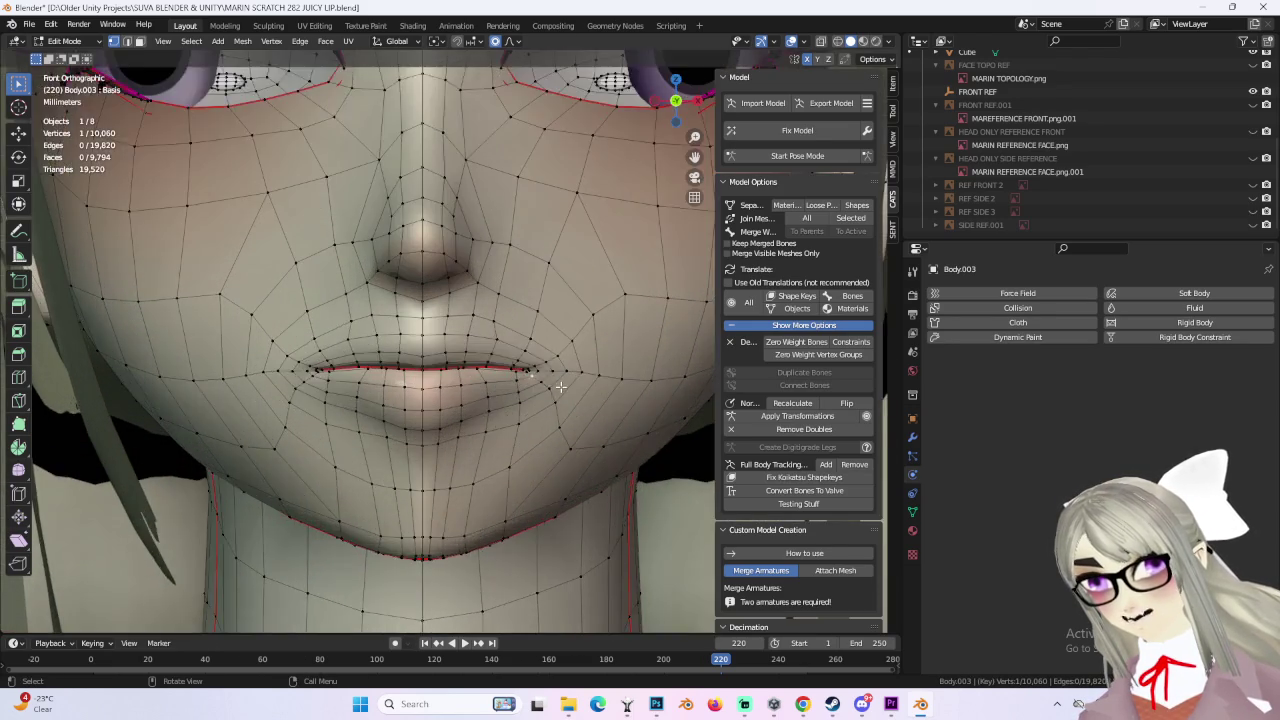
scroll(546, 377, up, 2)
scroll(541, 381, down, 3)
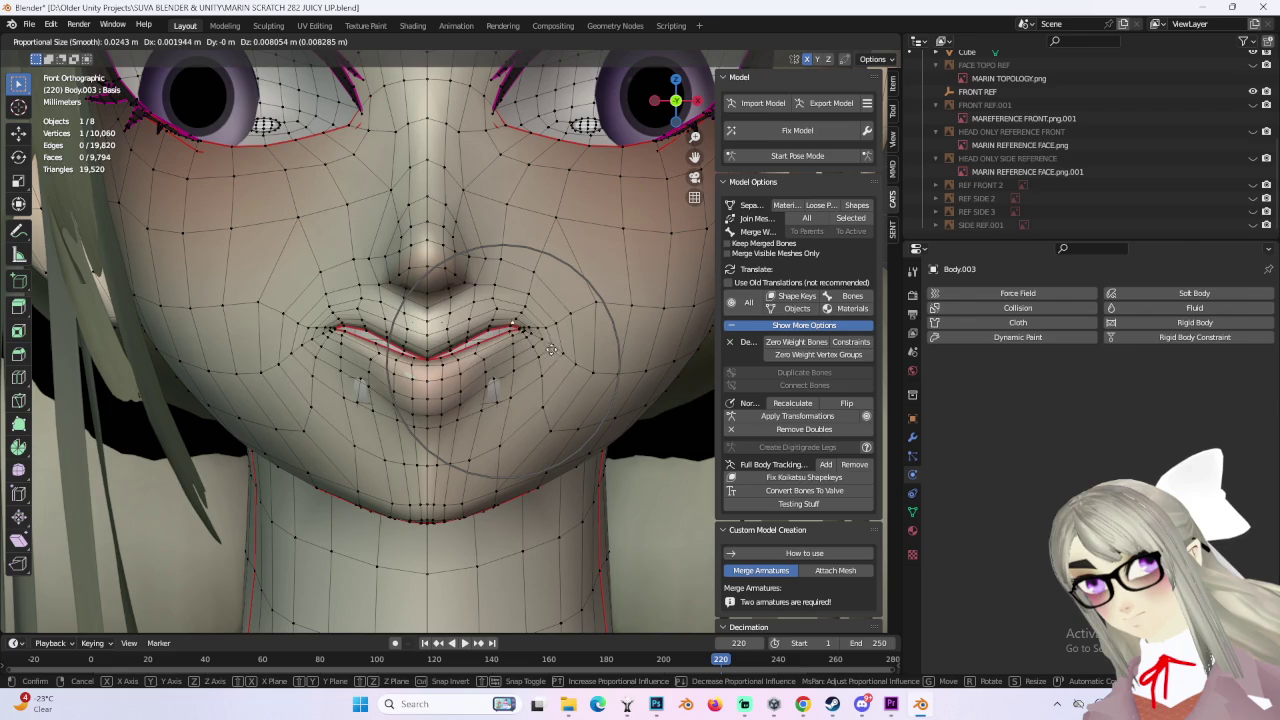
click(527, 352)
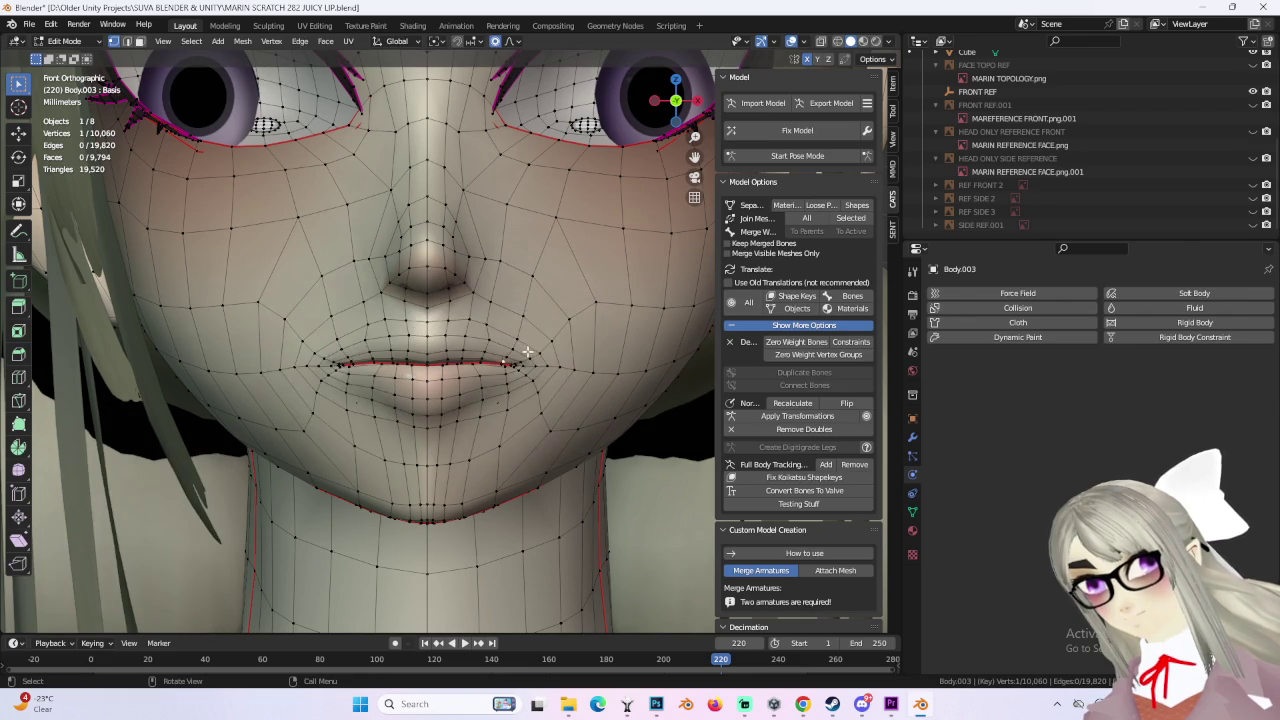
key(g)
click(612, 310)
mouse_move(612, 310)
middle_down()
mouse_move(583, 293)
mouse_move(408, 280)
middle_up()
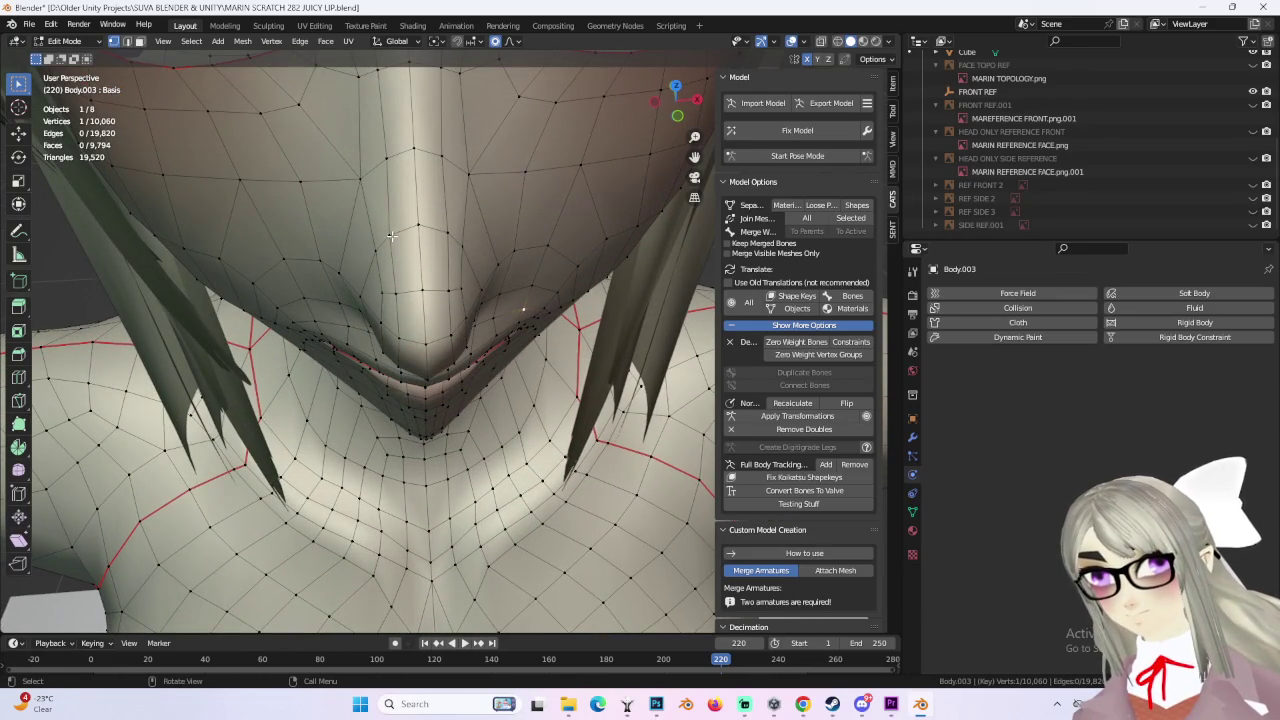
Step: Refine the lip shape with several more smooth-falloff grab moves from different angles
click(397, 236)
mouse_move(397, 236)
middle_down()
mouse_move(523, 249)
mouse_move(467, 288)
middle_up()
mouse_move(424, 334)
middle_down()
mouse_move(417, 350)
mouse_move(409, 328)
mouse_move(477, 271)
mouse_move(483, 307)
middle_up()
key(g)
click(418, 346)
key(g)
click(416, 348)
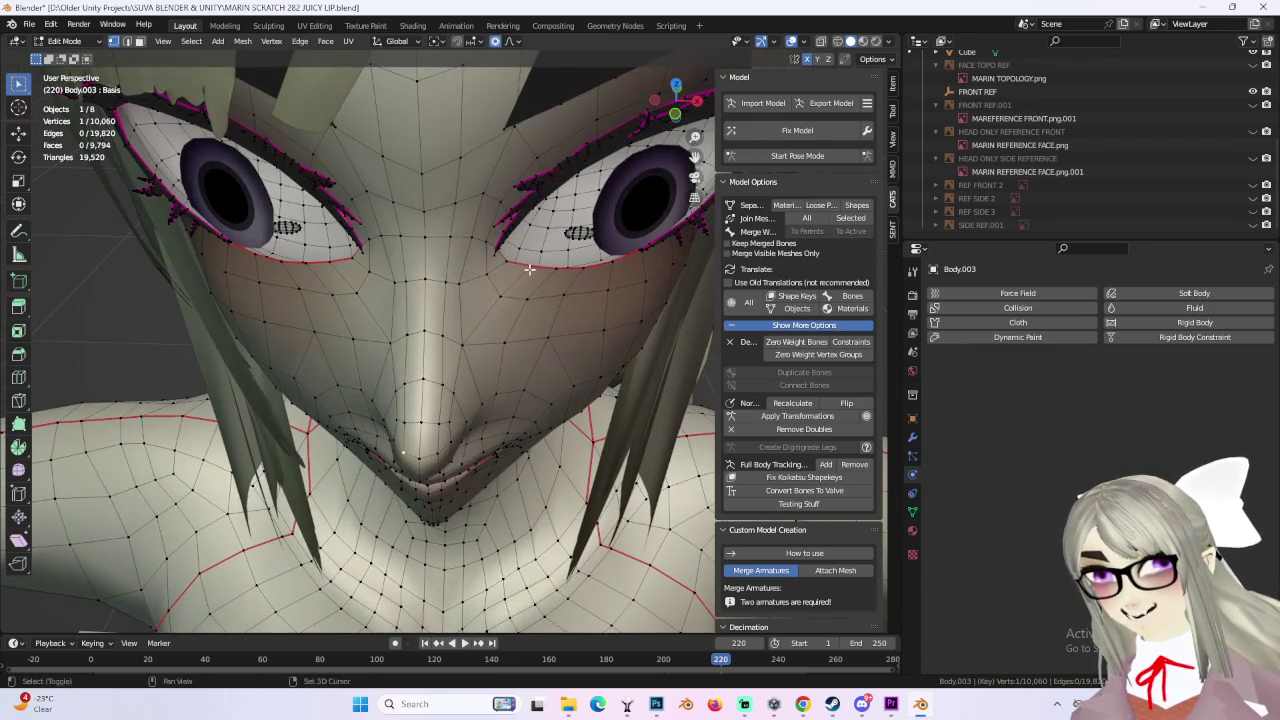
middle_drag(483, 307, 563, 263)
mouse_move(636, 152)
middle_down()
mouse_move(410, 411)
mouse_move(533, 303)
middle_up()
key(g)
click(407, 410)
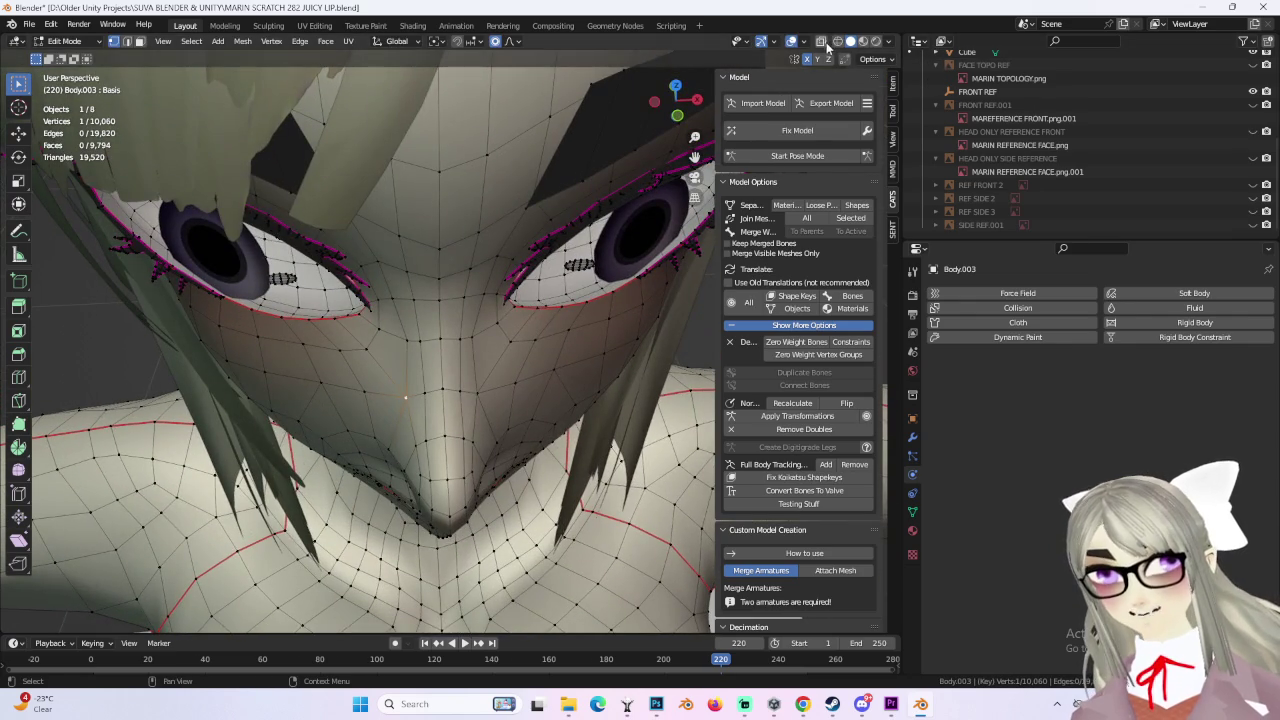
Step: Turn on X-ray and Material Preview shading, snap to the front view, and bring up File > Save As
click(821, 41)
click(863, 41)
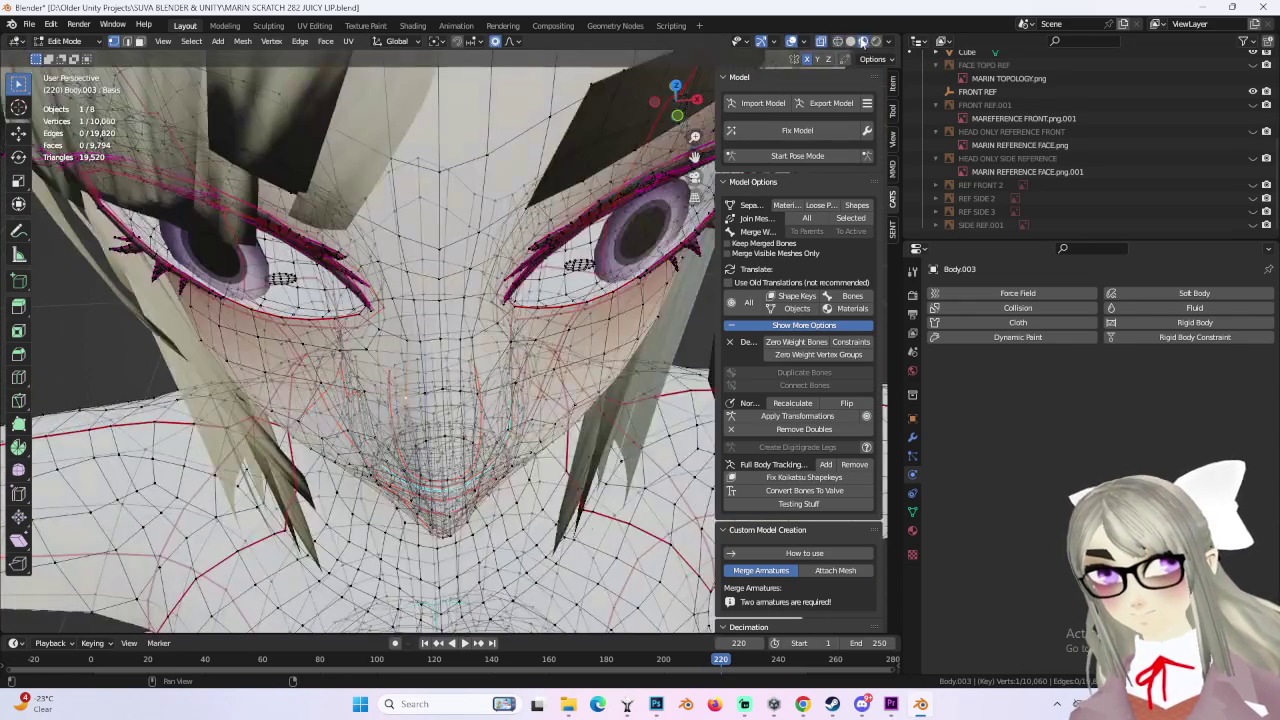
mouse_move(560, 260)
middle_down()
mouse_move(541, 305)
mouse_move(713, 134)
mouse_move(197, 287)
middle_up()
click(676, 100)
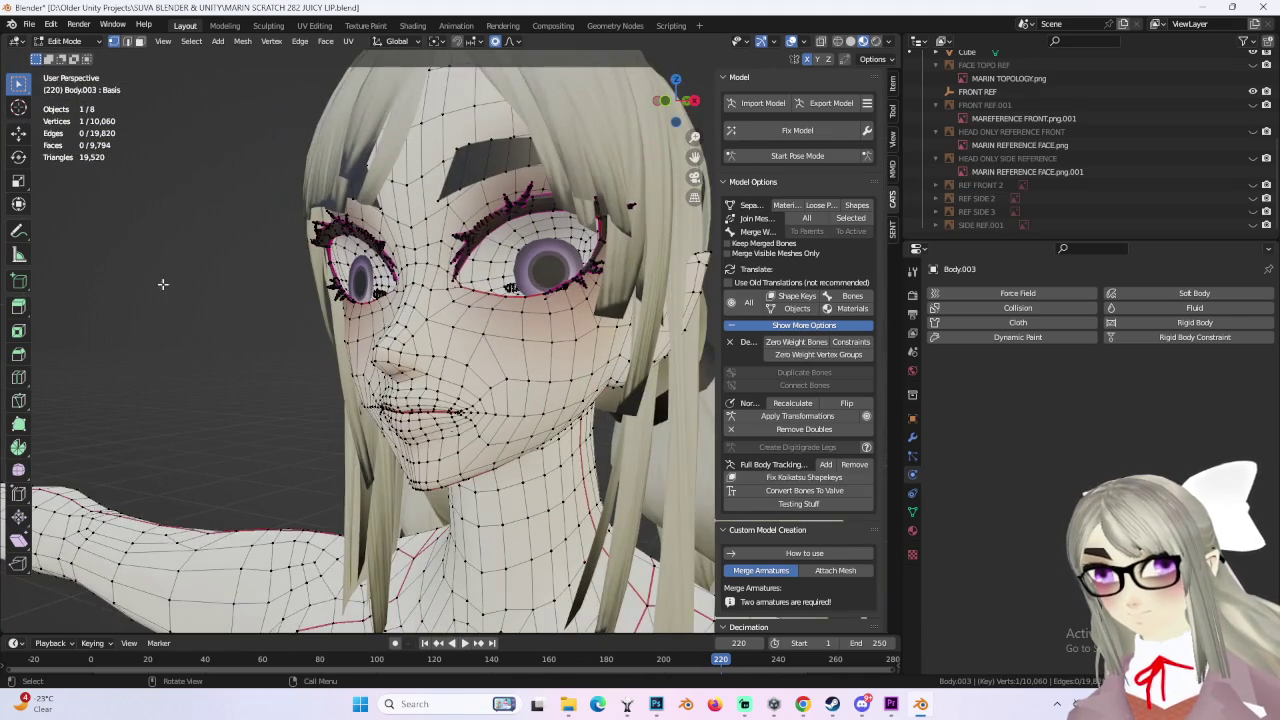
click(29, 24)
click(84, 126)
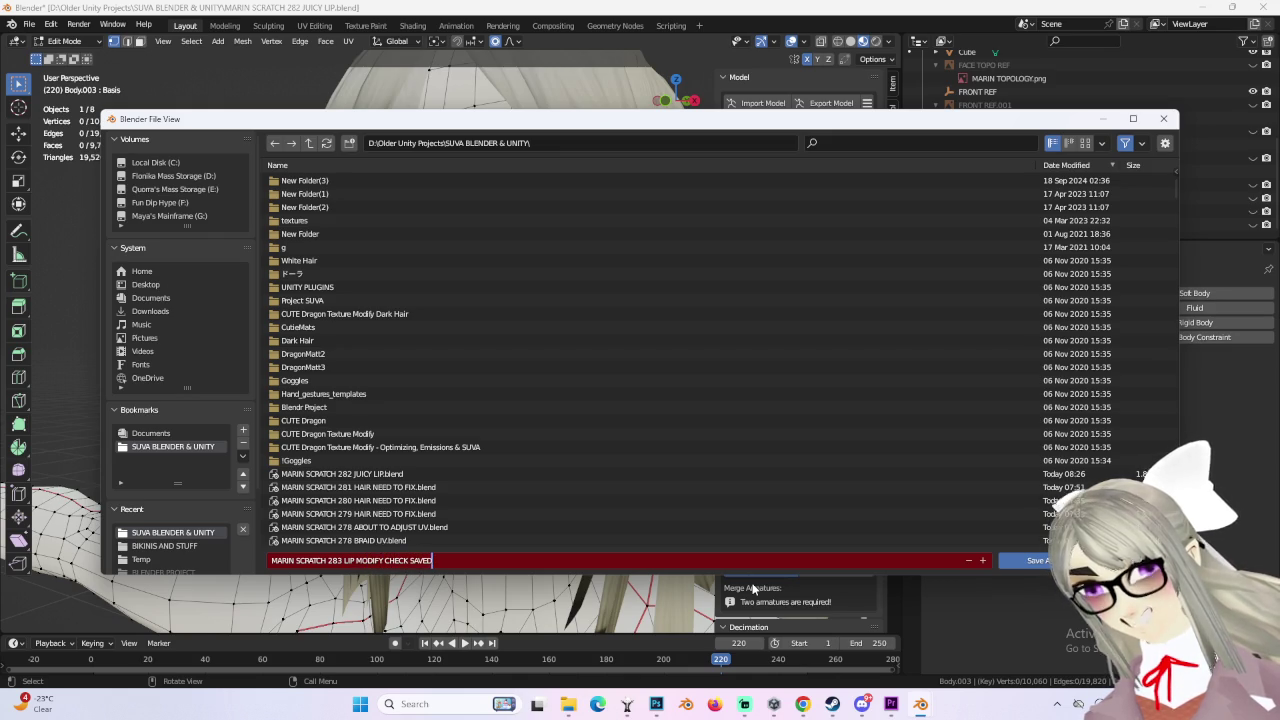
Step: Save the file as MARIN SCRATCH 283 LIP MODIFY CHECK SAVE.blend, then view the head in Object Mode
key(BackSpace)
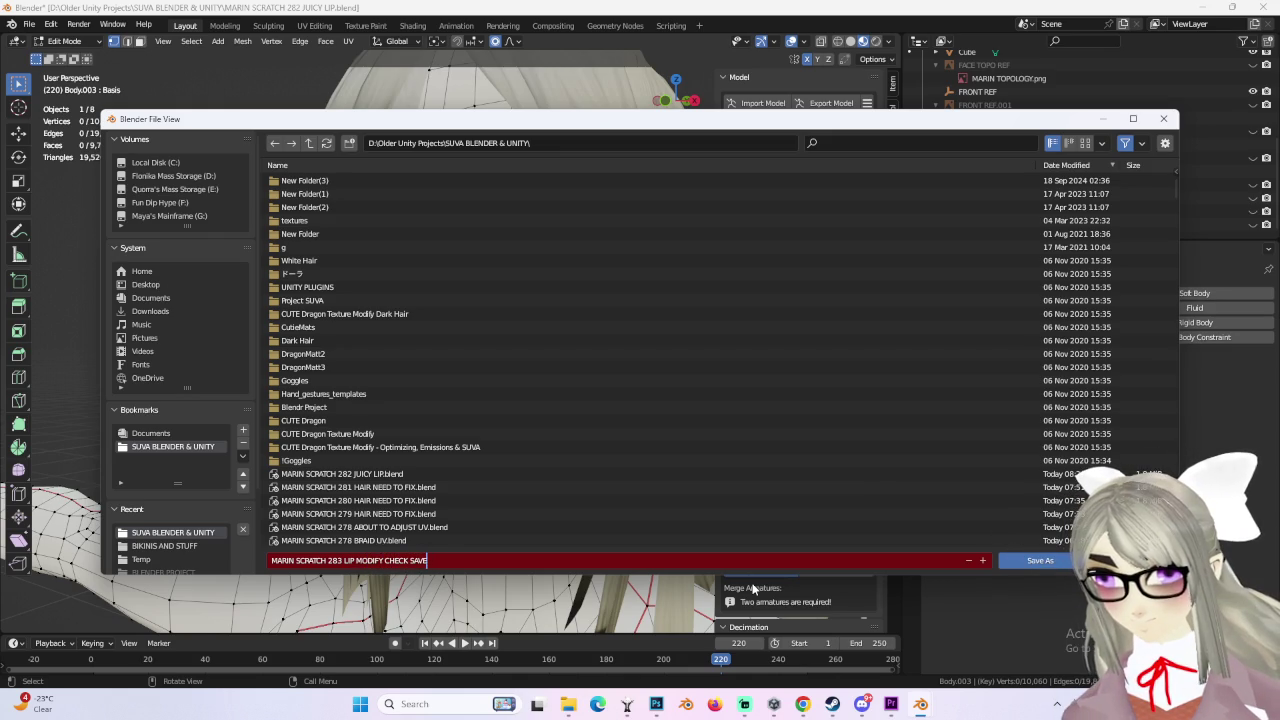
key(Return)
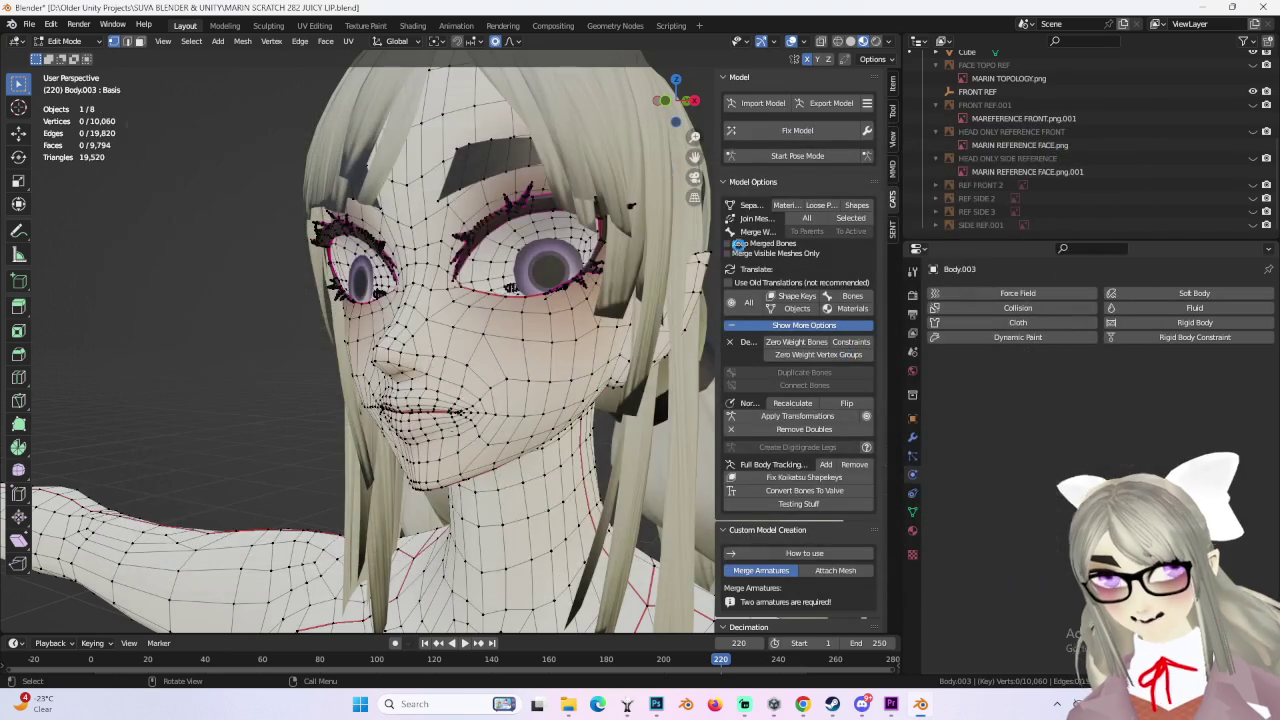
middle_drag(276, 333, 683, 230)
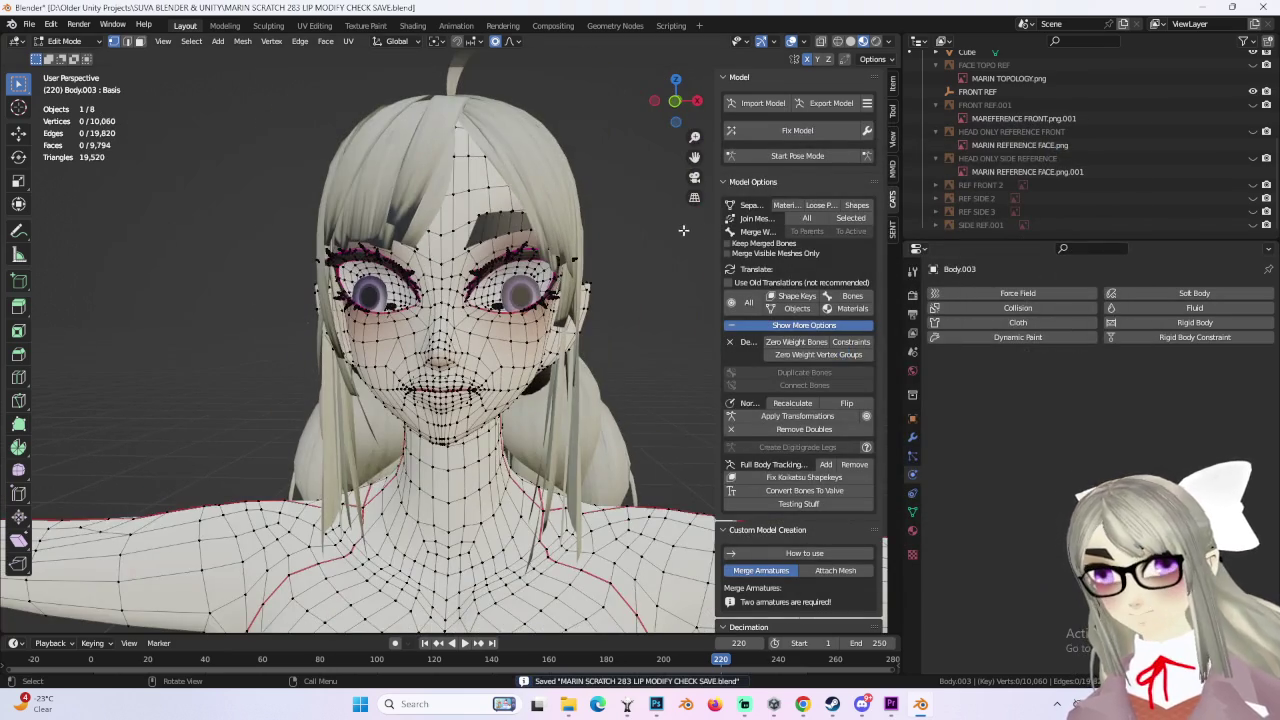
click(73, 43)
click(70, 58)
mouse_move(491, 360)
middle_down()
mouse_move(484, 381)
mouse_move(524, 371)
middle_up()
scroll(484, 381, up, 3)
scroll(524, 371, up, 3)
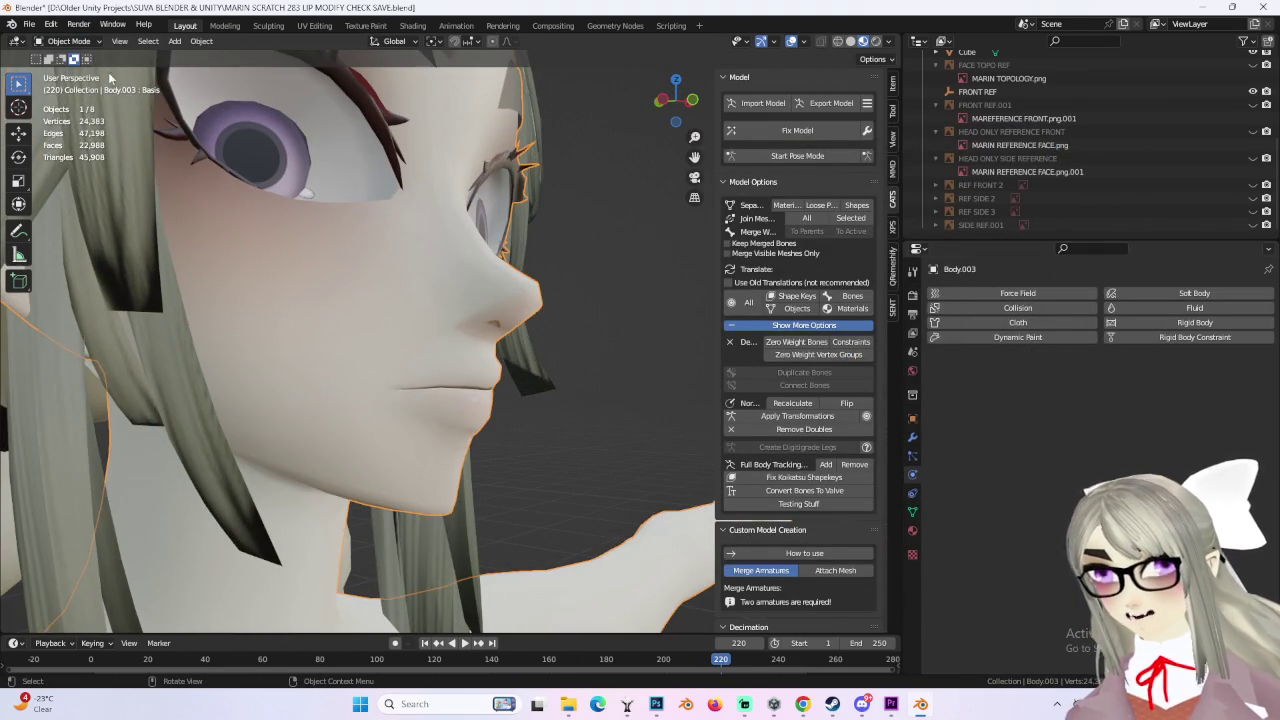
Step: Back in Edit Mode, add a second lip vertex to the selection and move both together
click(68, 41)
click(70, 73)
scroll(418, 388, up, 2)
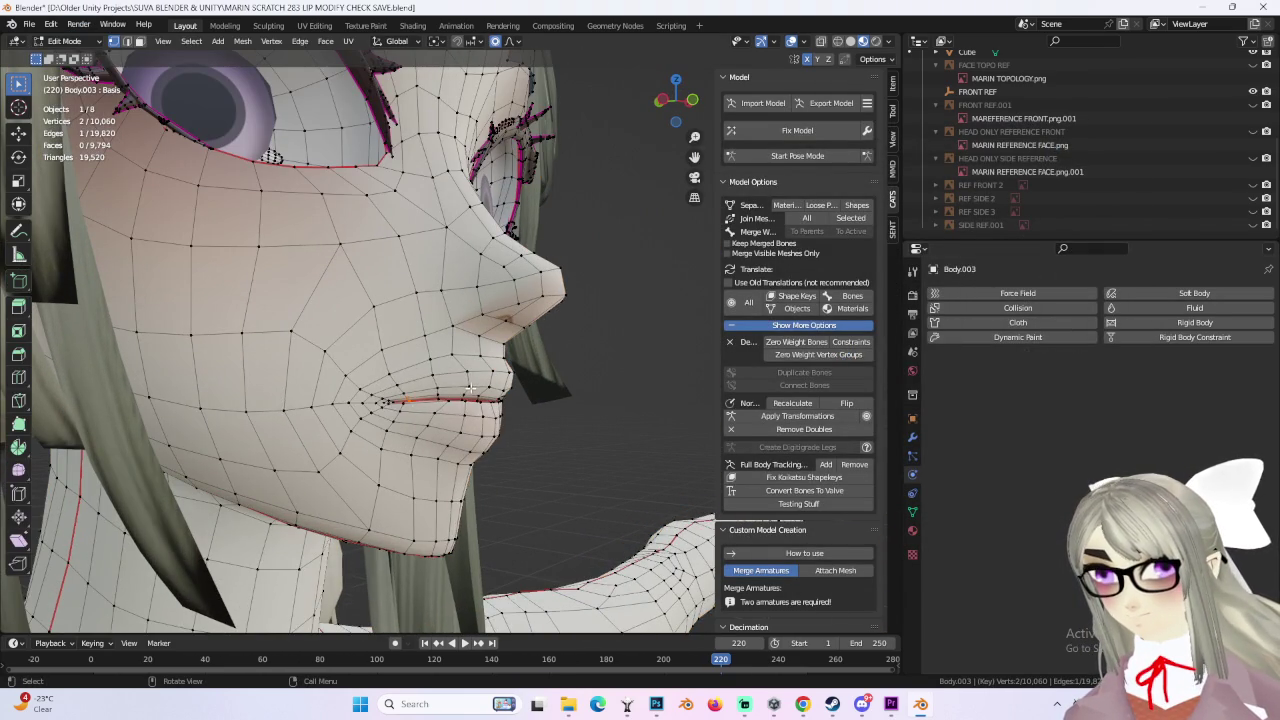
key(g)
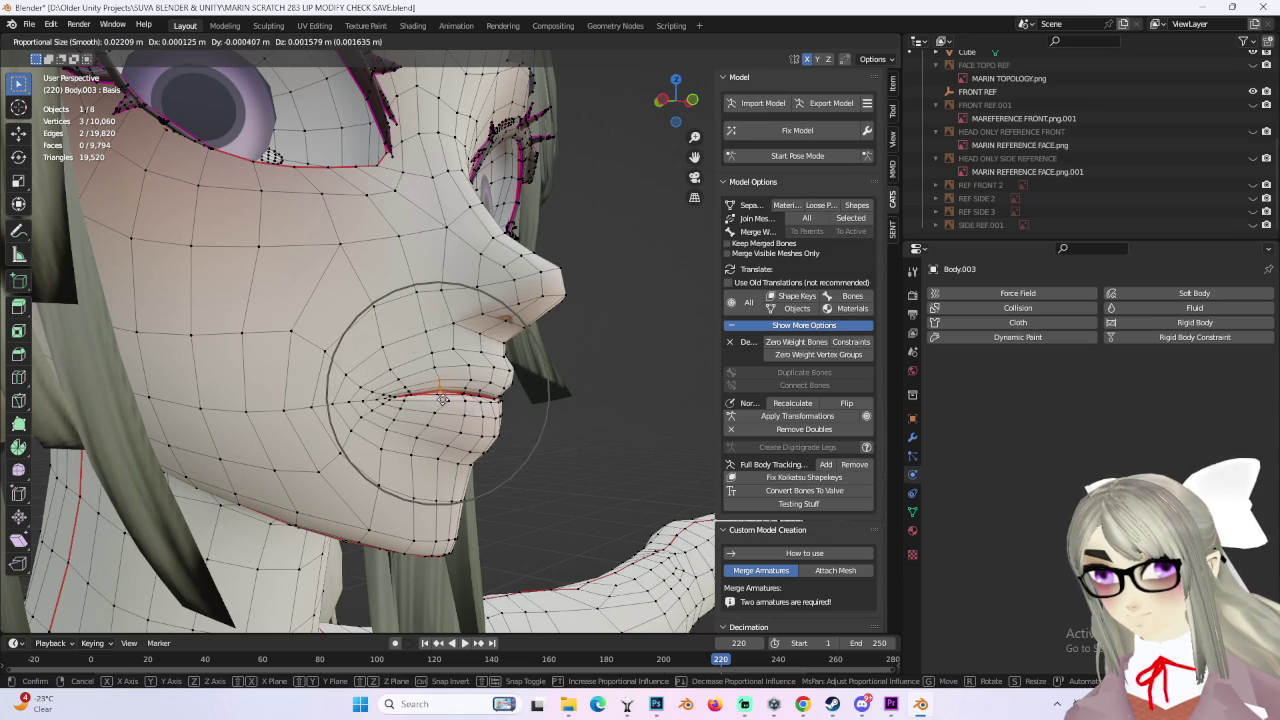
key(Escape)
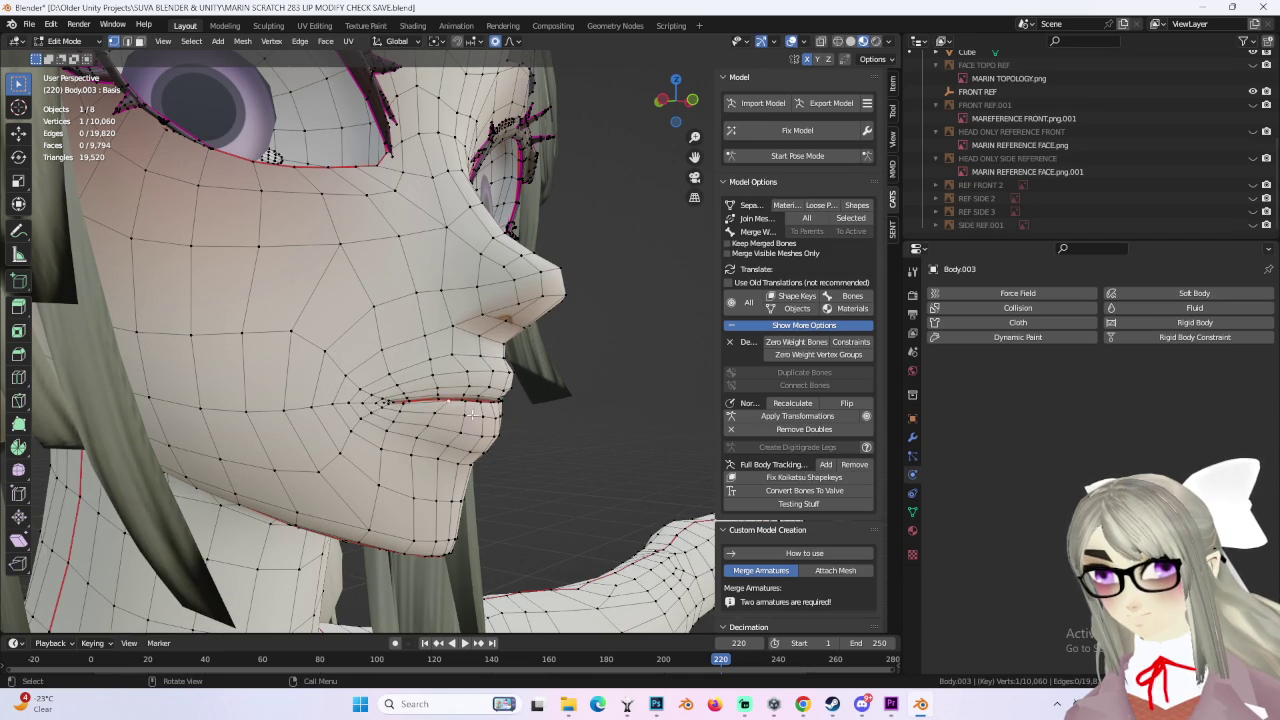
shift+click(440, 398)
key(g)
scroll(450, 398, up, 2)
scroll(450, 398, up, 2)
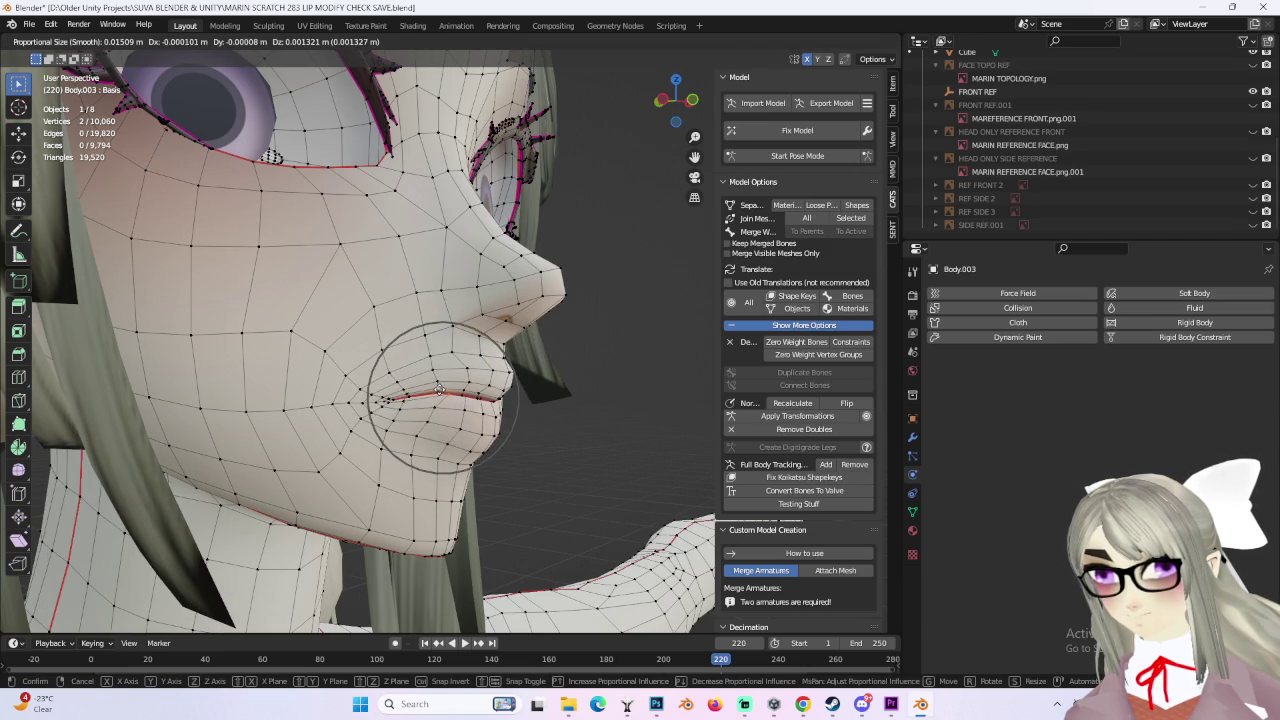
click(527, 373)
Step: Raise the selected lip vertices from the front view and check the result at an angle
key(KP_1)
click(676, 100)
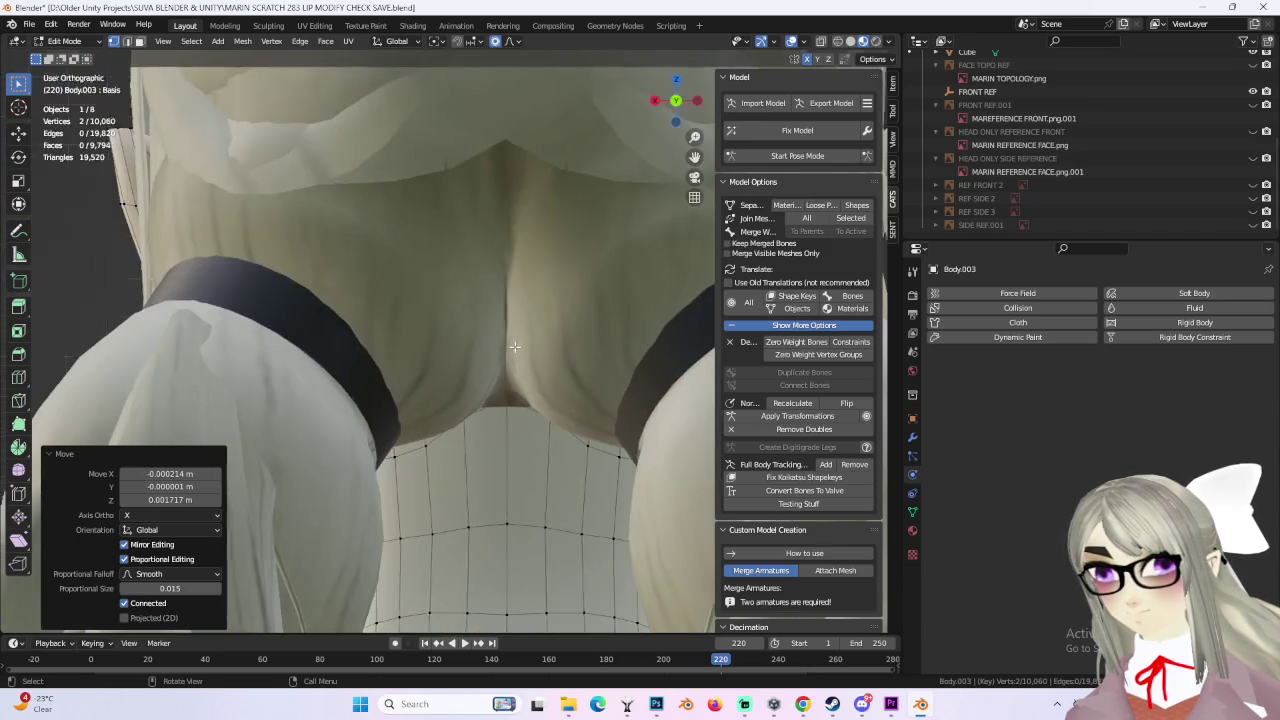
key(KP_1)
scroll(545, 442, up, 2)
key(g)
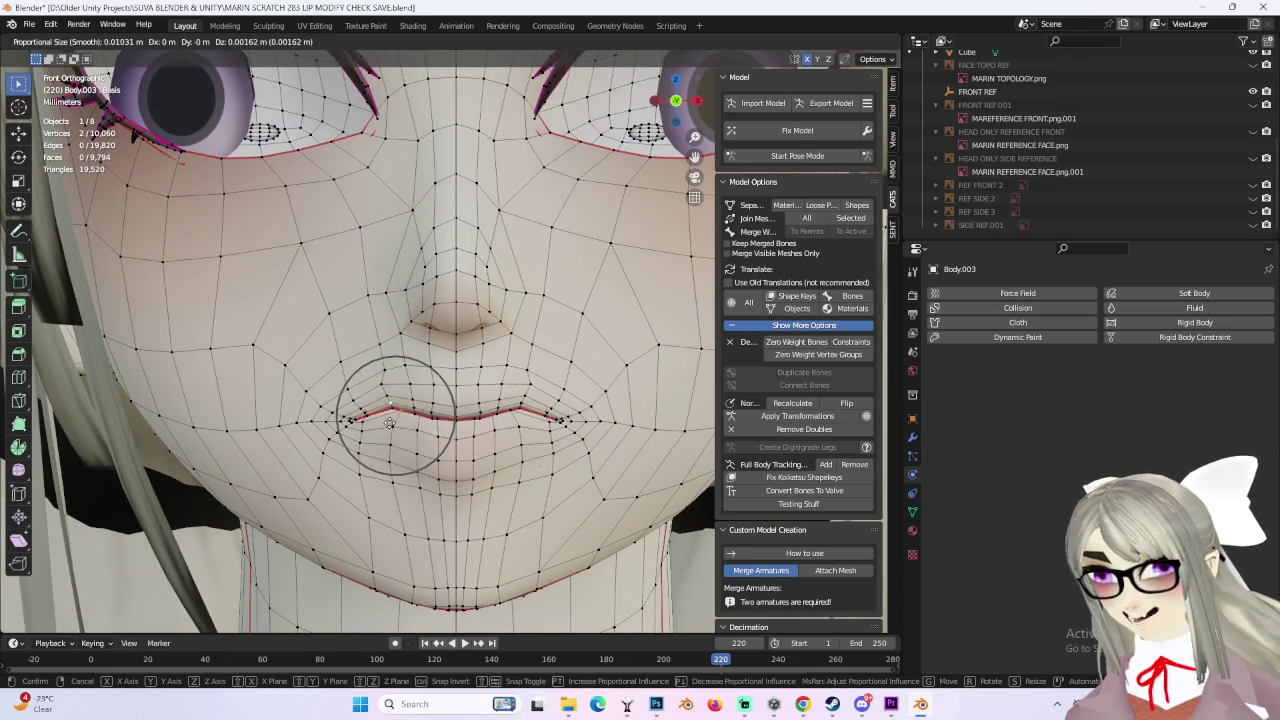
click(389, 427)
middle_drag(389, 427, 462, 415)
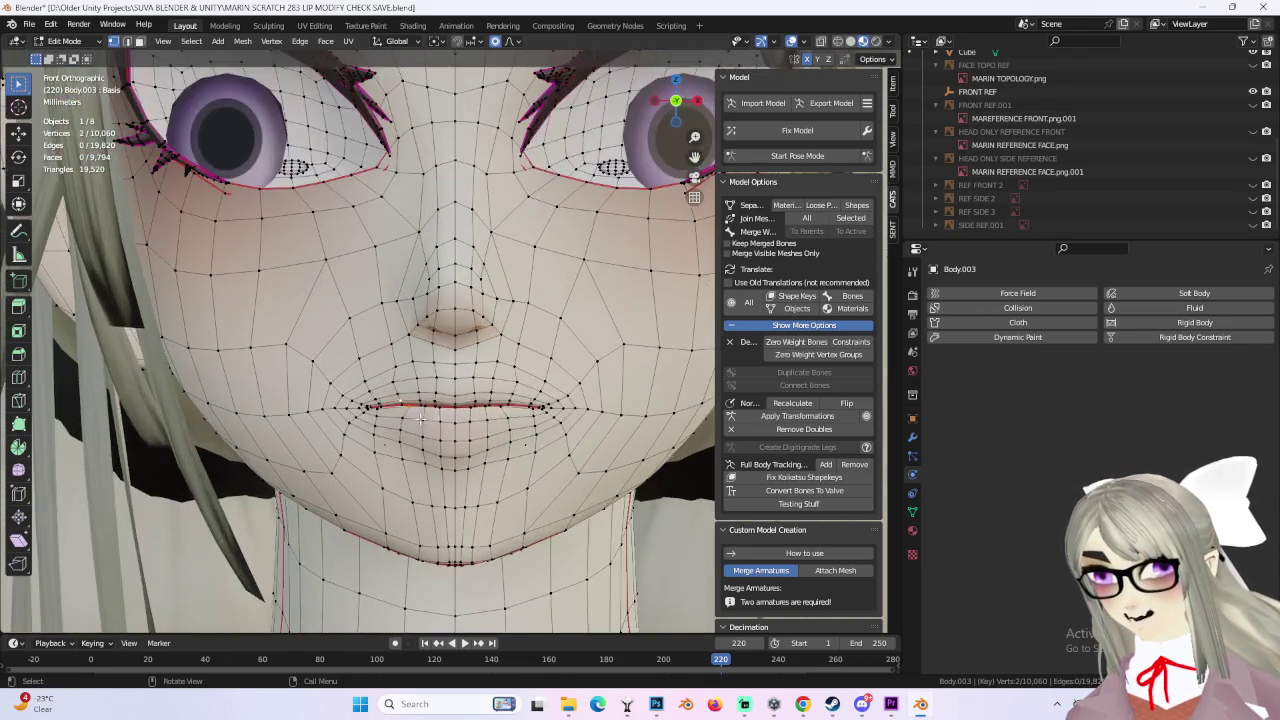
click(468, 410)
mouse_move(600, 393)
middle_down()
mouse_move(540, 420)
mouse_move(580, 400)
middle_up()
scroll(573, 403, down, 2)
click(675, 111)
scroll(441, 188, up, 3)
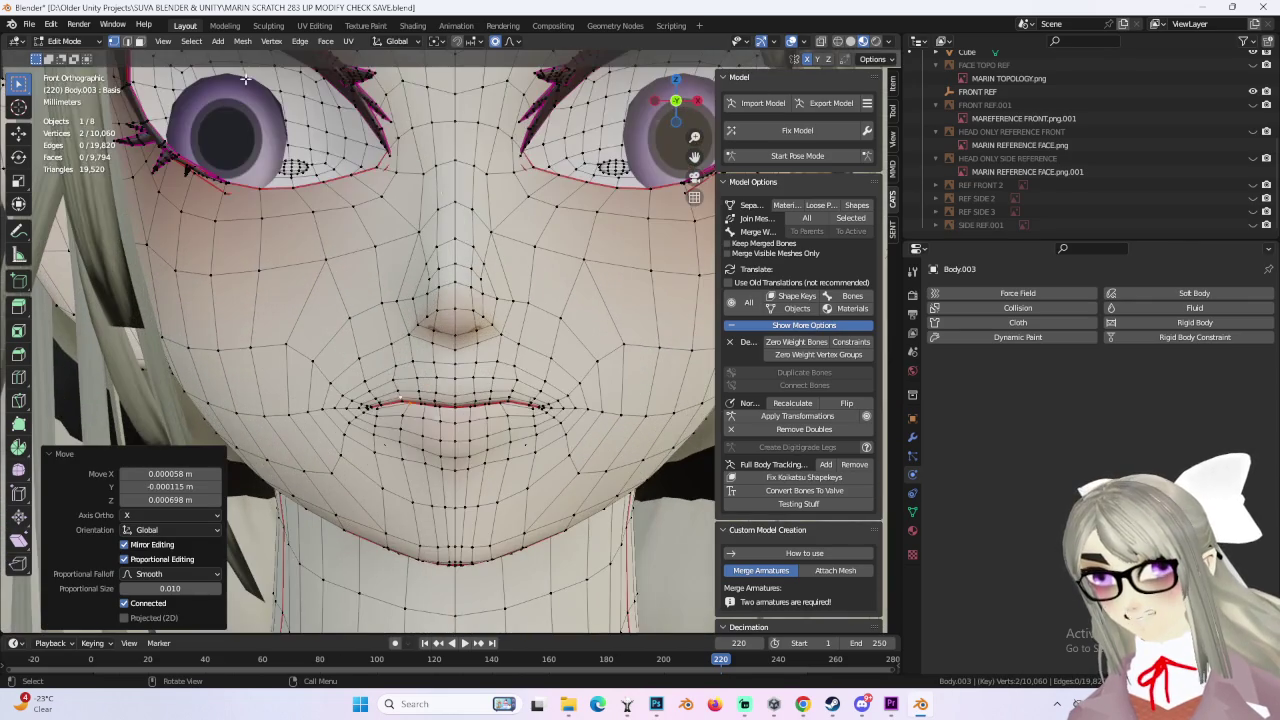
Step: Inspect the head from the side in Object Mode, then return to Edit Mode at the front of the mouth
click(72, 42)
click(72, 62)
scroll(558, 361, down, 3)
mouse_move(545, 358)
middle_down()
mouse_move(626, 367)
mouse_move(560, 365)
middle_up()
key(Tab)
click(676, 101)
scroll(456, 427, up, 2)
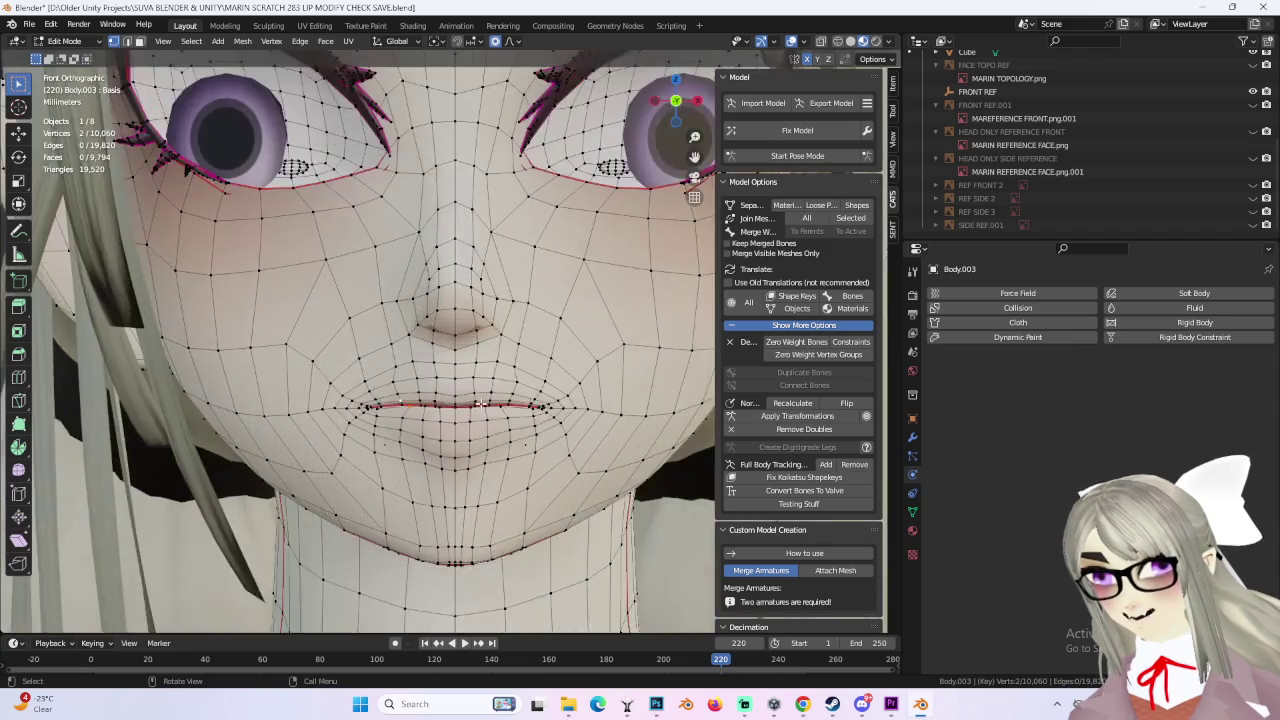
scroll(456, 427, up, 2)
Step: Move the lip vertices twice with smooth falloff to fill out the lips
key(g)
scroll(456, 420, down, 3)
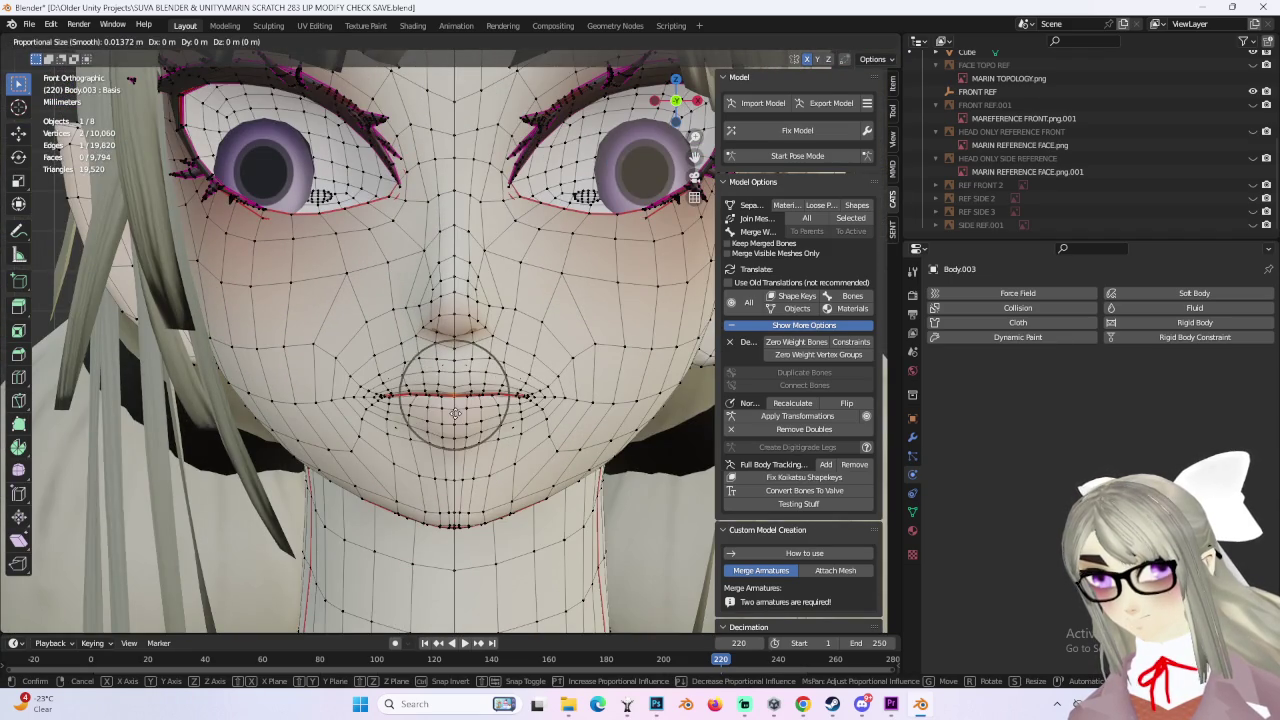
click(454, 416)
mouse_move(454, 416)
middle_down()
mouse_move(437, 393)
mouse_move(477, 380)
mouse_move(444, 406)
mouse_move(451, 366)
mouse_move(540, 401)
mouse_move(420, 396)
mouse_move(530, 385)
middle_up()
key(g)
click(468, 392)
Step: Make further small mouth vertex moves, cancelling one and undoing another that didn't work
key(g)
right_click(477, 380)
key(g)
click(462, 390)
key(g)
click(451, 366)
key(ctrl+z)
key(g)
click(453, 397)
Step: Switch to Object Mode and orbit closer to the face
click(64, 41)
click(70, 60)
mouse_move(184, 96)
middle_down()
mouse_move(578, 324)
mouse_move(533, 322)
middle_up()
Step: From the front view, toggle into Edit Mode and back to Object Mode, then orbit to check the fuller lips
scroll(645, 116, down, 2)
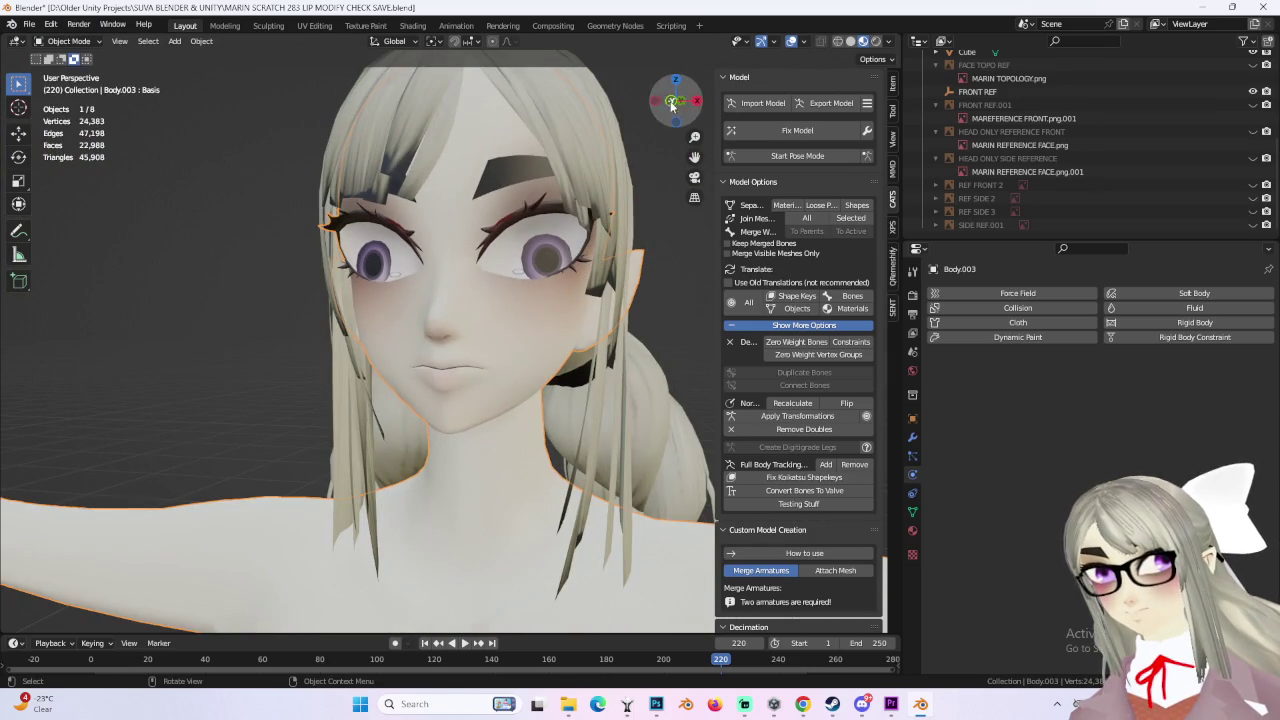
click(672, 101)
key(Tab)
scroll(551, 371, up, 2)
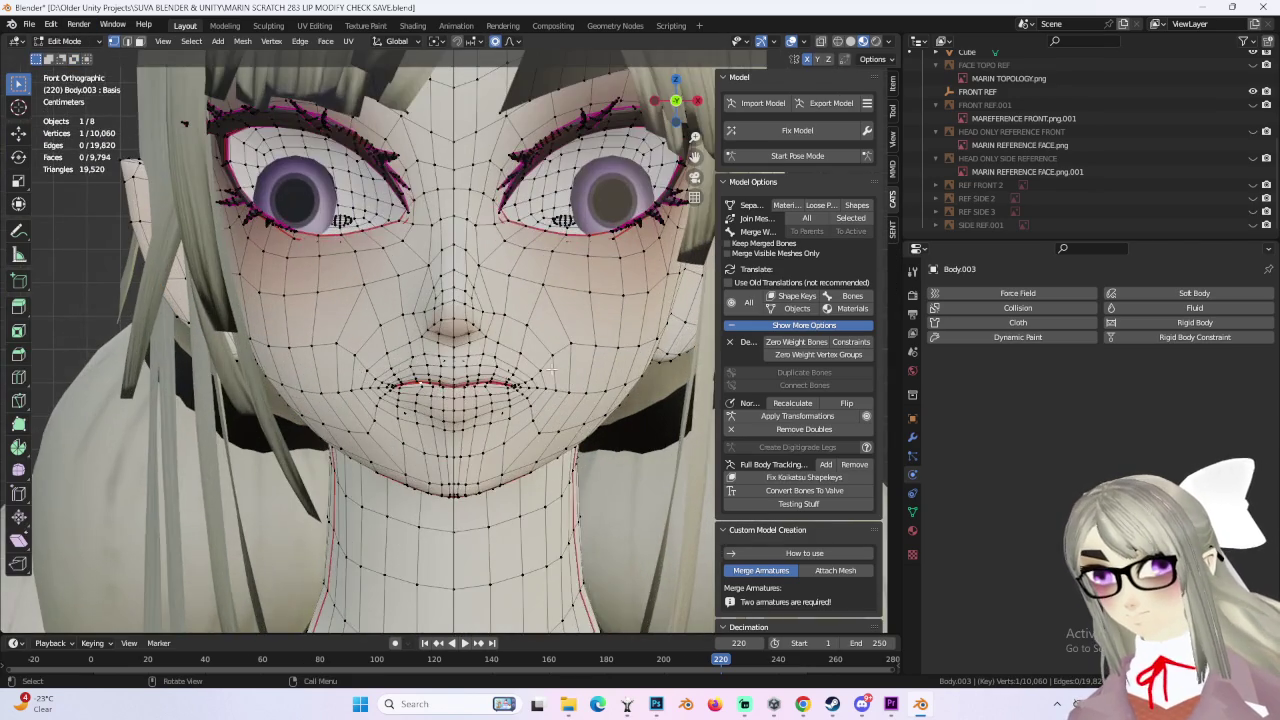
scroll(552, 369, down, 2)
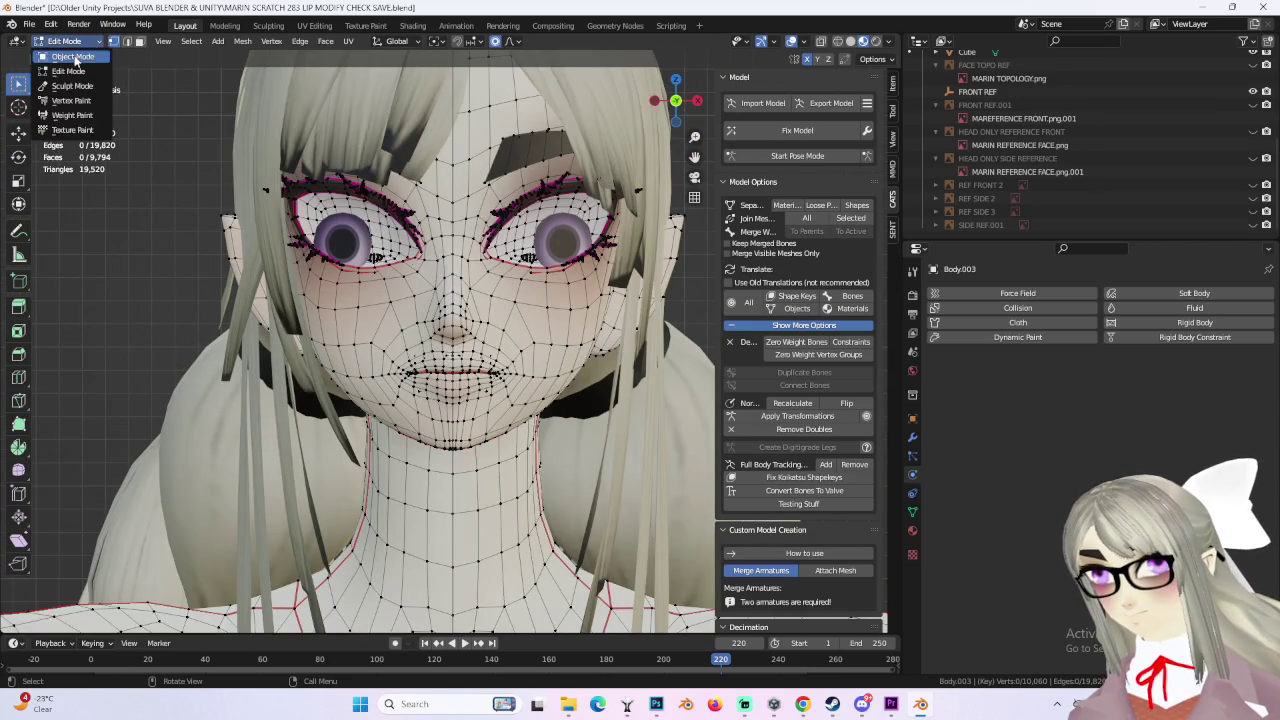
key(Tab)
scroll(558, 335, down, 2)
mouse_move(655, 323)
middle_down()
mouse_move(582, 325)
mouse_move(649, 68)
mouse_move(689, 287)
mouse_move(557, 292)
middle_up()
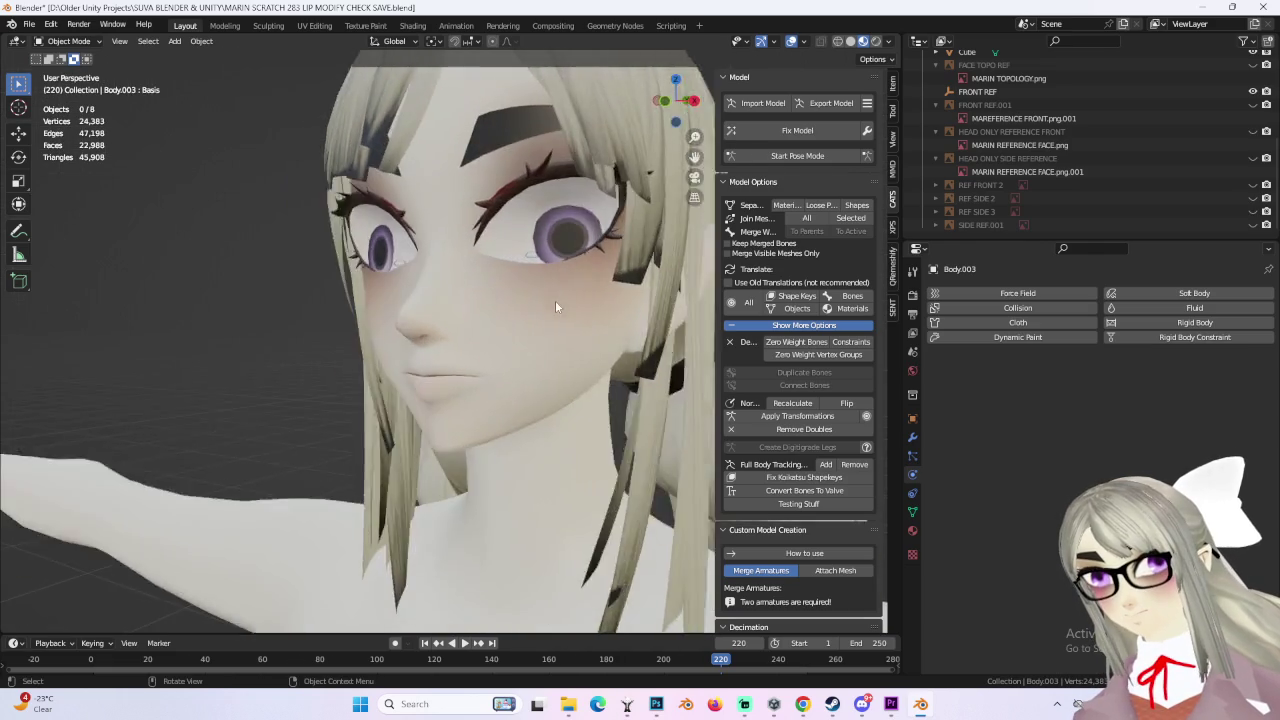
click(825, 104)
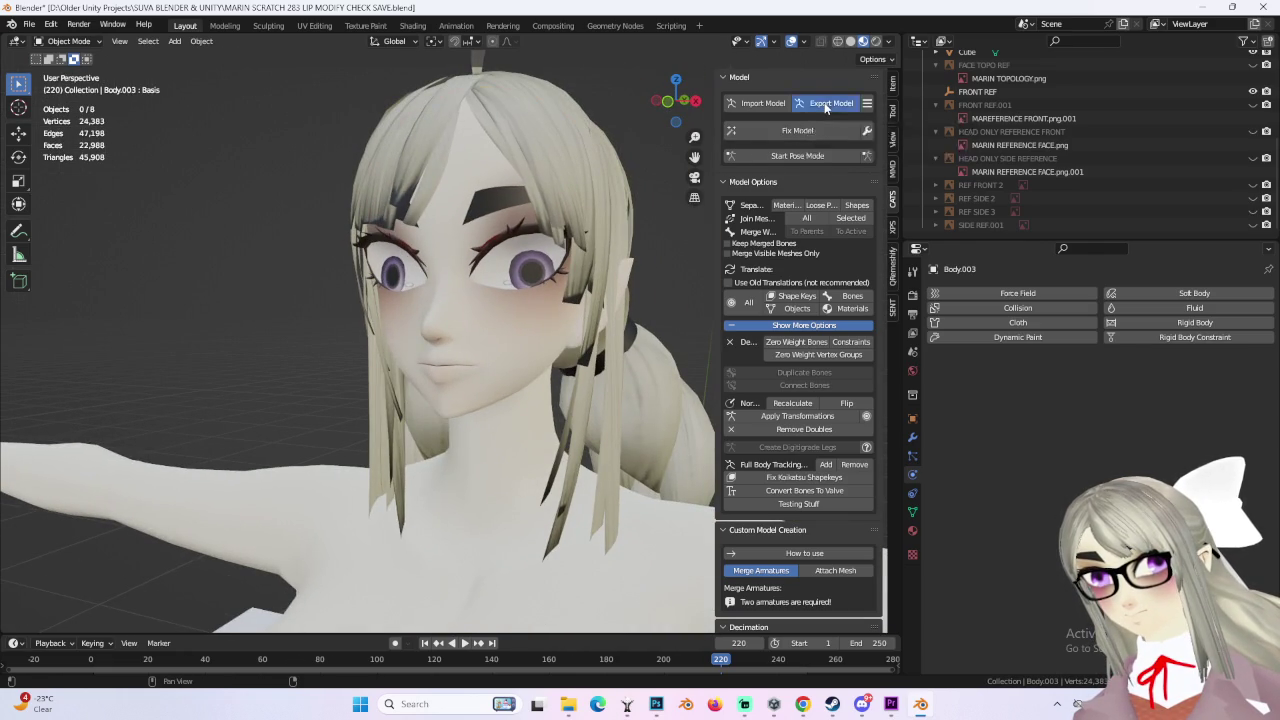
Step: Finish the export, then open MARIN SCRATCH 281 HAIR NEED TO FIX.blend without saving the current changes
click(805, 204)
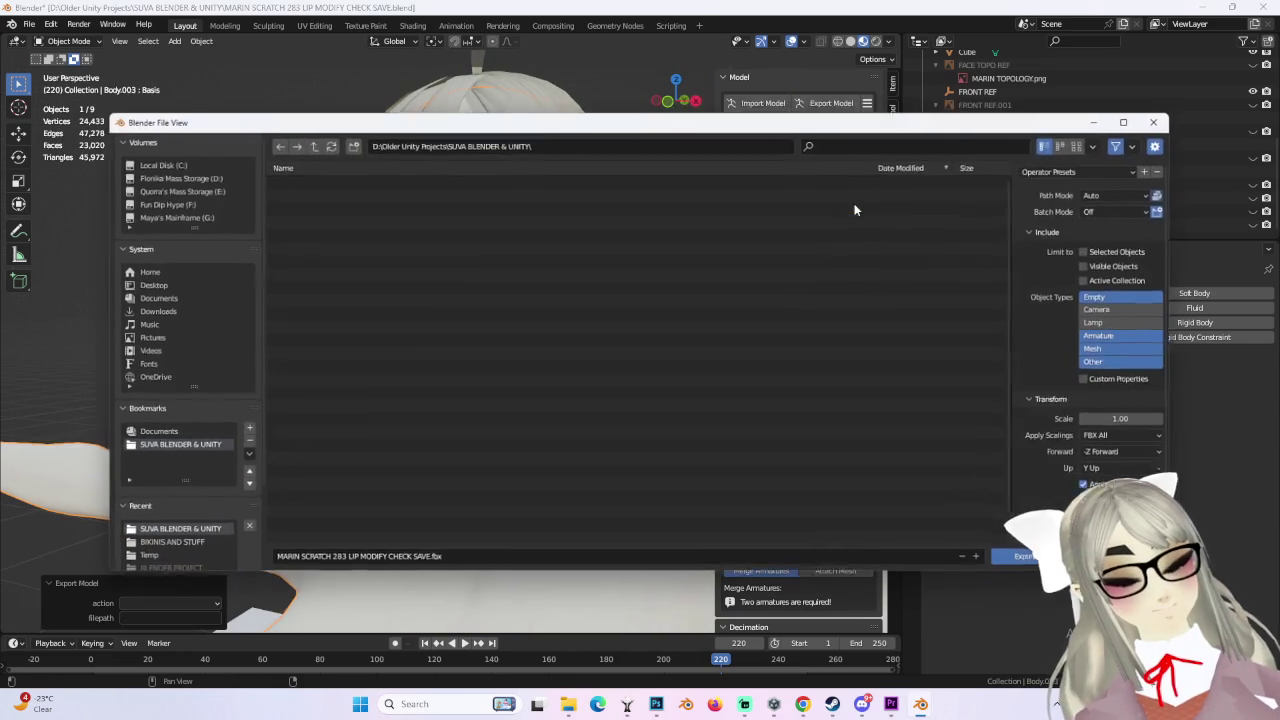
click(1040, 561)
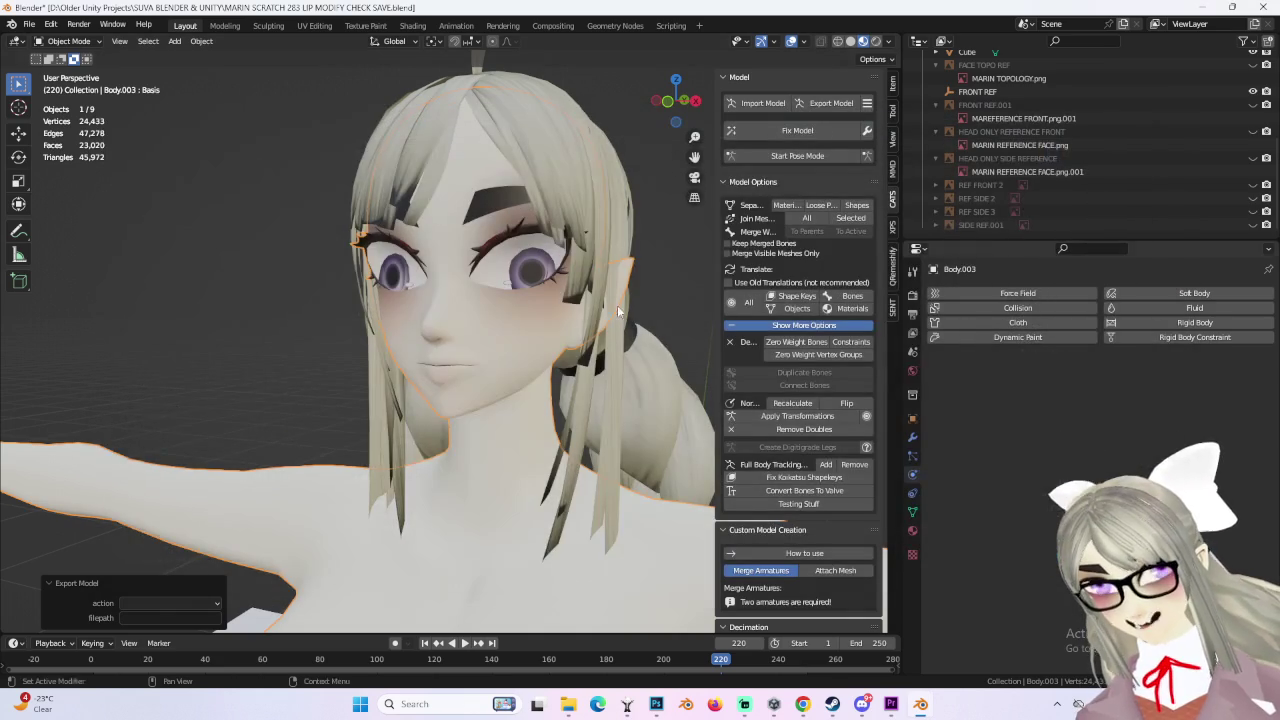
click(29, 24)
click(47, 288)
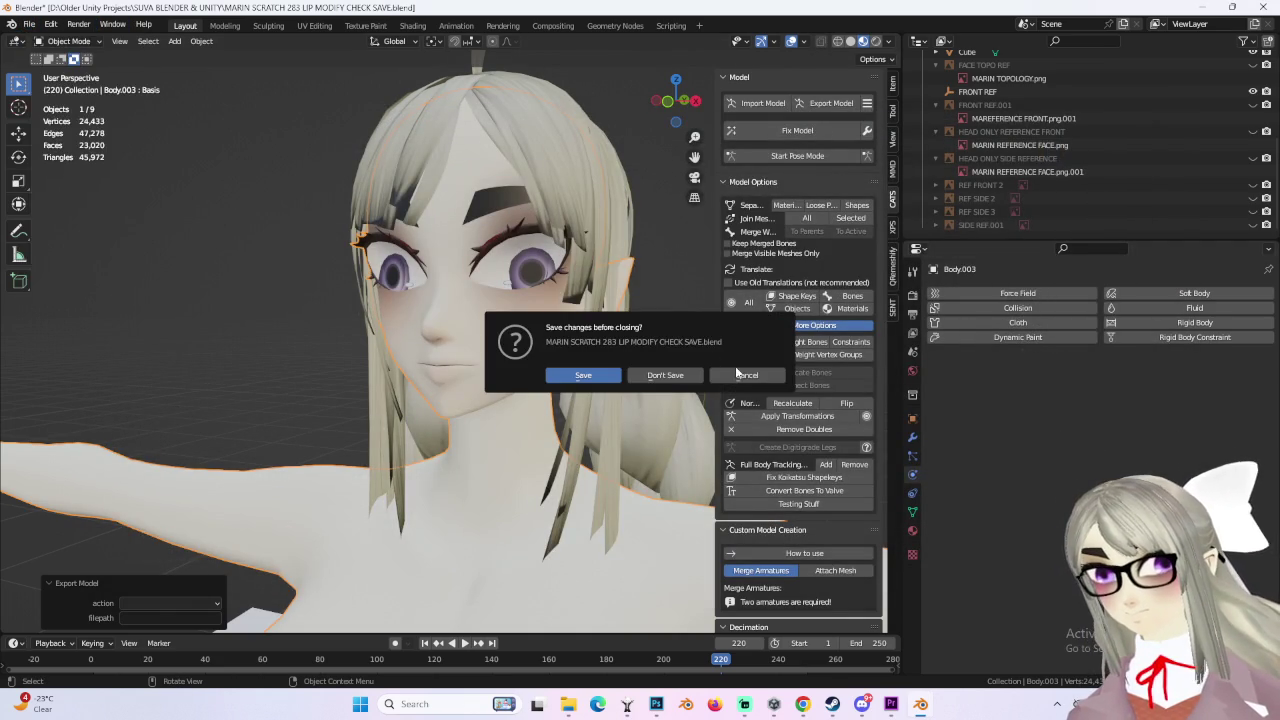
click(665, 375)
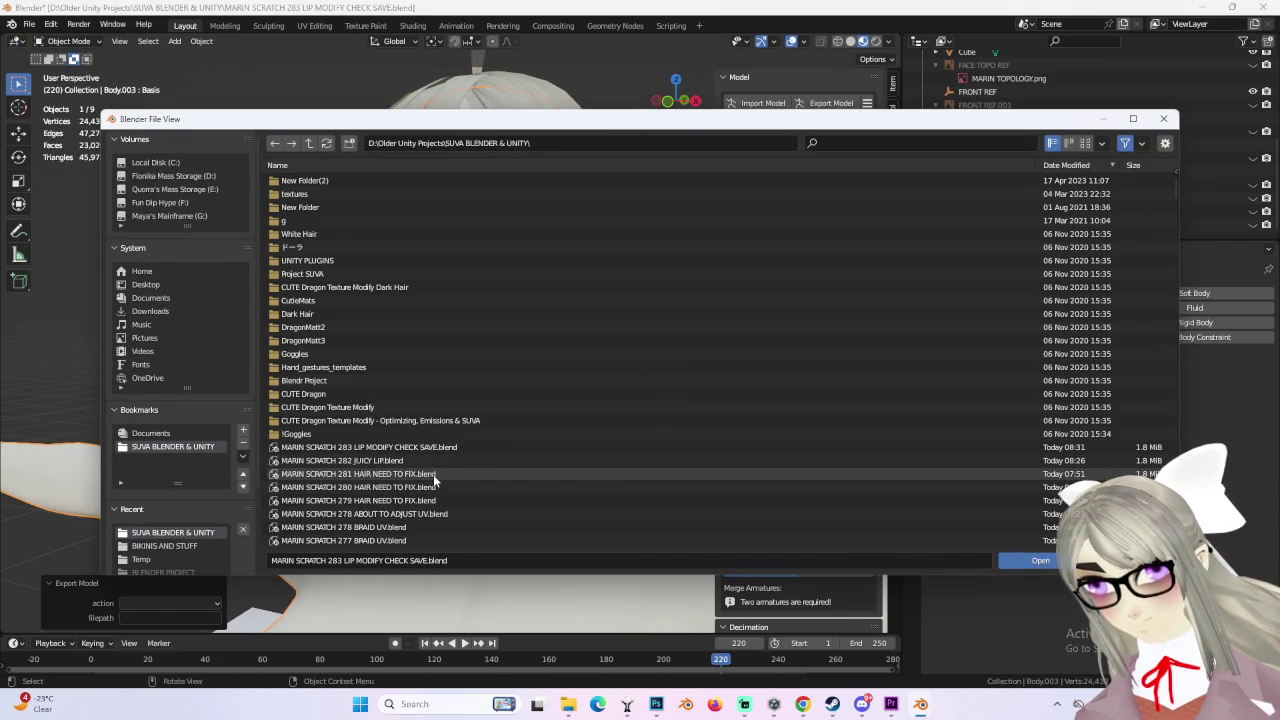
double_click(433, 474)
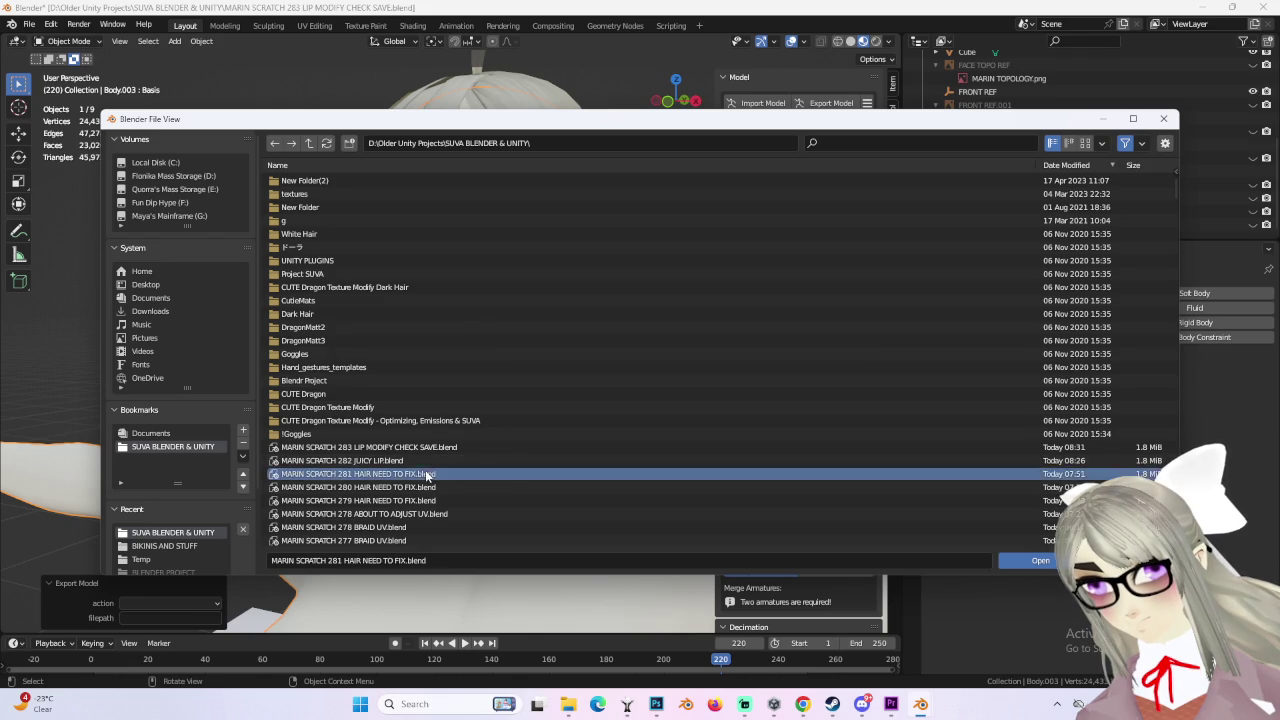
Step: Make HAIR.001, Body.002 and Body.003 visible and view the face from the front
middle_drag(491, 377, 340, 360)
click(1253, 191)
drag(1253, 164, 1253, 150)
mouse_move(464, 360)
middle_down()
mouse_move(467, 330)
mouse_move(440, 344)
mouse_move(592, 324)
middle_up()
scroll(467, 324, up, 2)
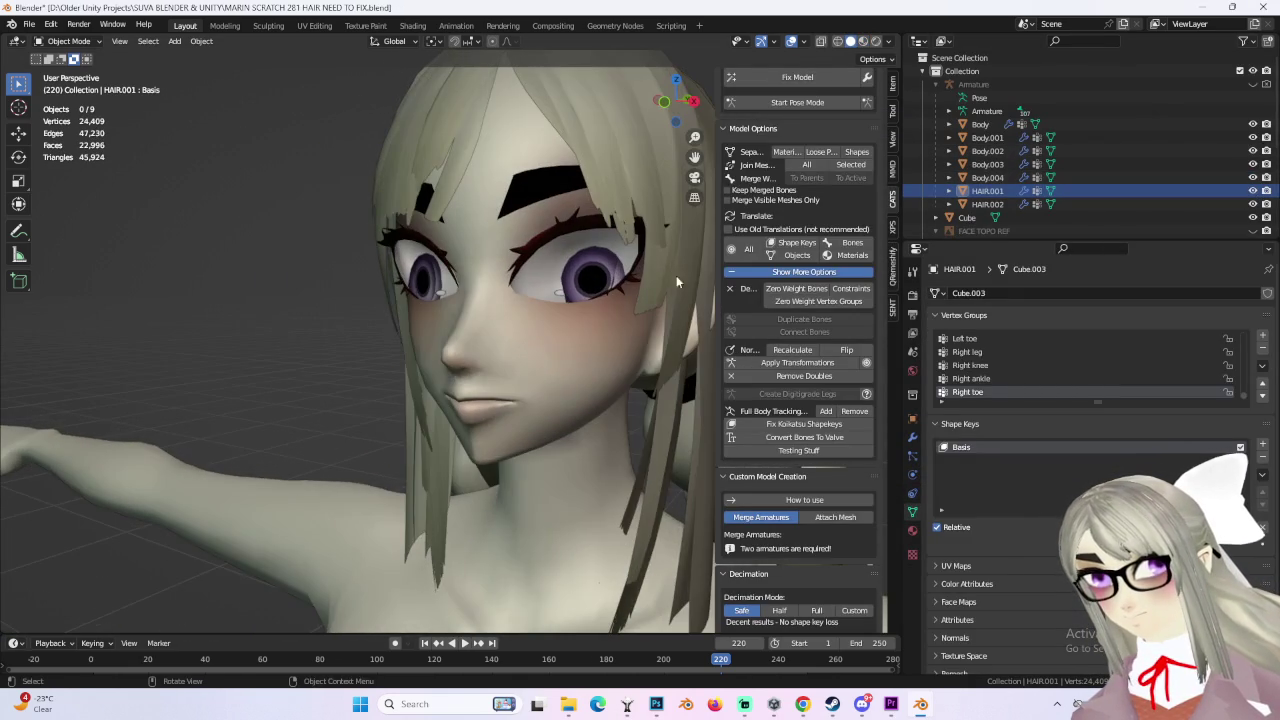
scroll(775, 90, up, 2)
Step: Import a second copy of the model with CATS Import Model, then select and hide its armature
click(760, 102)
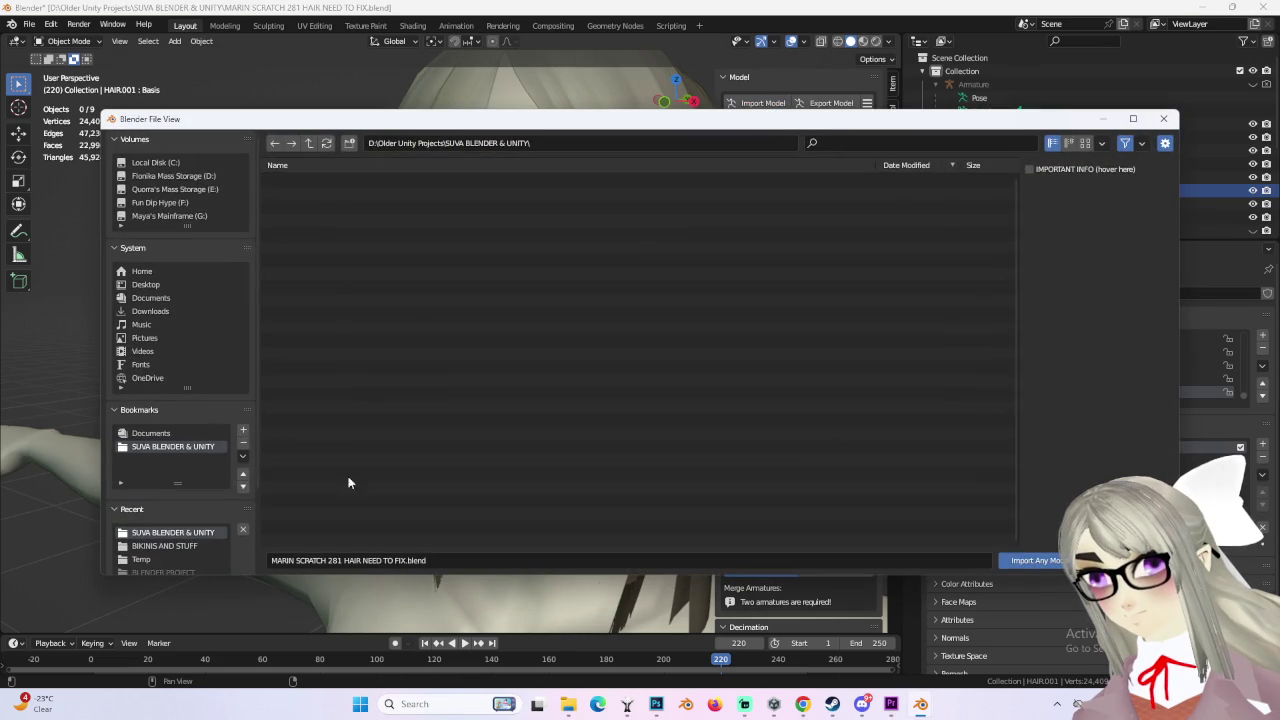
double_click(403, 471)
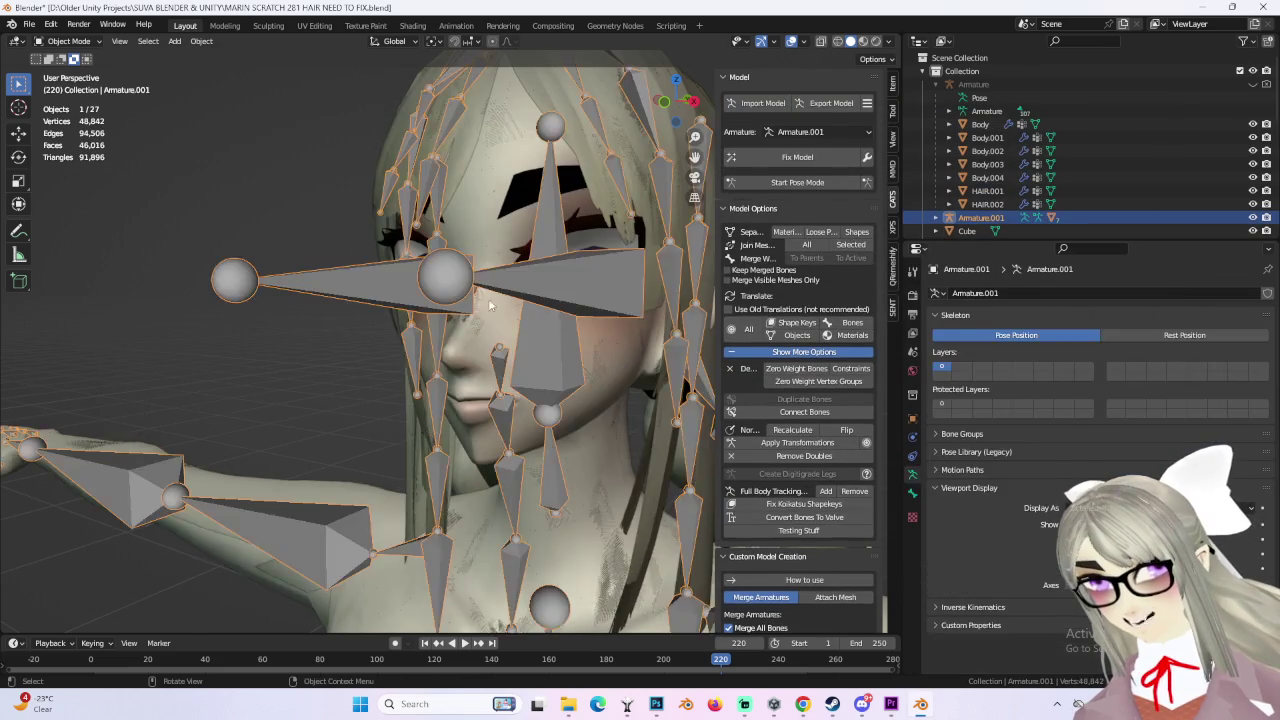
scroll(517, 322, up, 2)
key(g)
key(x)
click(517, 322)
scroll(517, 322, up, 2)
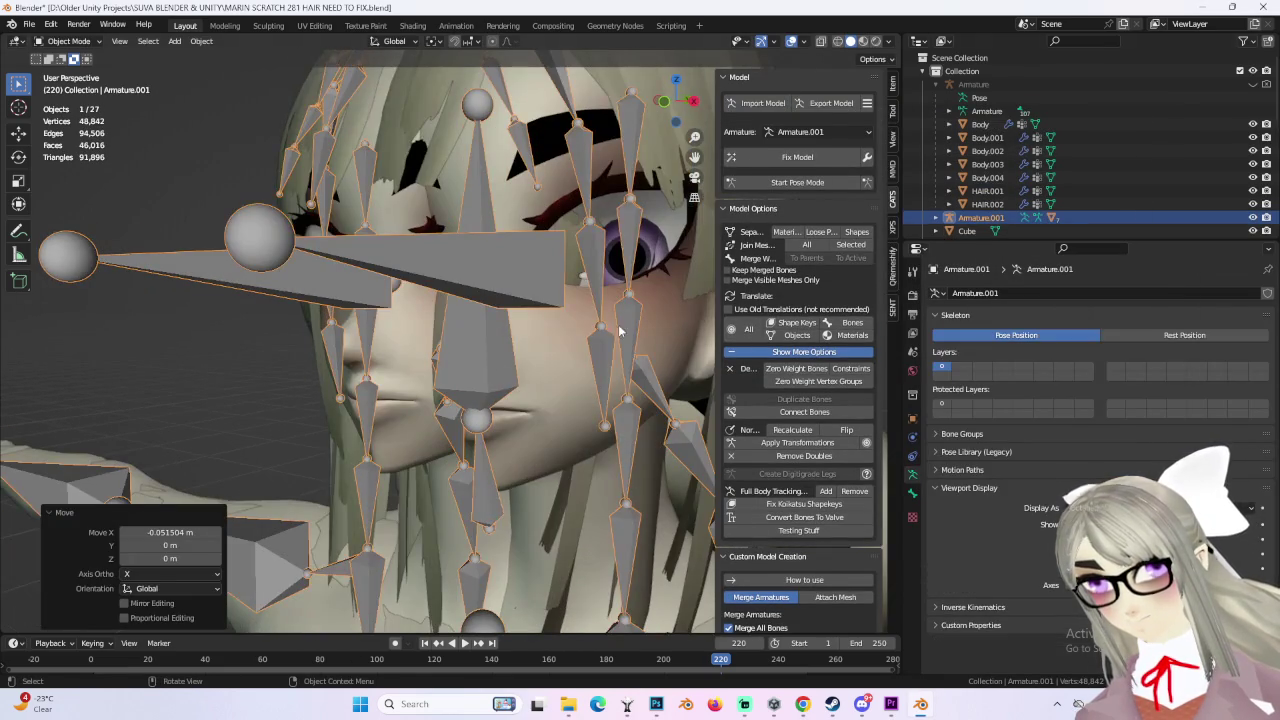
click(1256, 217)
middle_drag(387, 347, 427, 364)
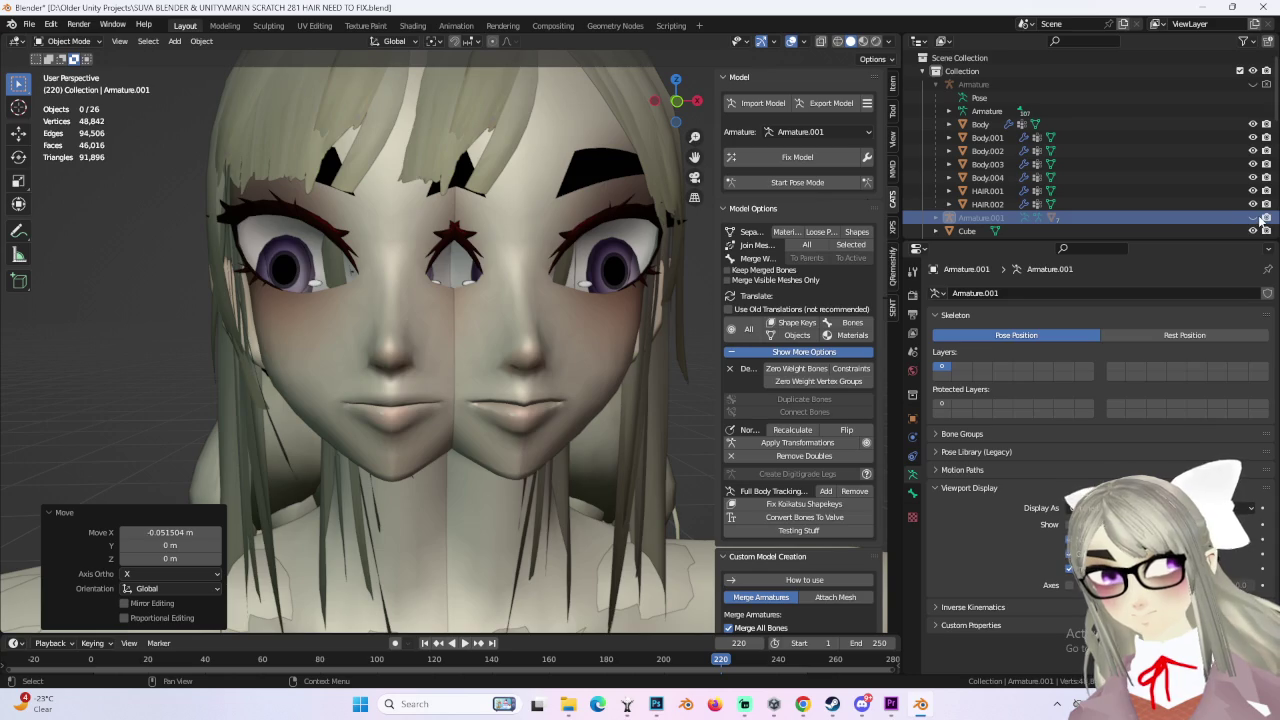
Step: Shift the imported armature -0.017877 m along X beside the original, then hide it again
click(1253, 217)
key(x)
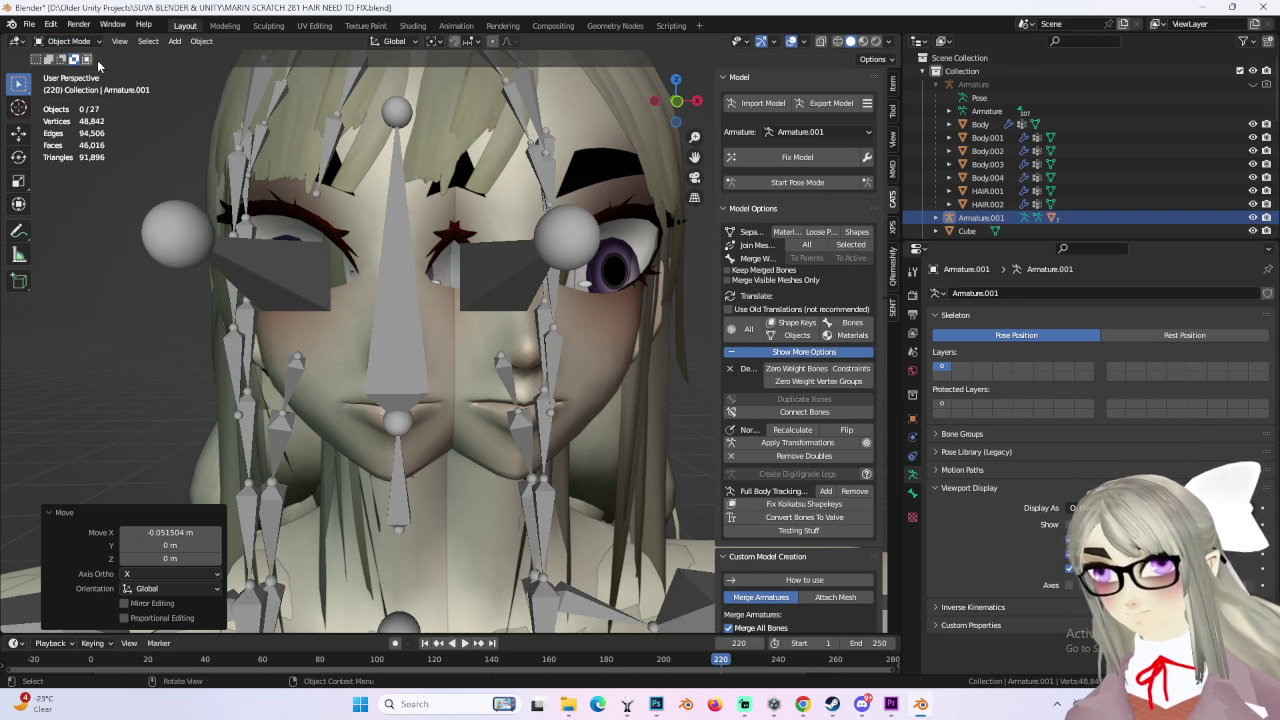
click(398, 327)
key(g)
key(x)
click(386, 327)
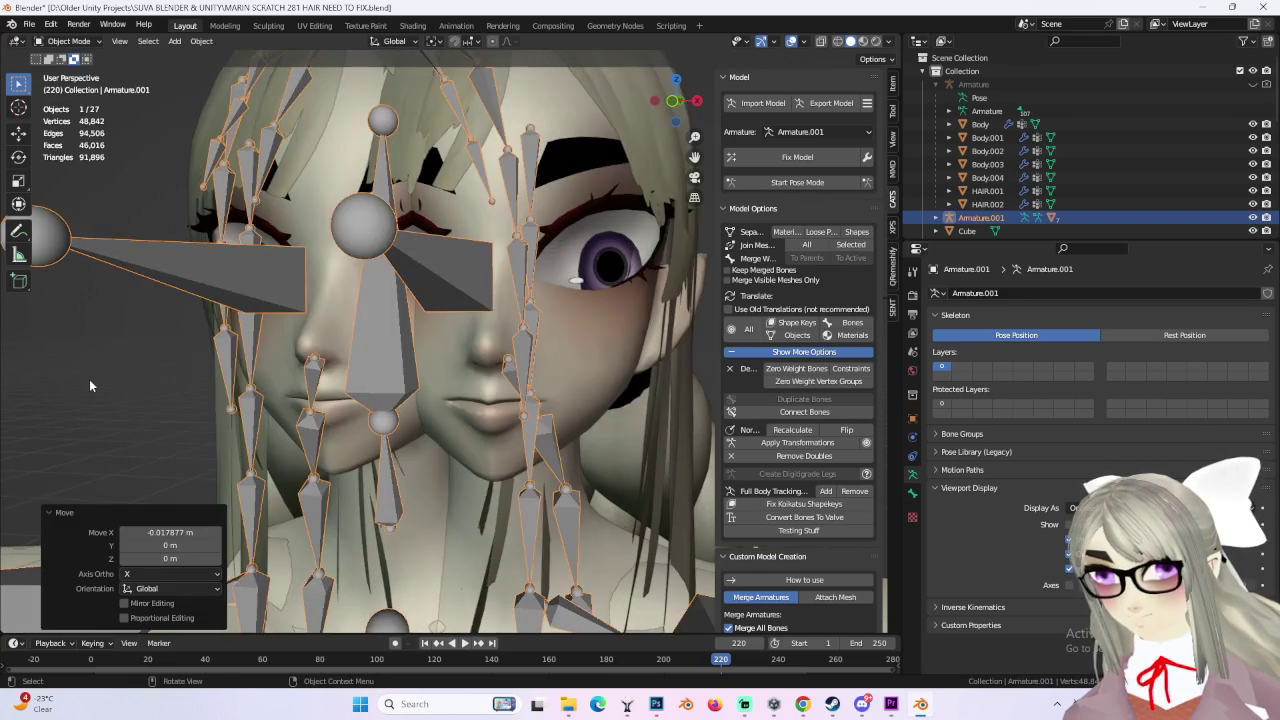
click(1256, 217)
mouse_move(470, 370)
middle_down()
mouse_move(581, 344)
mouse_move(575, 318)
mouse_move(578, 375)
mouse_move(538, 387)
mouse_move(640, 372)
mouse_move(544, 380)
mouse_move(539, 395)
mouse_move(603, 395)
mouse_move(601, 384)
middle_up()
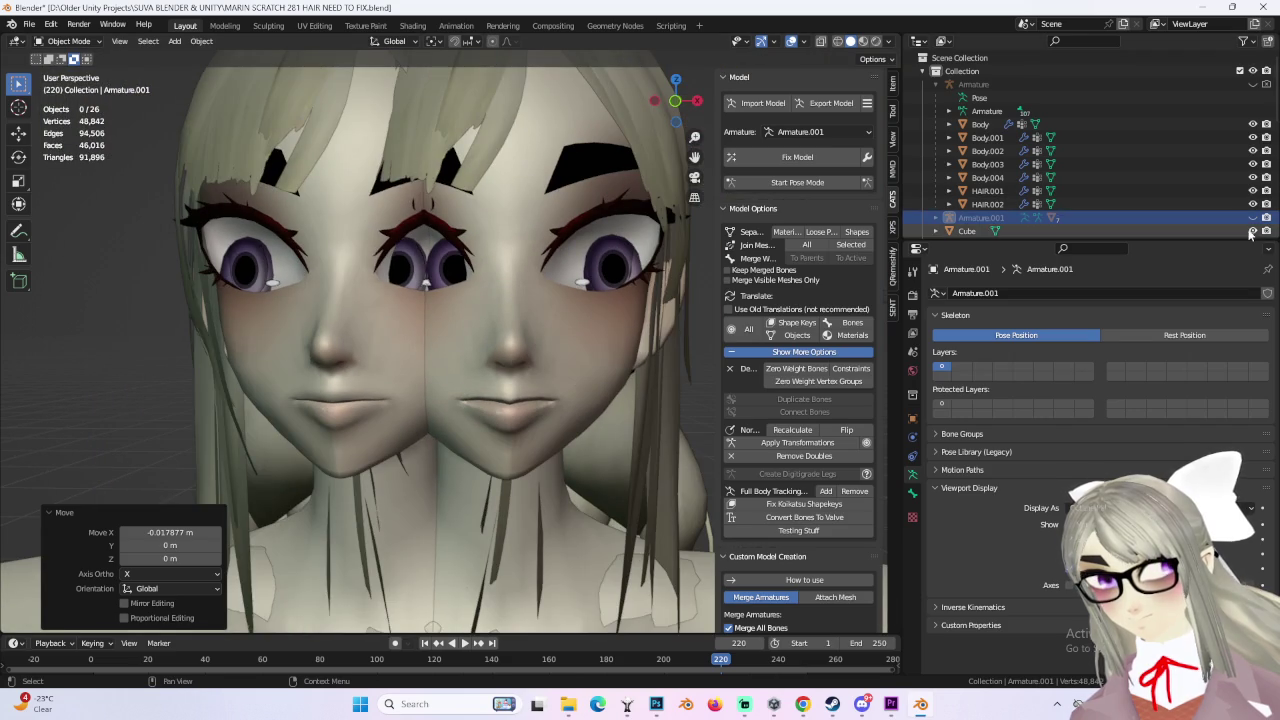
Step: Move the imported armature further along X to widen the gap, then hide it
click(1253, 217)
key(x)
click(652, 322)
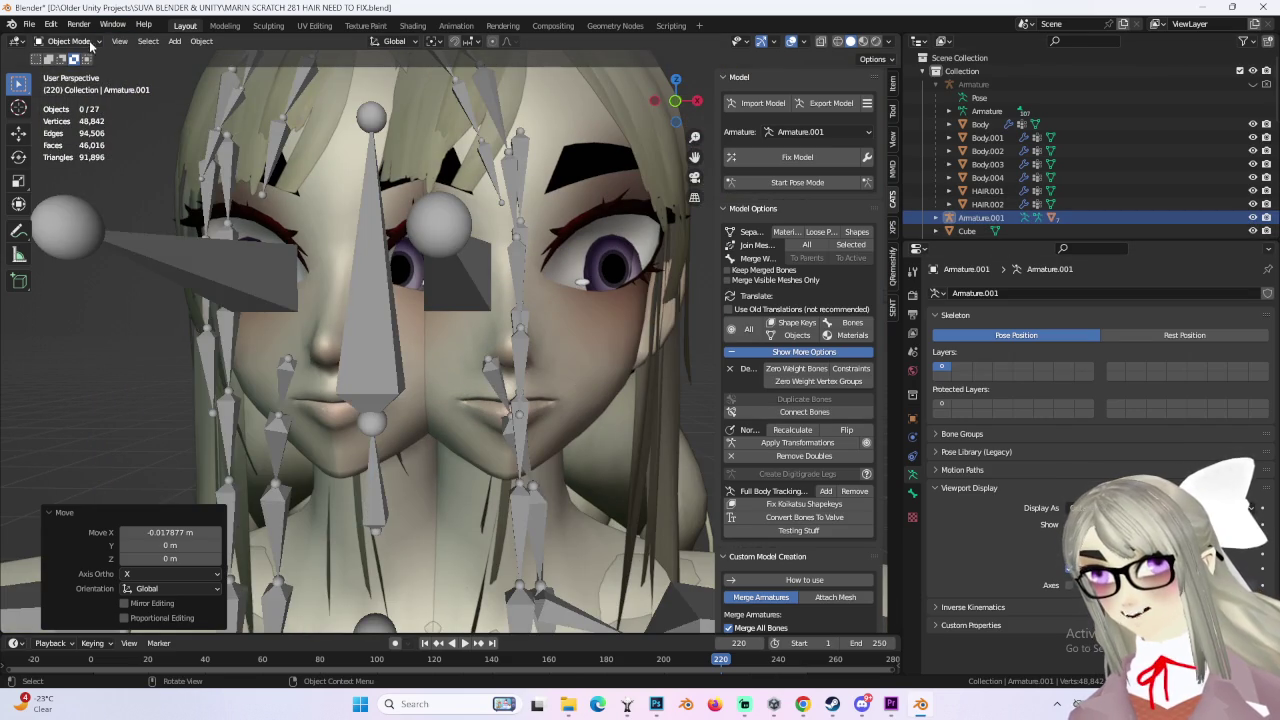
click(349, 319)
scroll(320, 330, up, 3)
key(g)
key(x)
click(295, 349)
click(1253, 217)
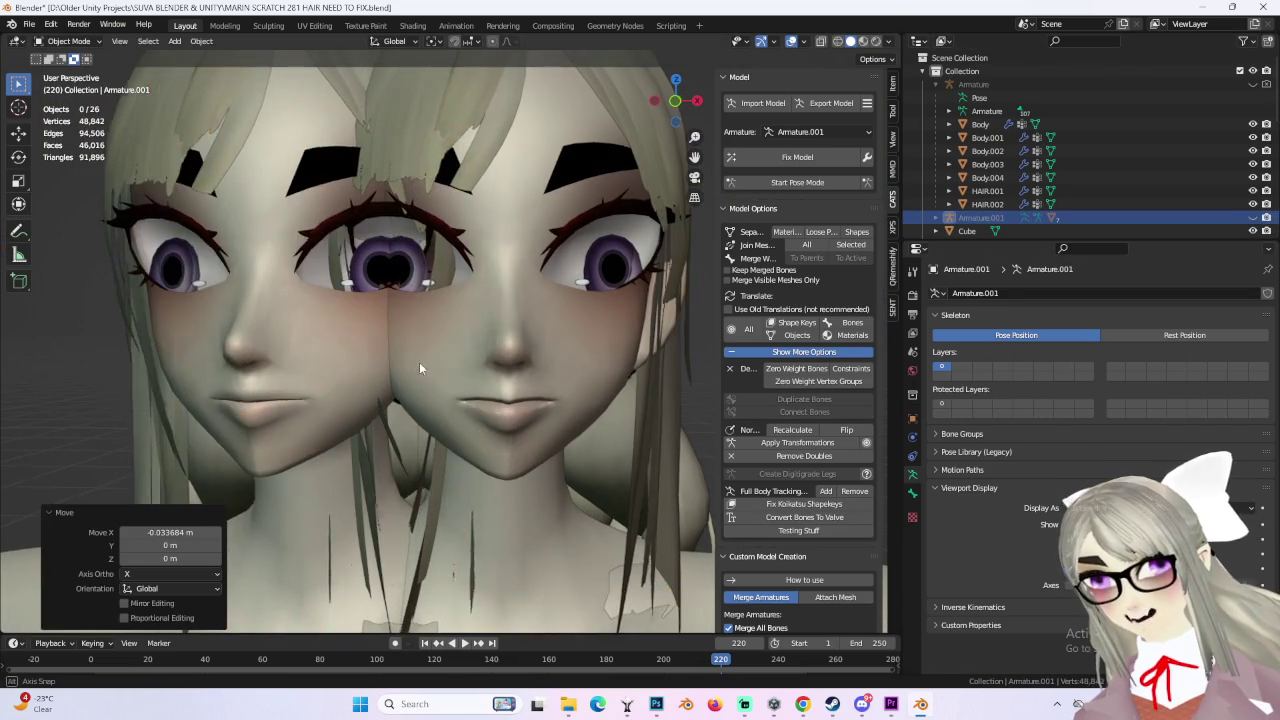
middle_drag(424, 368, 570, 308)
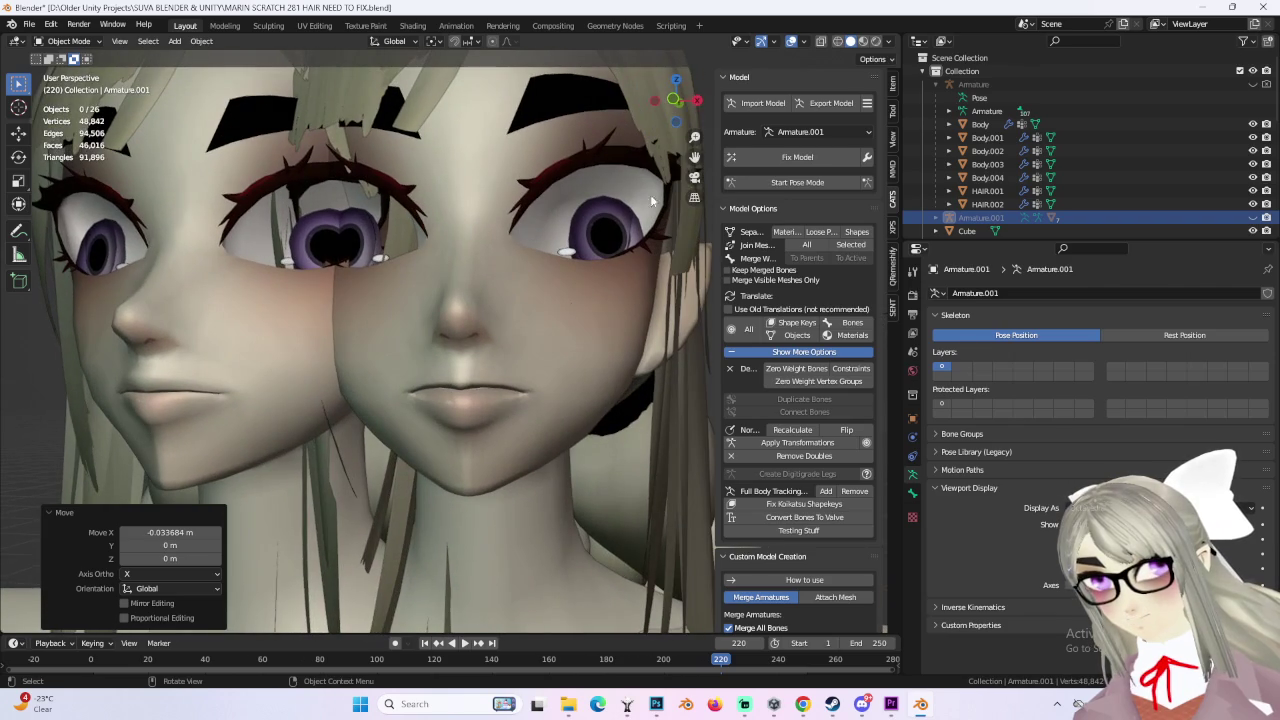
Step: Frame both heads in front view and select the left face mesh, Body.005
click(672, 100)
scroll(578, 363, up, 2)
scroll(491, 364, up, 1)
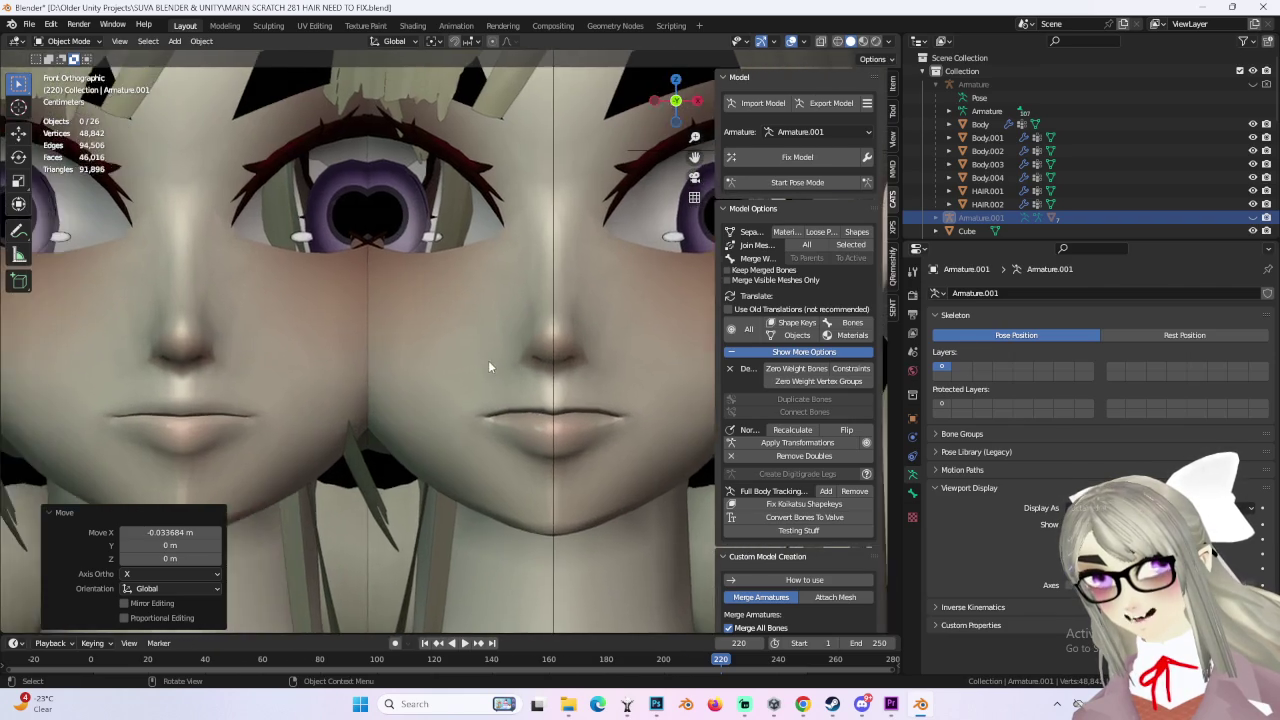
scroll(414, 382, down, 3)
mouse_move(456, 362)
shift+middle_down()
mouse_move(577, 382)
mouse_move(566, 399)
mouse_move(602, 405)
mouse_move(708, 85)
shift+middle_up()
click(554, 363)
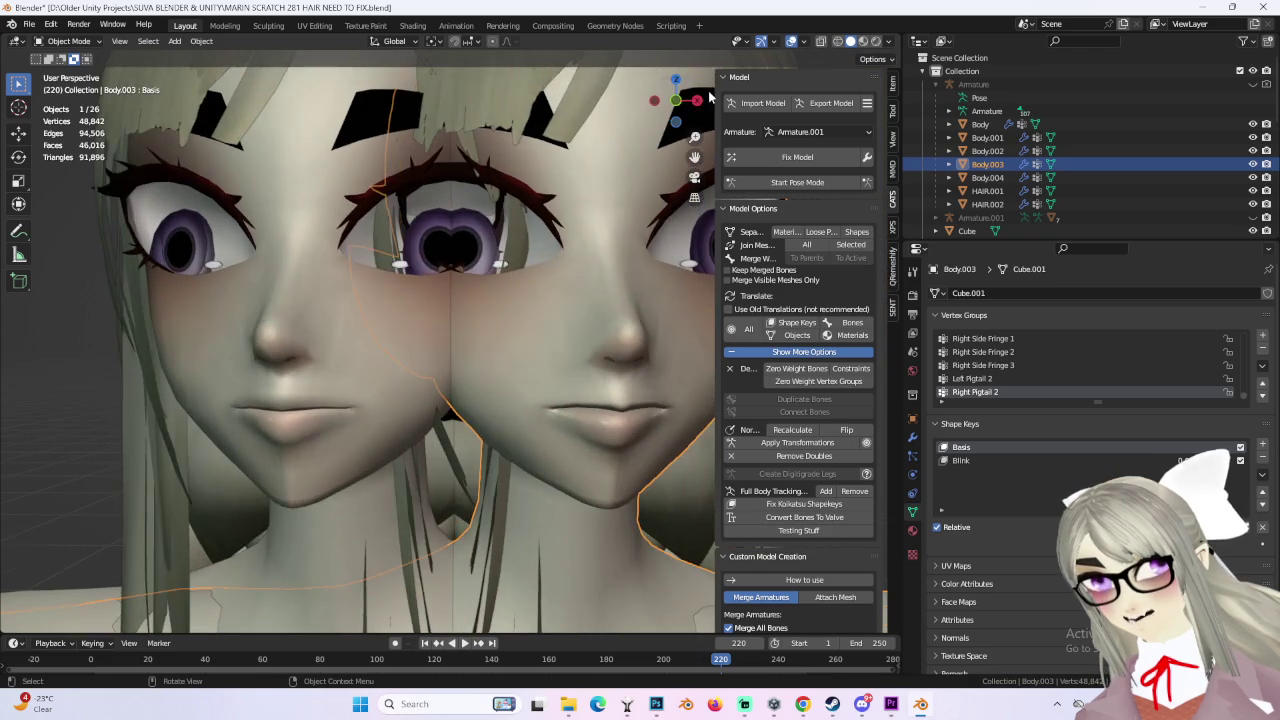
click(677, 104)
click(676, 101)
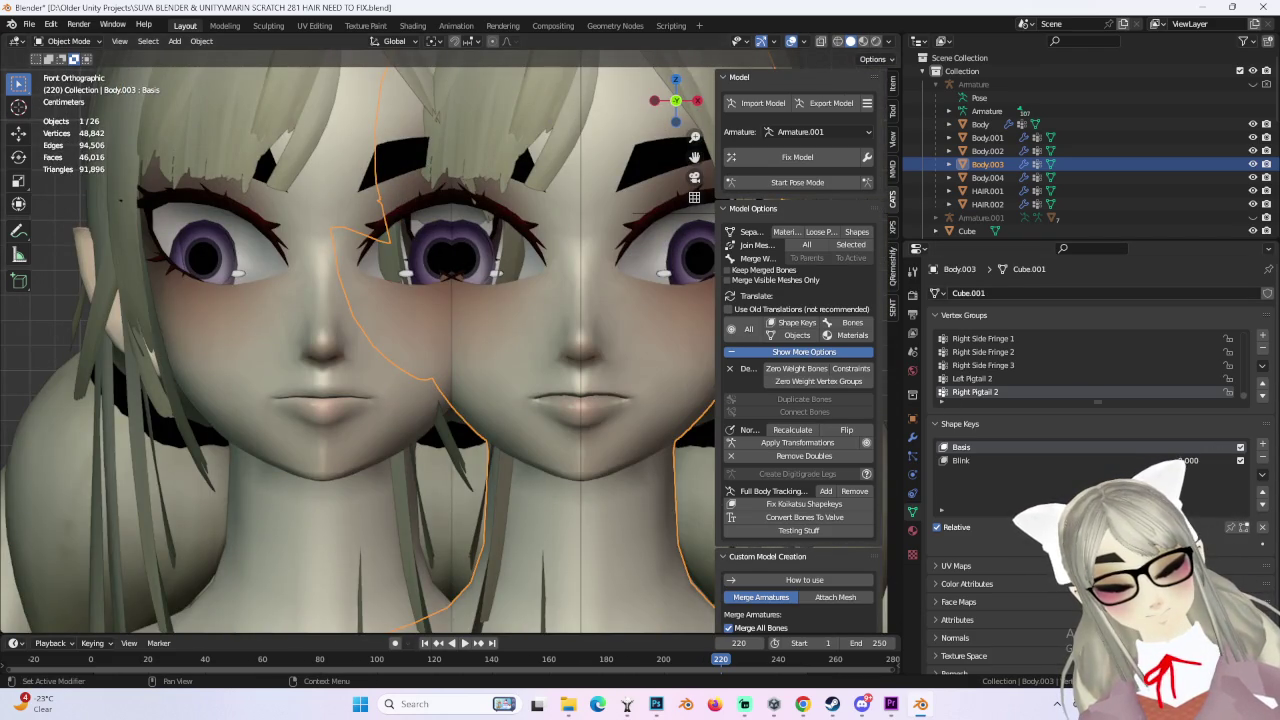
shift+middle_drag(588, 402, 638, 409)
mouse_move(453, 344)
middle_down()
mouse_move(522, 381)
mouse_move(614, 195)
middle_up()
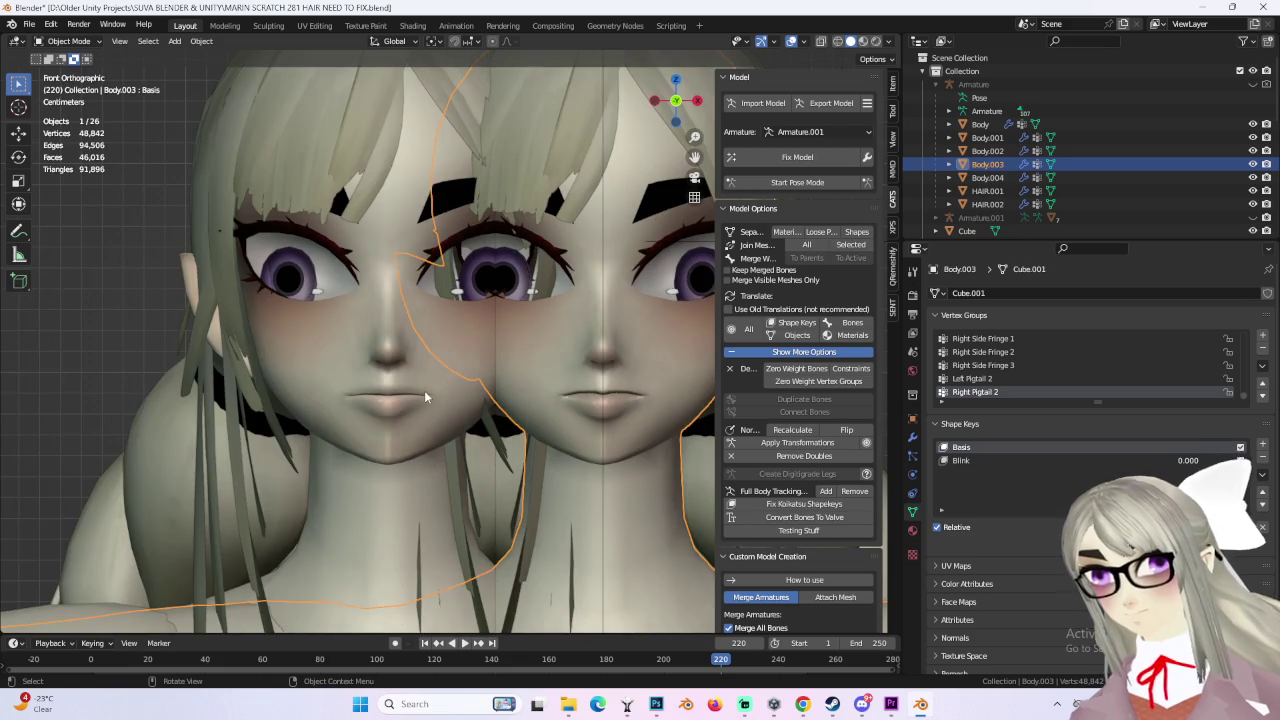
click(510, 428)
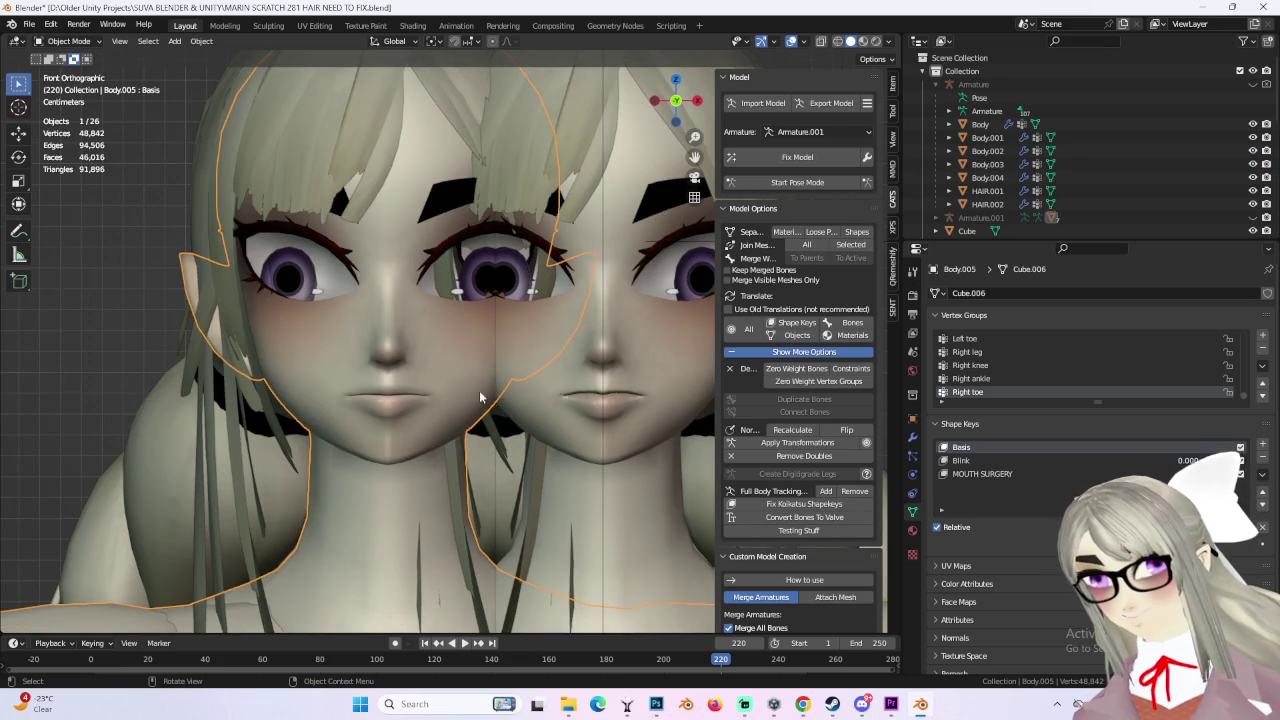
shift+middle_drag(490, 403, 552, 388)
Step: Switch Body.005 to Sculpt Mode and begin pulling the lips with the Grab brush
click(70, 41)
click(77, 87)
scroll(357, 386, up, 2)
scroll(366, 408, up, 2)
drag(409, 407, 425, 395)
key(ctrl+z)
middle_drag(443, 357, 620, 270)
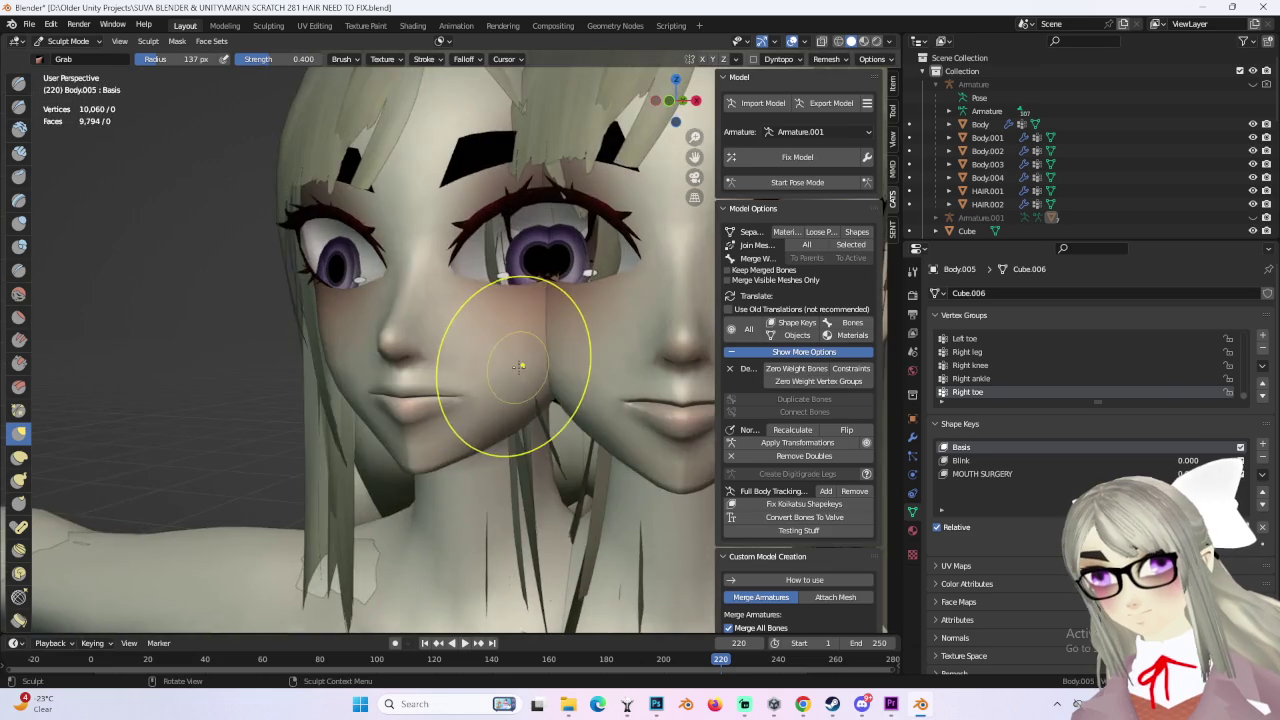
click(682, 99)
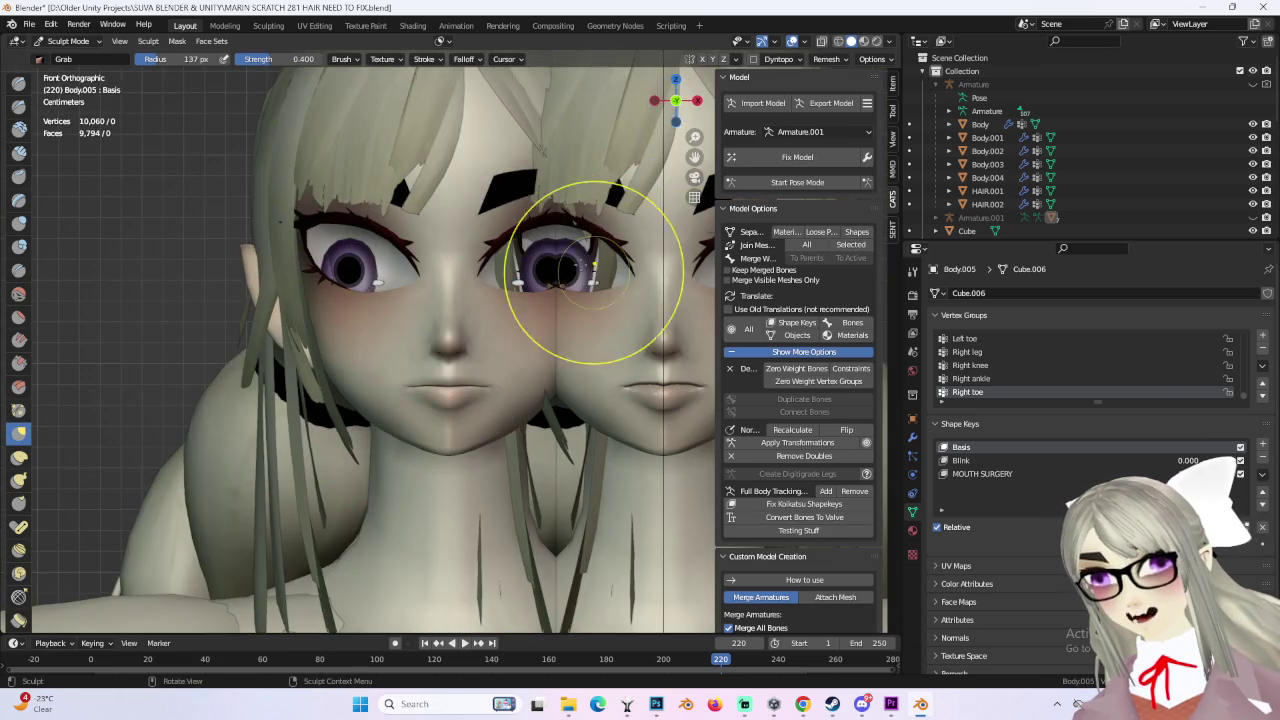
scroll(405, 402, up, 1)
scroll(385, 410, up, 4)
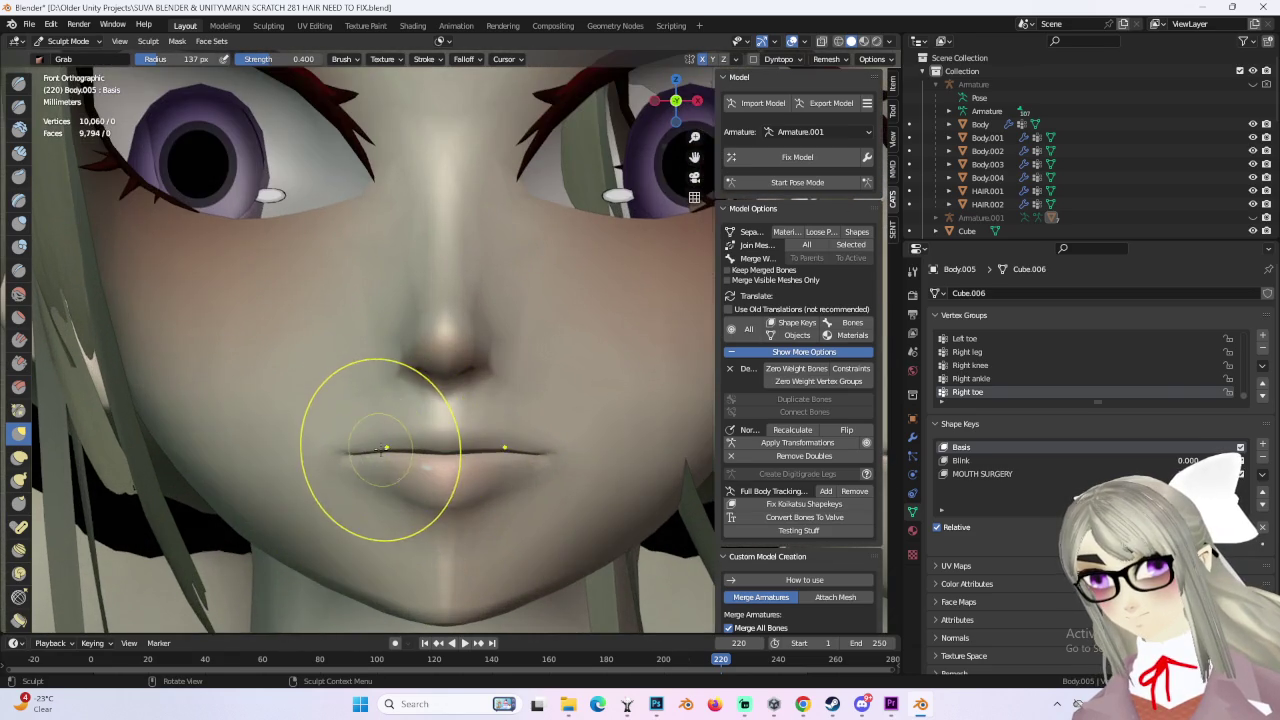
middle_drag(367, 450, 557, 386)
key(KP_1)
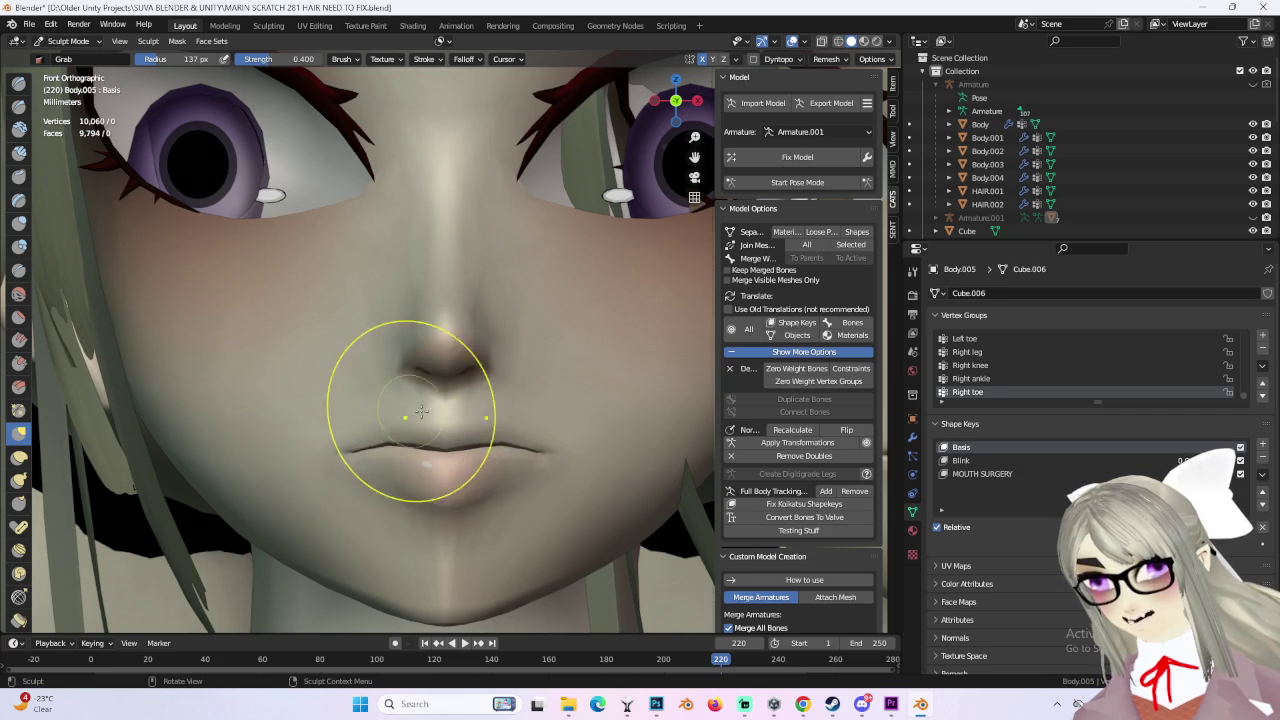
middle_drag(412, 410, 366, 423)
key(KP_1)
scroll(382, 476, up, 3)
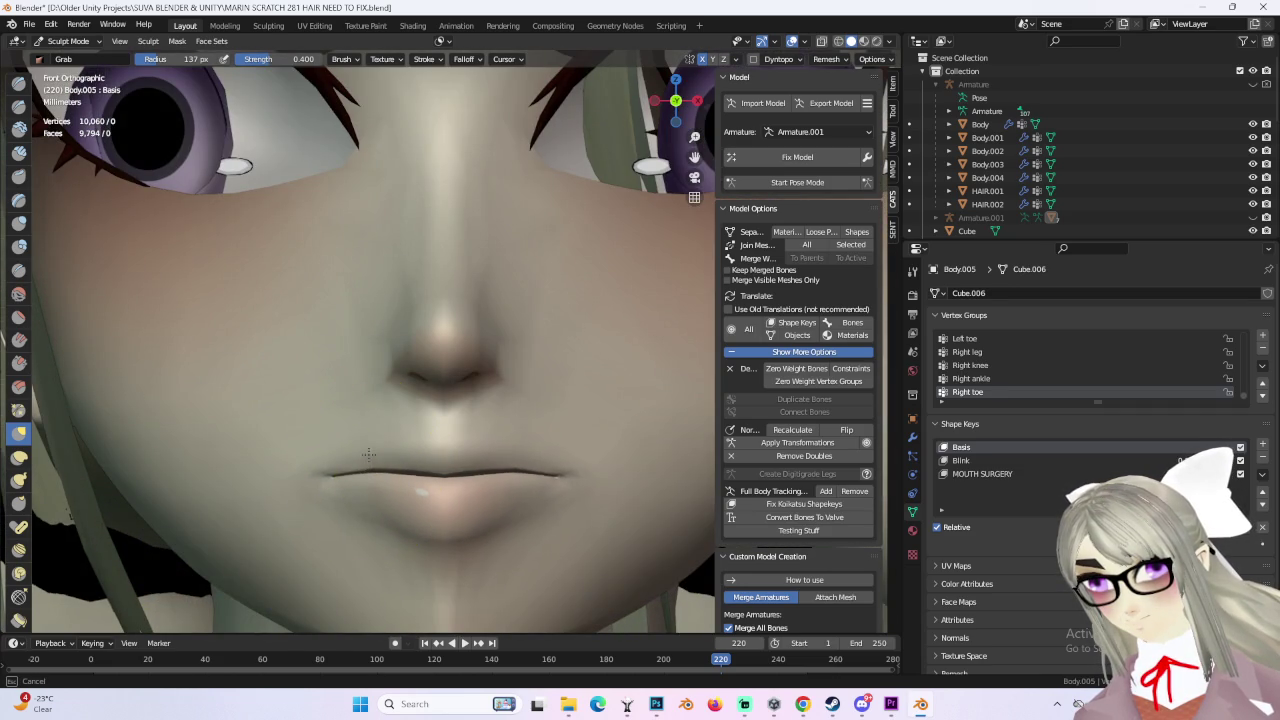
scroll(480, 430, down, 4)
scroll(435, 451, up, 3)
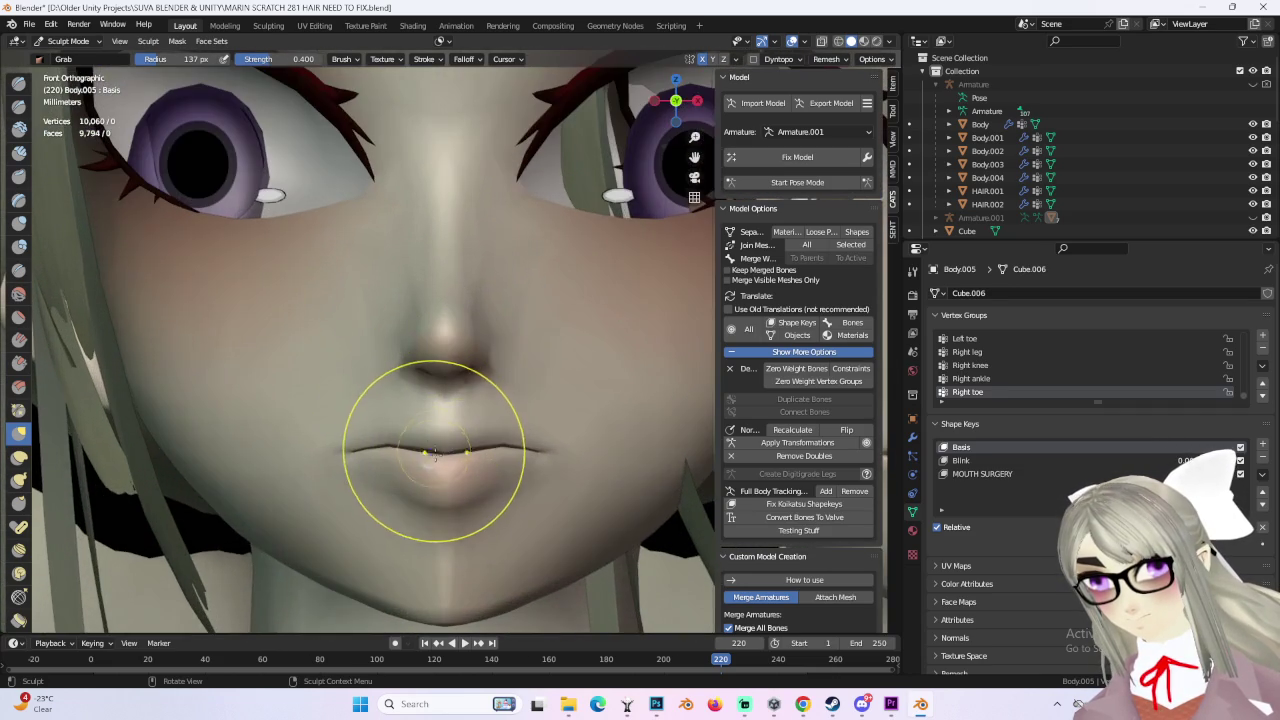
scroll(502, 410, down, 4)
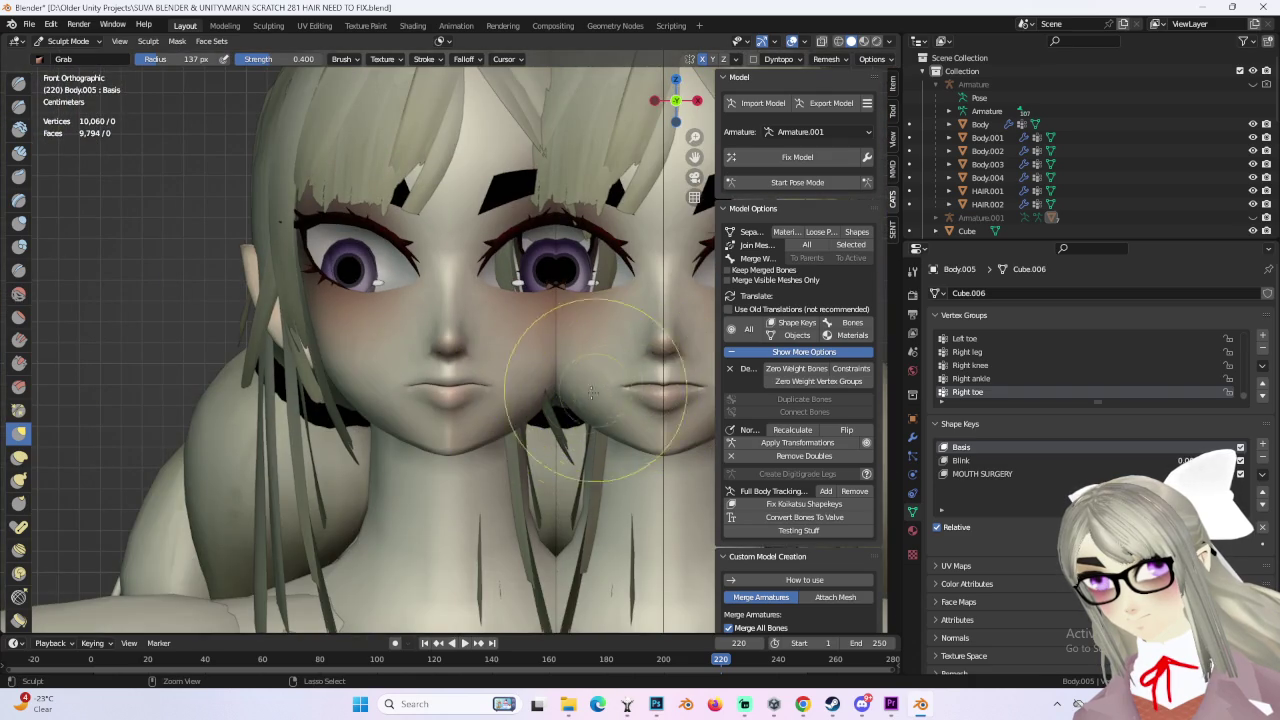
shift+middle_drag(601, 392, 384, 413)
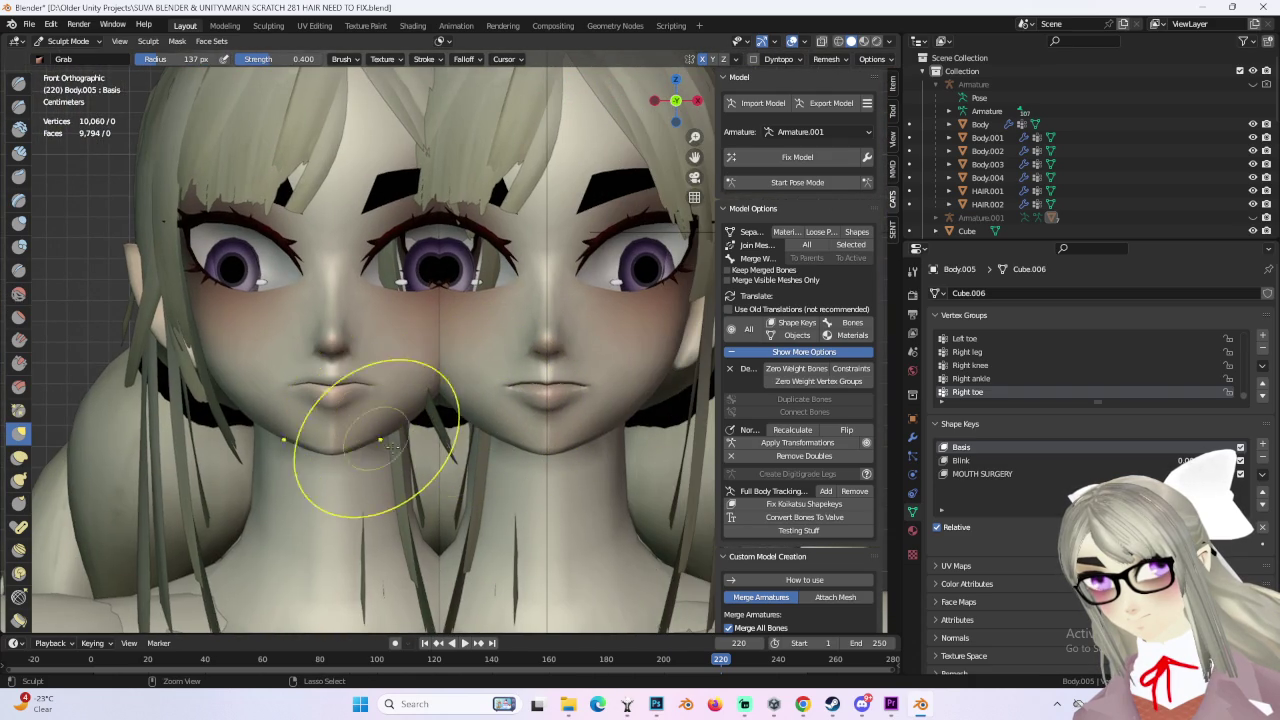
scroll(475, 422, up, 4)
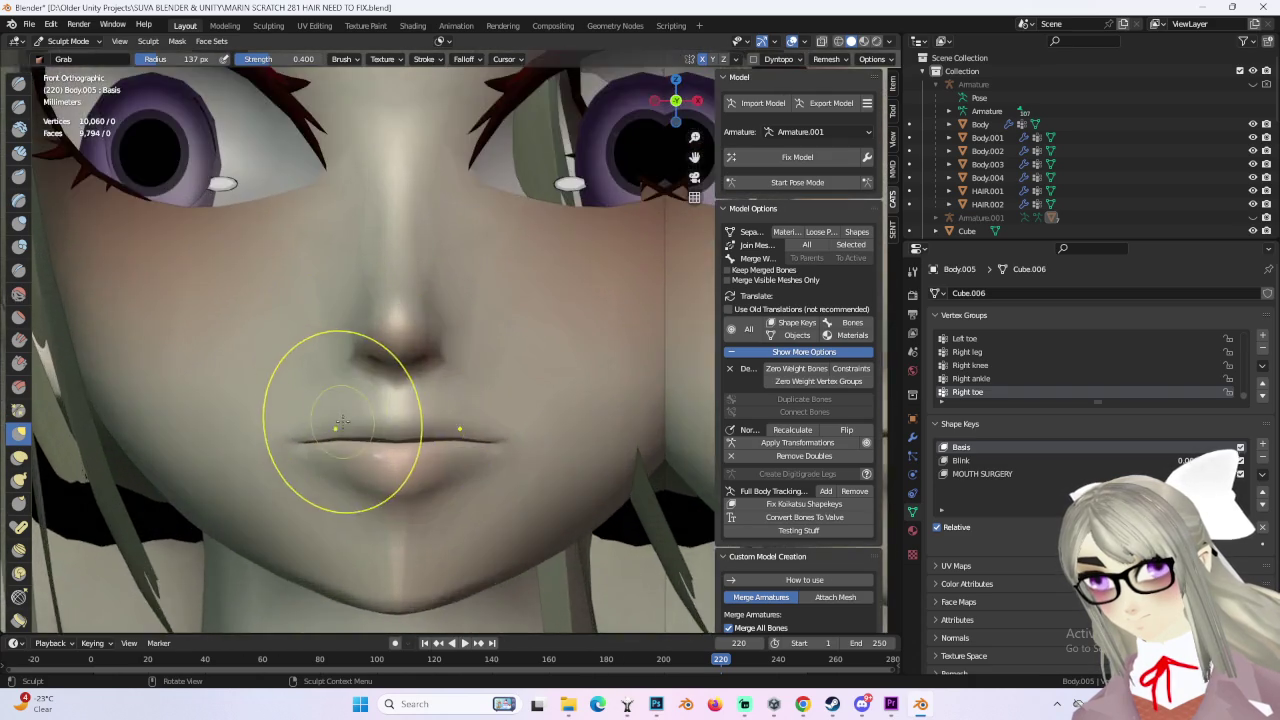
scroll(343, 414, up, 3)
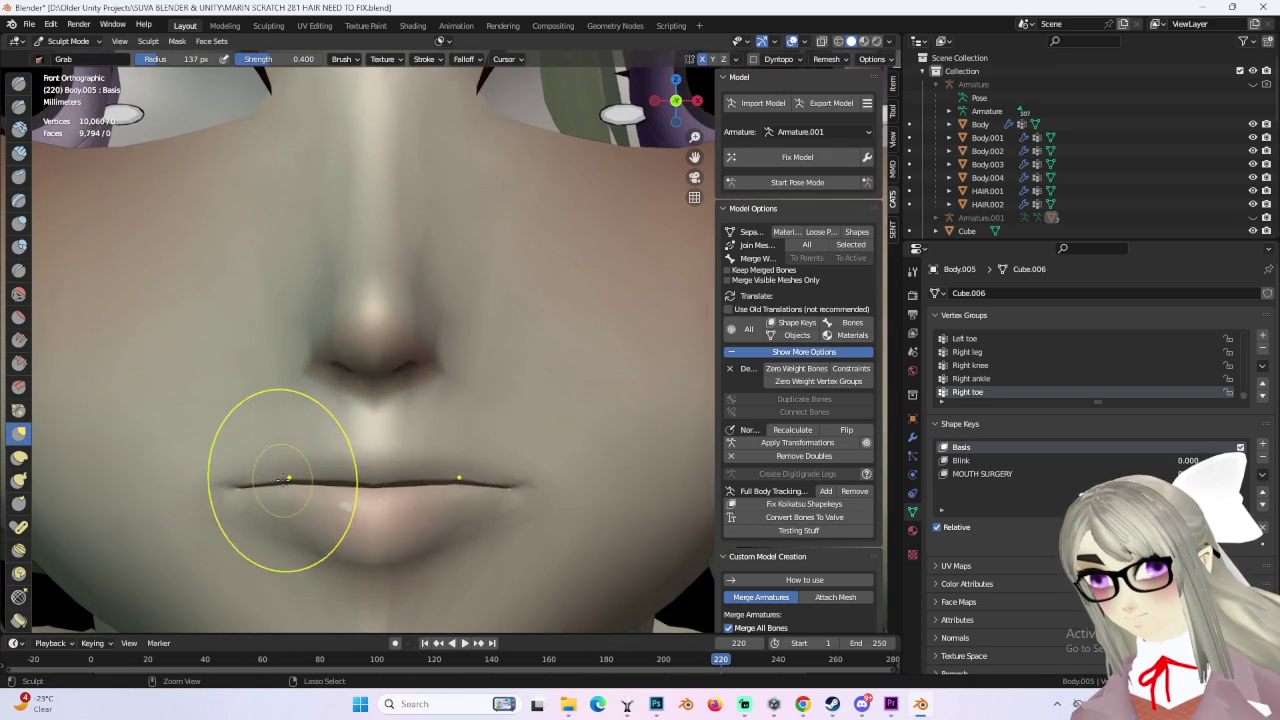
scroll(338, 436, down, 2)
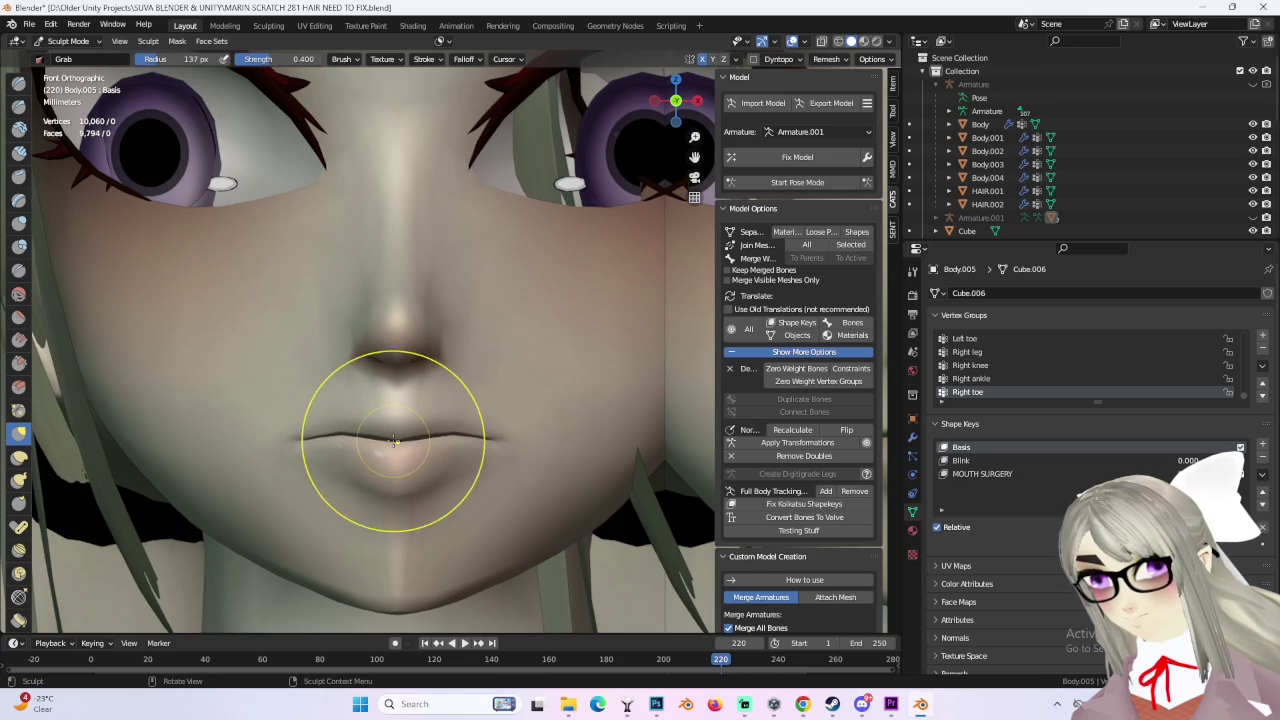
scroll(416, 408, down, 2)
mouse_move(343, 405)
middle_down()
mouse_move(528, 400)
mouse_move(508, 407)
mouse_move(586, 371)
mouse_move(471, 414)
mouse_move(624, 424)
middle_up()
scroll(511, 408, up, 3)
scroll(511, 408, up, 3)
scroll(512, 388, down, 2)
scroll(633, 315, down, 2)
middle_drag(633, 315, 693, 326)
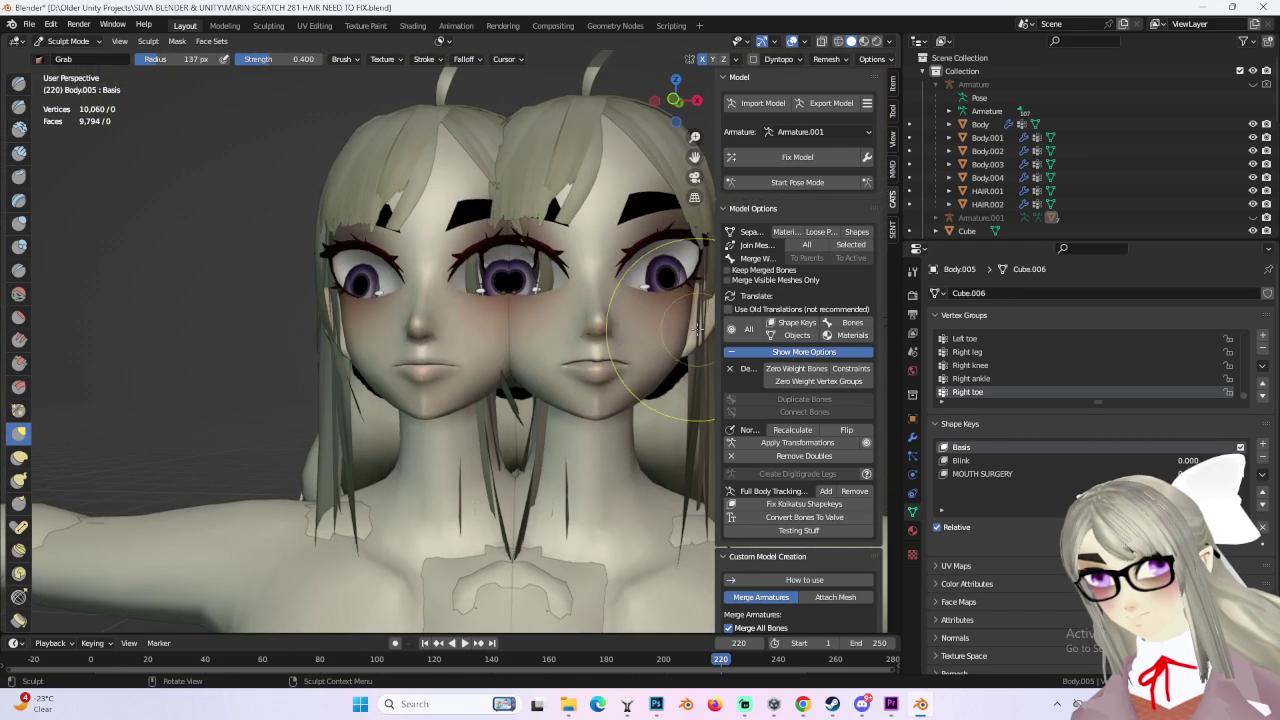
Step: Inspect the reshaped lips from front and three-quarter side views
click(676, 102)
scroll(676, 374, up, 2)
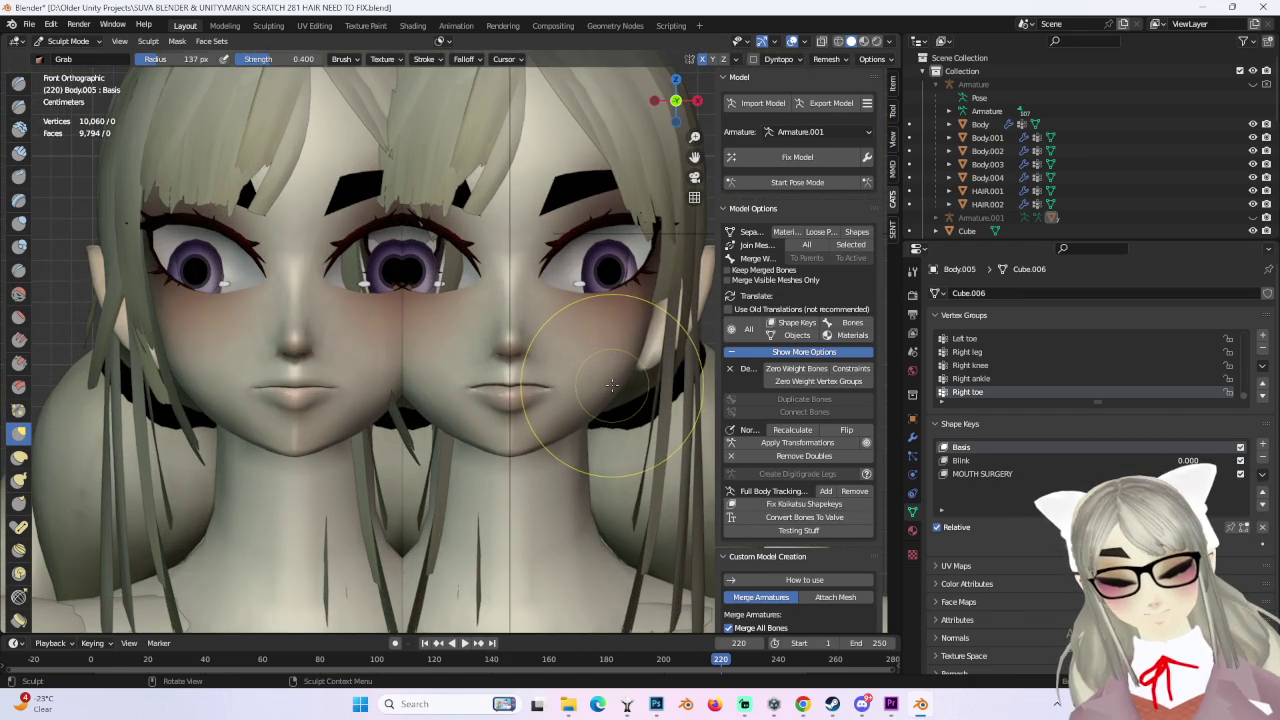
mouse_move(400, 428)
middle_down()
mouse_move(521, 401)
mouse_move(352, 420)
middle_up()
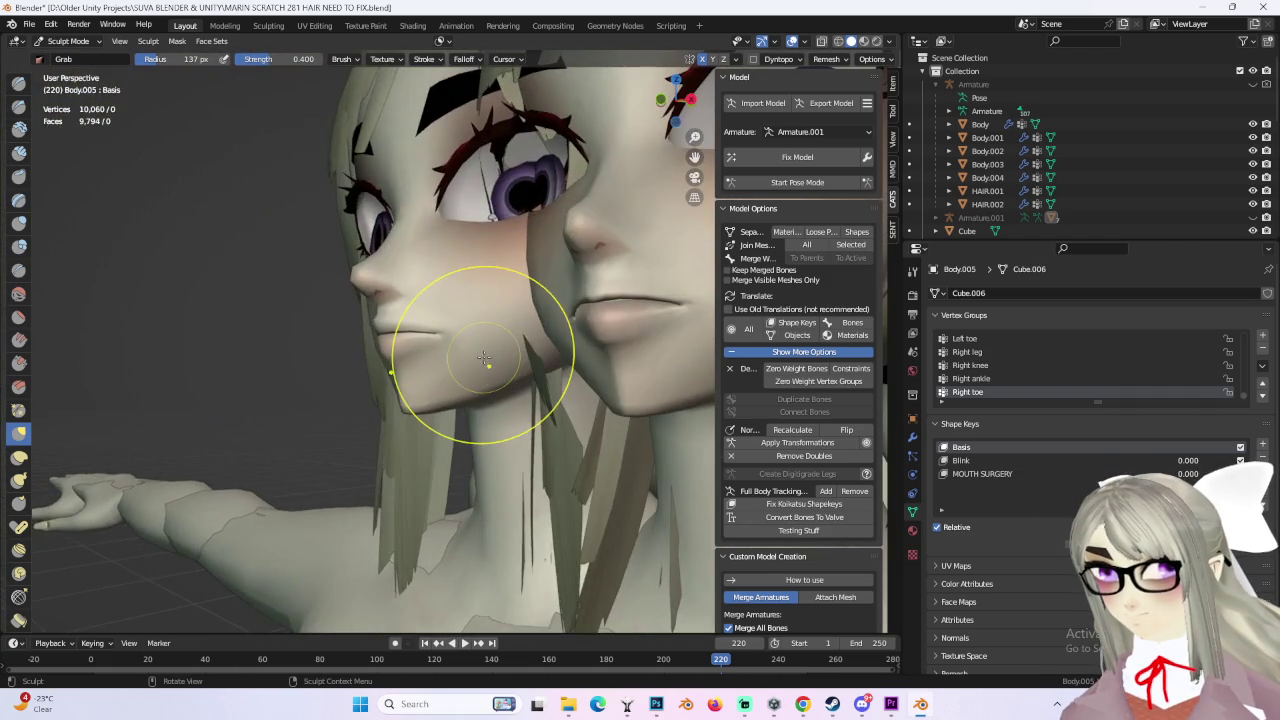
scroll(429, 337, up, 4)
mouse_move(429, 337)
middle_down()
mouse_move(316, 258)
mouse_move(307, 271)
middle_up()
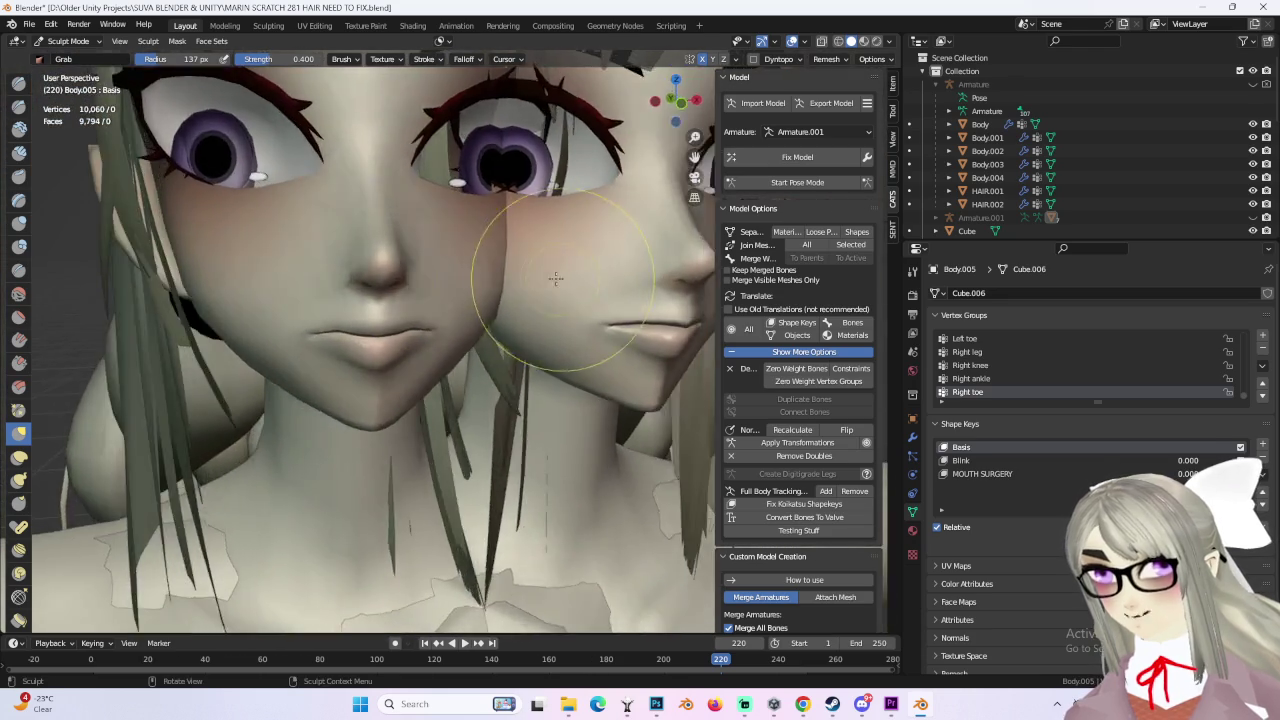
Step: Compare both faces from a wider front view, then start leaving the file with Ctrl+Q
mouse_move(311, 253)
middle_down()
mouse_move(465, 283)
mouse_move(266, 286)
middle_up()
scroll(229, 294, up, 2)
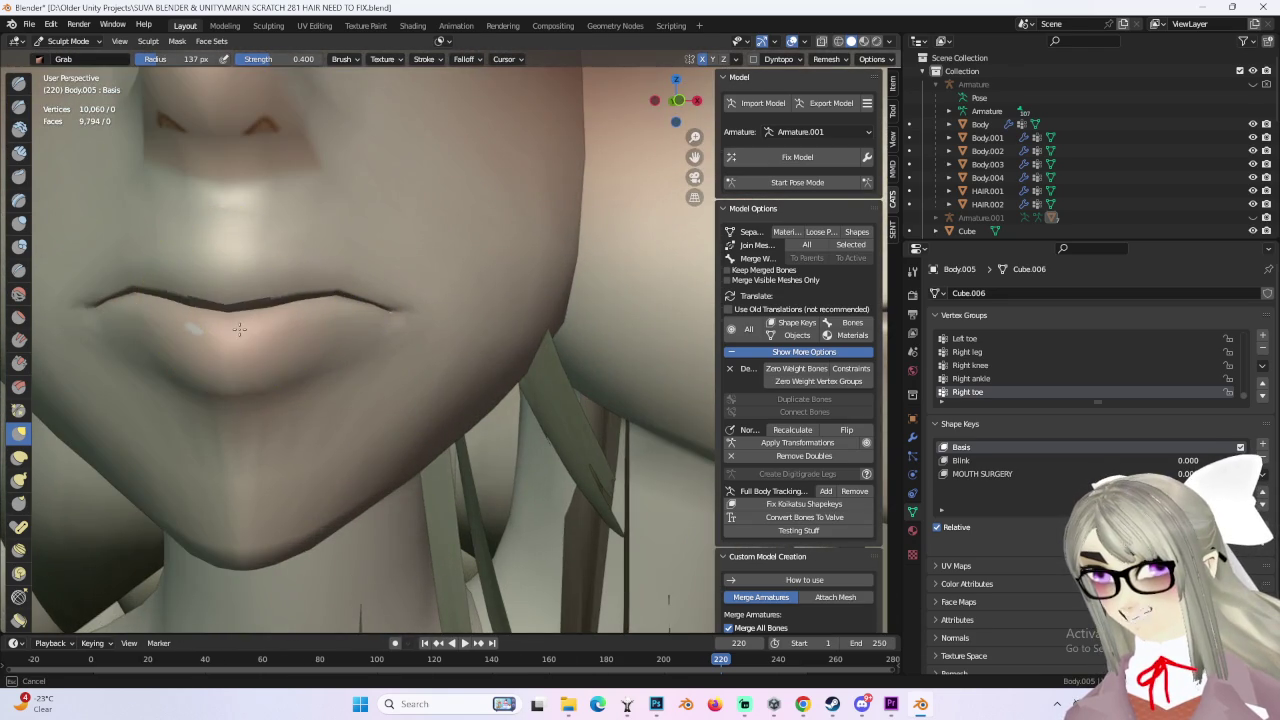
ctrl+middle_drag(239, 329, 291, 296)
mouse_move(426, 332)
middle_down()
mouse_move(600, 328)
mouse_move(565, 345)
mouse_move(553, 381)
mouse_move(609, 339)
mouse_move(572, 343)
mouse_move(558, 376)
middle_up()
key(ctrl+q)
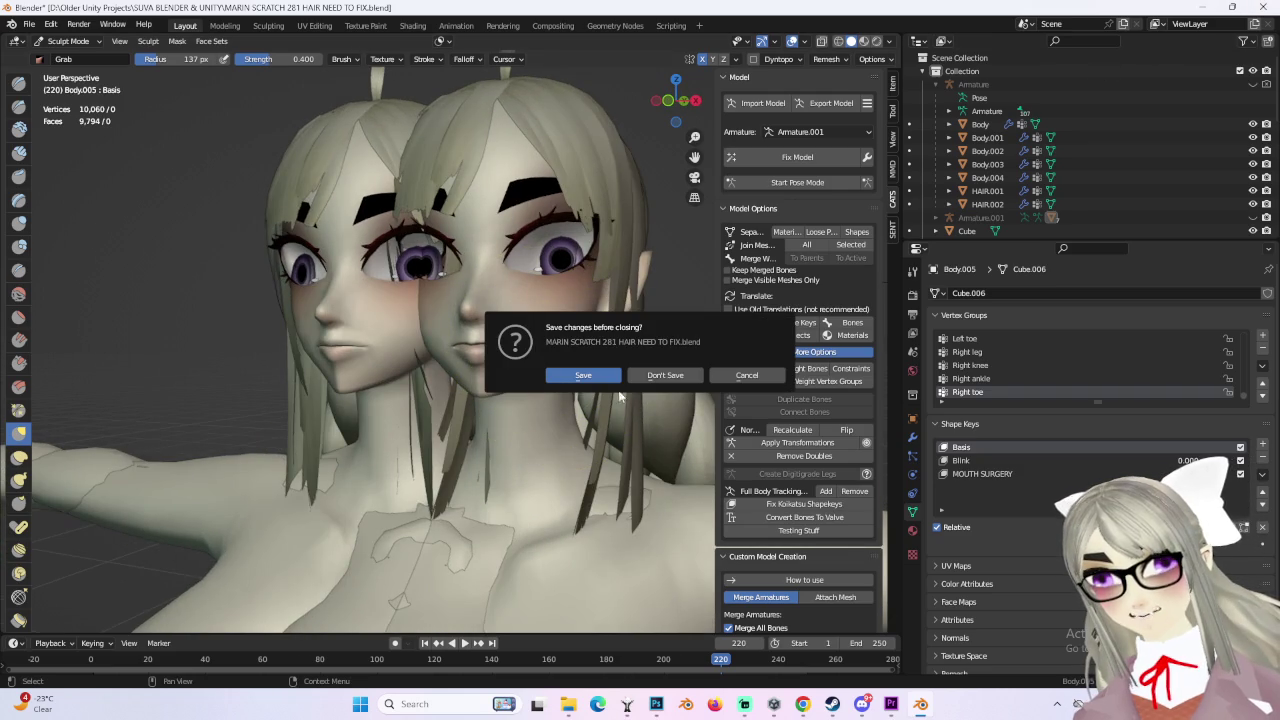
Step: Cancel the save prompt and switch from Sculpt Mode to Object Mode
click(748, 375)
scroll(700, 360, up, 3)
mouse_move(700, 360)
middle_down()
mouse_move(642, 347)
mouse_move(614, 300)
mouse_move(290, 130)
middle_up()
click(68, 41)
click(62, 58)
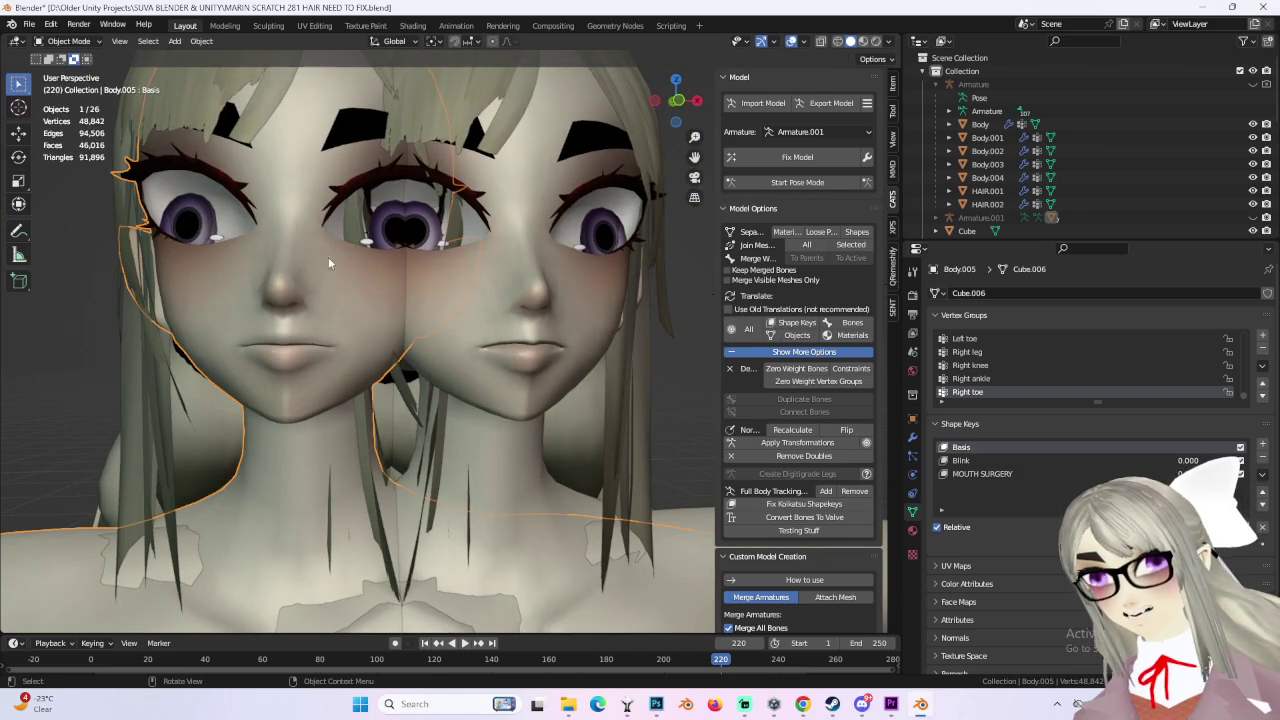
scroll(1066, 110, down, 2)
Step: Open MARIN SCRATCH 282 JUICY LIP.blend without saving, and view it in Object Mode
click(29, 24)
click(54, 60)
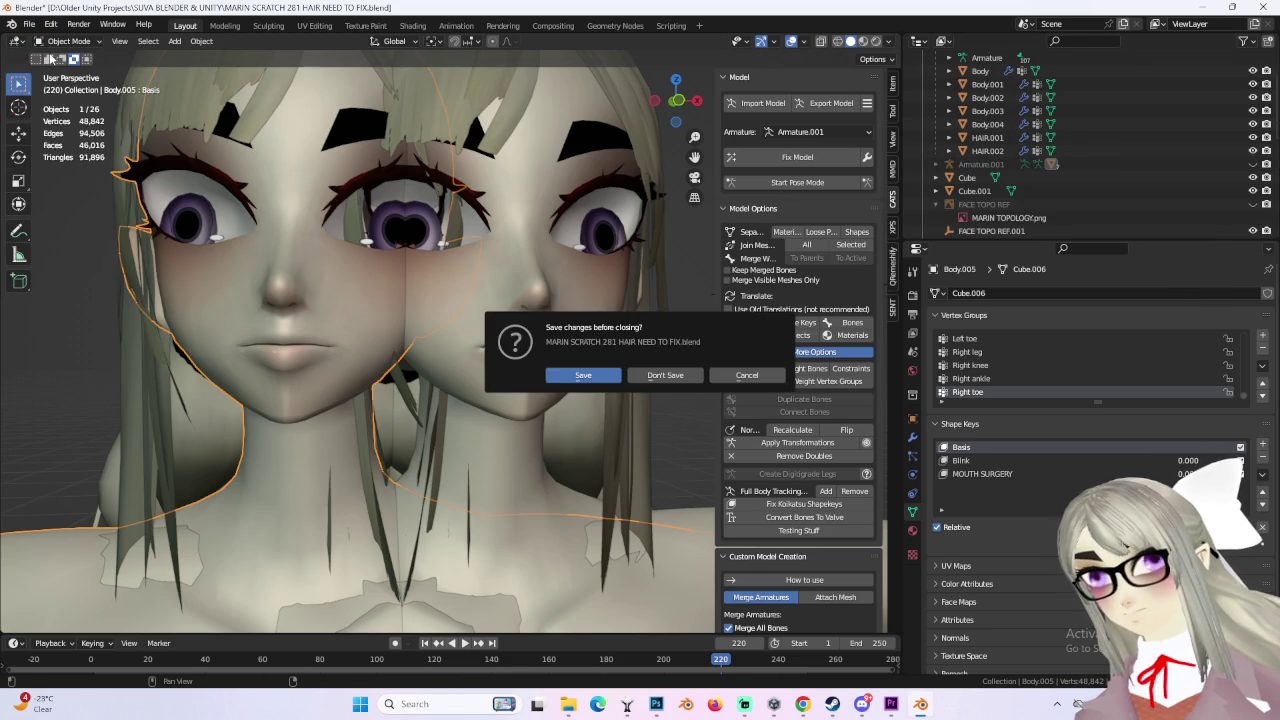
click(665, 375)
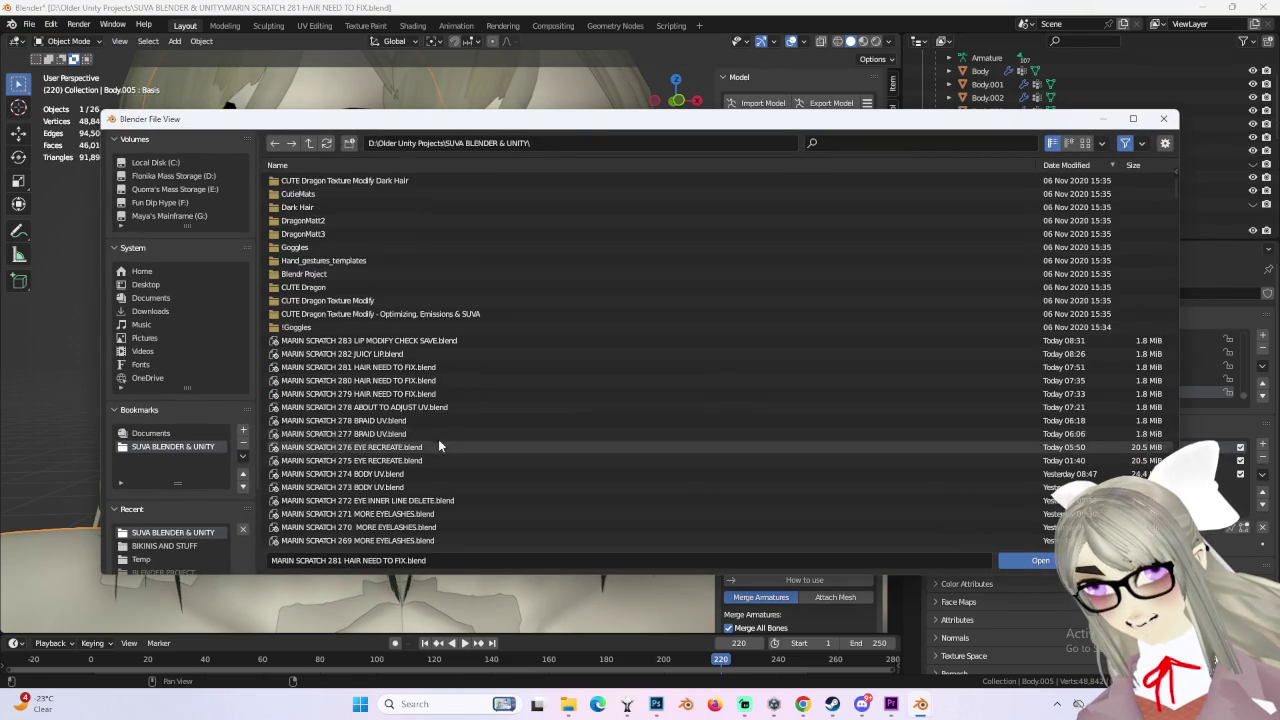
double_click(400, 354)
scroll(416, 365, up, 5)
mouse_move(416, 365)
middle_down()
mouse_move(491, 351)
mouse_move(506, 329)
mouse_move(551, 334)
mouse_move(509, 331)
mouse_move(473, 281)
middle_up()
click(70, 41)
click(70, 58)
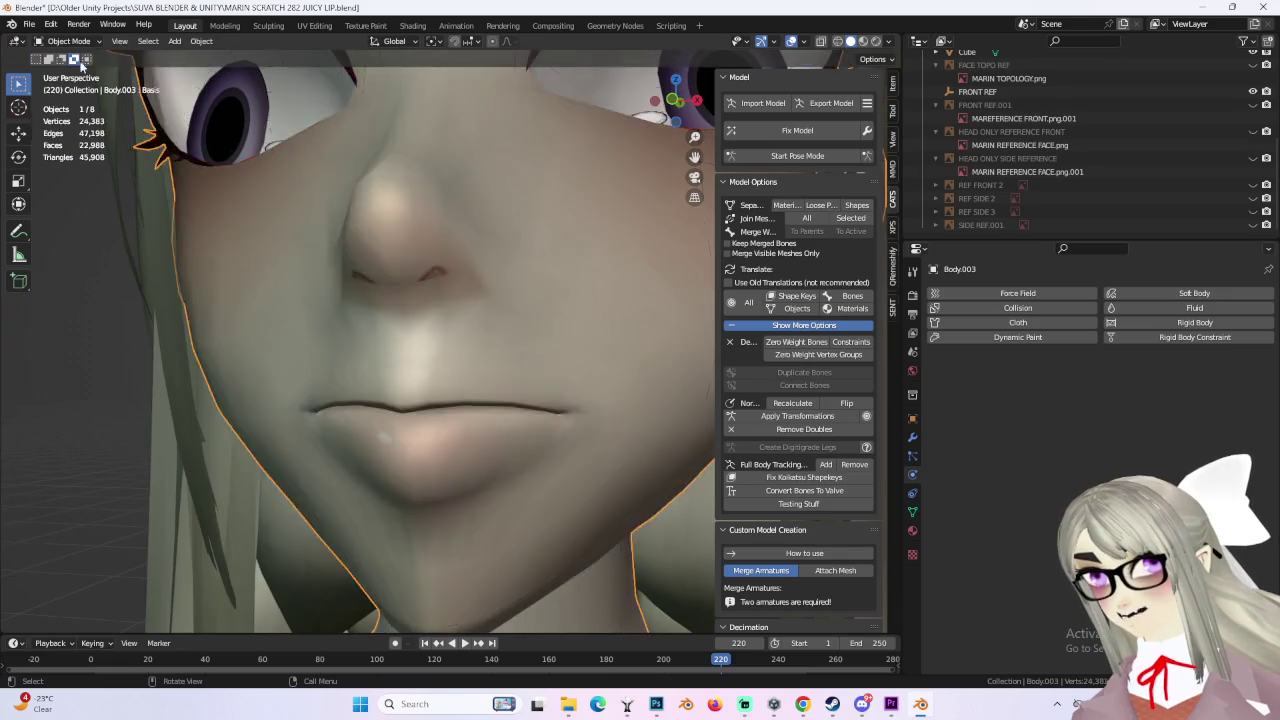
Step: Check the 282 version's lips from straight front and side views, then bring up Save As
scroll(516, 392, down, 6)
mouse_move(516, 392)
middle_down()
mouse_move(593, 397)
mouse_move(616, 376)
mouse_move(703, 195)
middle_up()
click(676, 100)
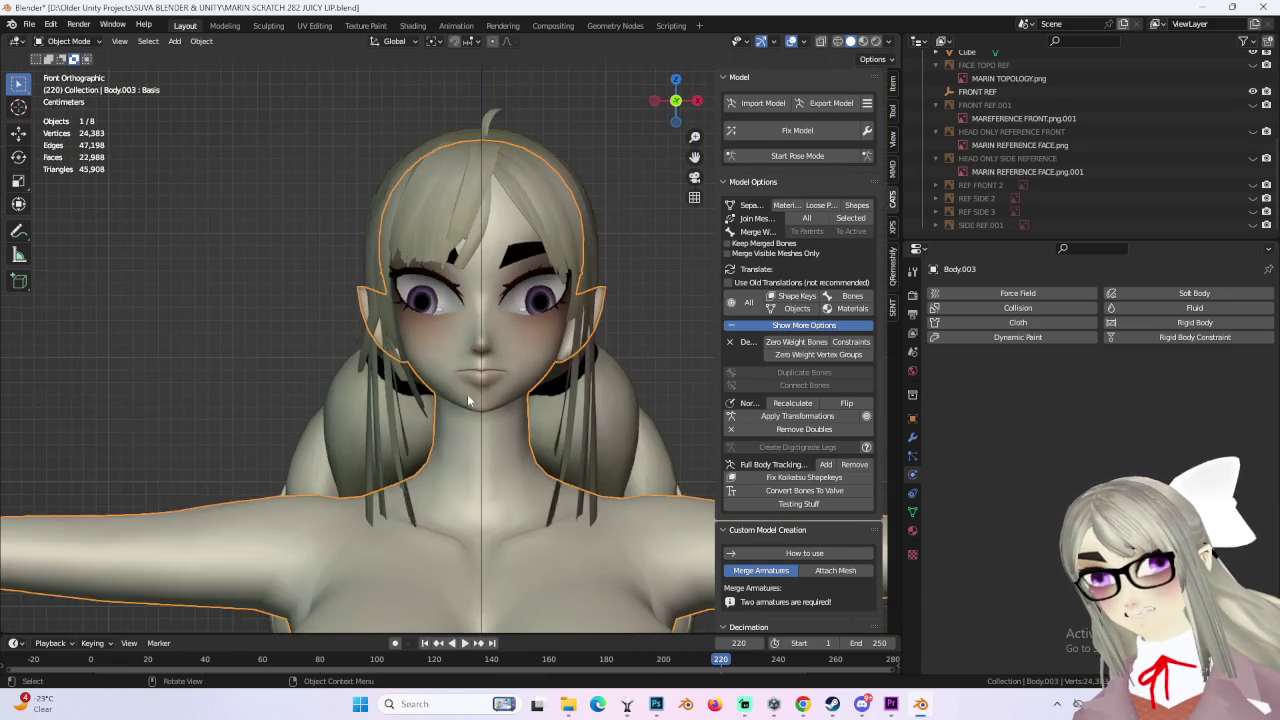
scroll(552, 396, up, 3)
scroll(580, 393, up, 2)
mouse_move(580, 393)
middle_down()
mouse_move(414, 393)
mouse_move(533, 410)
middle_up()
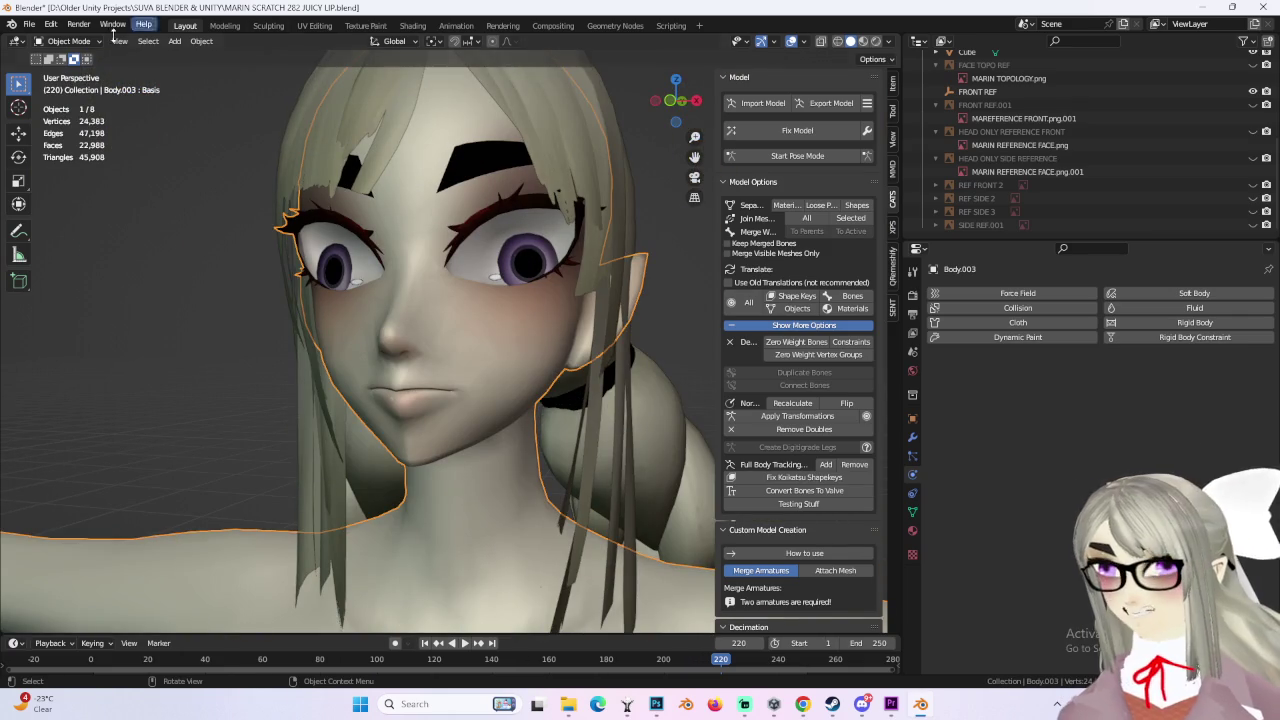
click(30, 23)
click(65, 127)
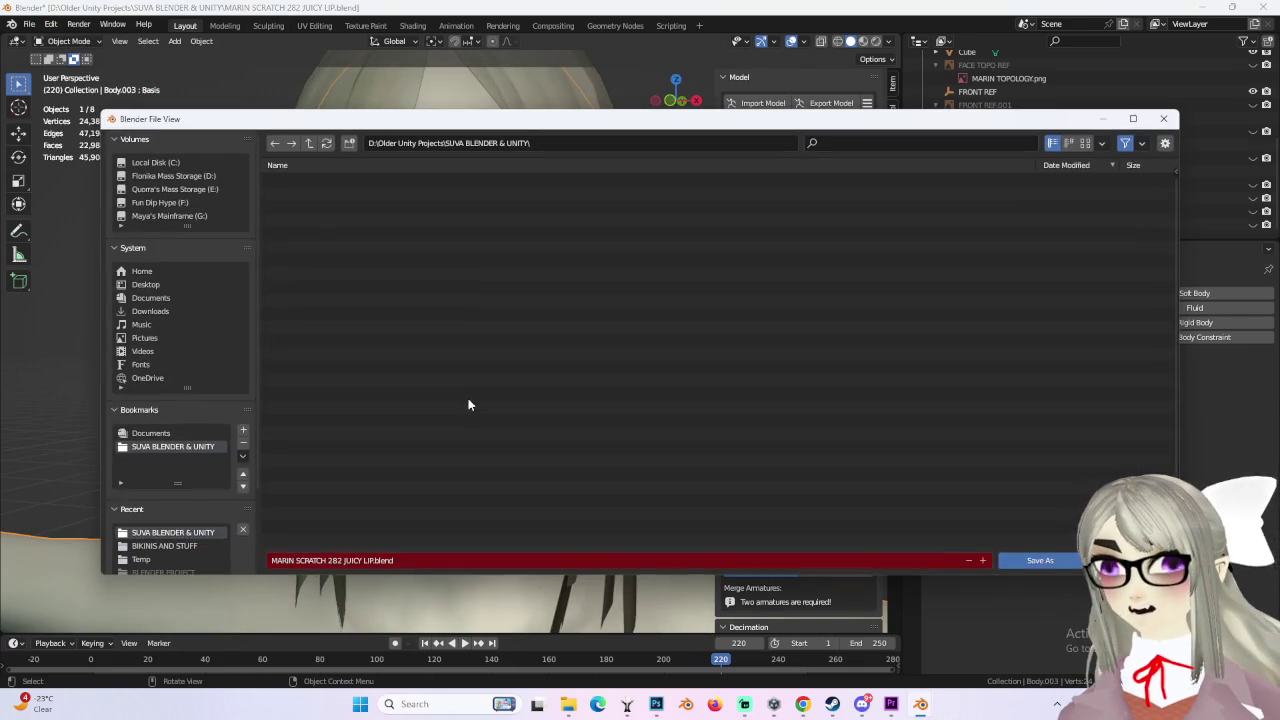
Step: Save the file as MARIN SCRATCH 284, based on the 283 LIP MODIFY CHECK SAVE name
click(350, 474)
click(338, 561)
drag(338, 561, 609, 560)
text(4)
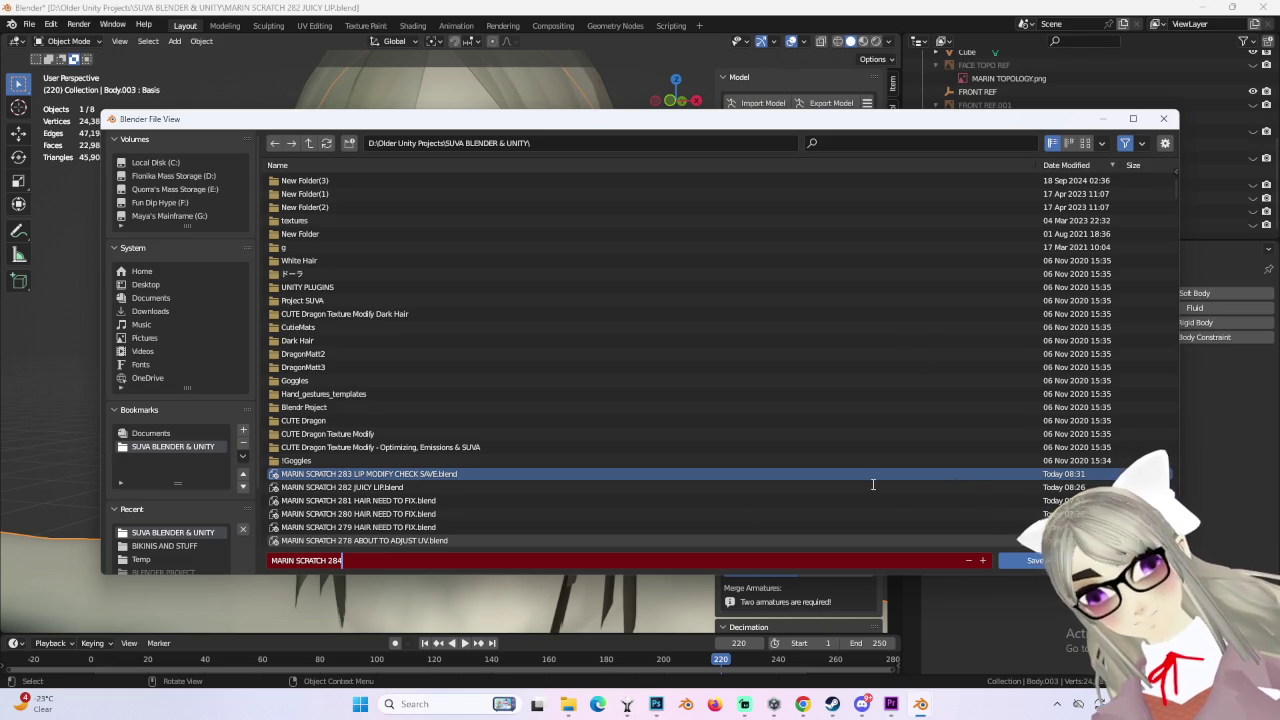
key(Return)
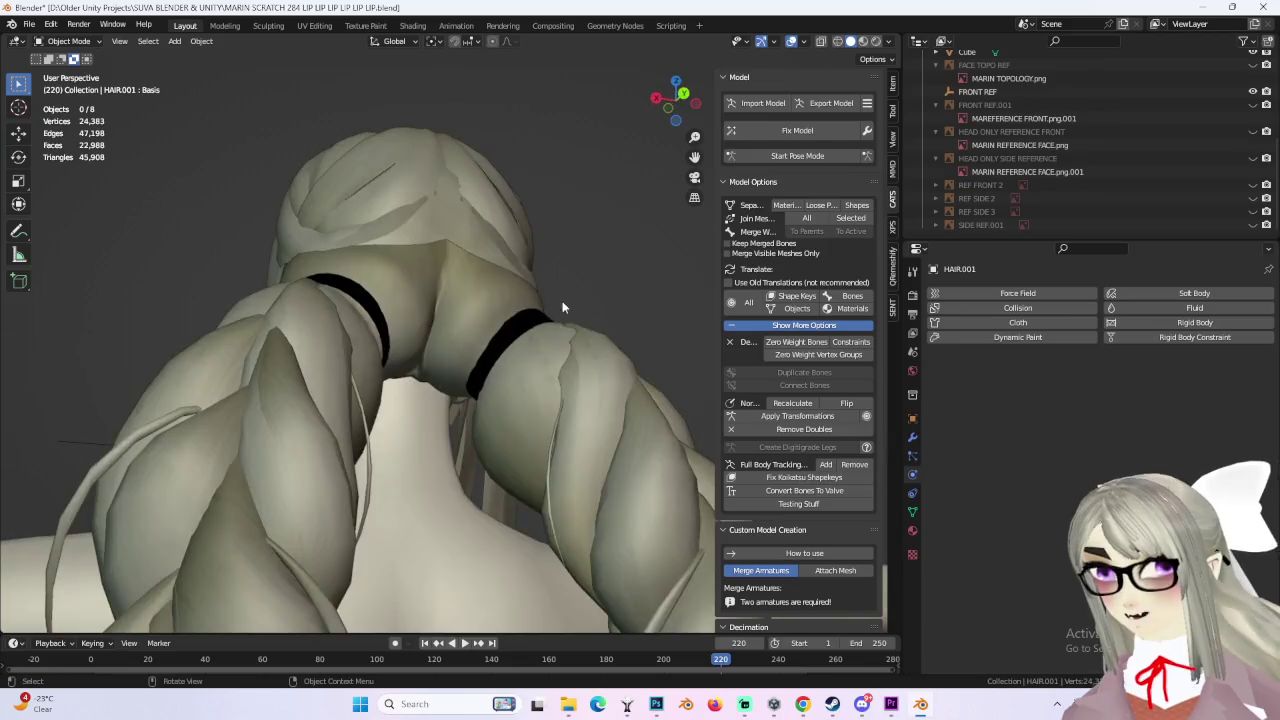
Step: Check the model, select Body.003, and close Blender
mouse_move(574, 368)
middle_down()
mouse_move(454, 323)
mouse_move(441, 276)
mouse_move(410, 299)
mouse_move(415, 402)
mouse_move(466, 425)
mouse_move(319, 386)
mouse_move(459, 408)
mouse_move(540, 445)
middle_up()
click(432, 398)
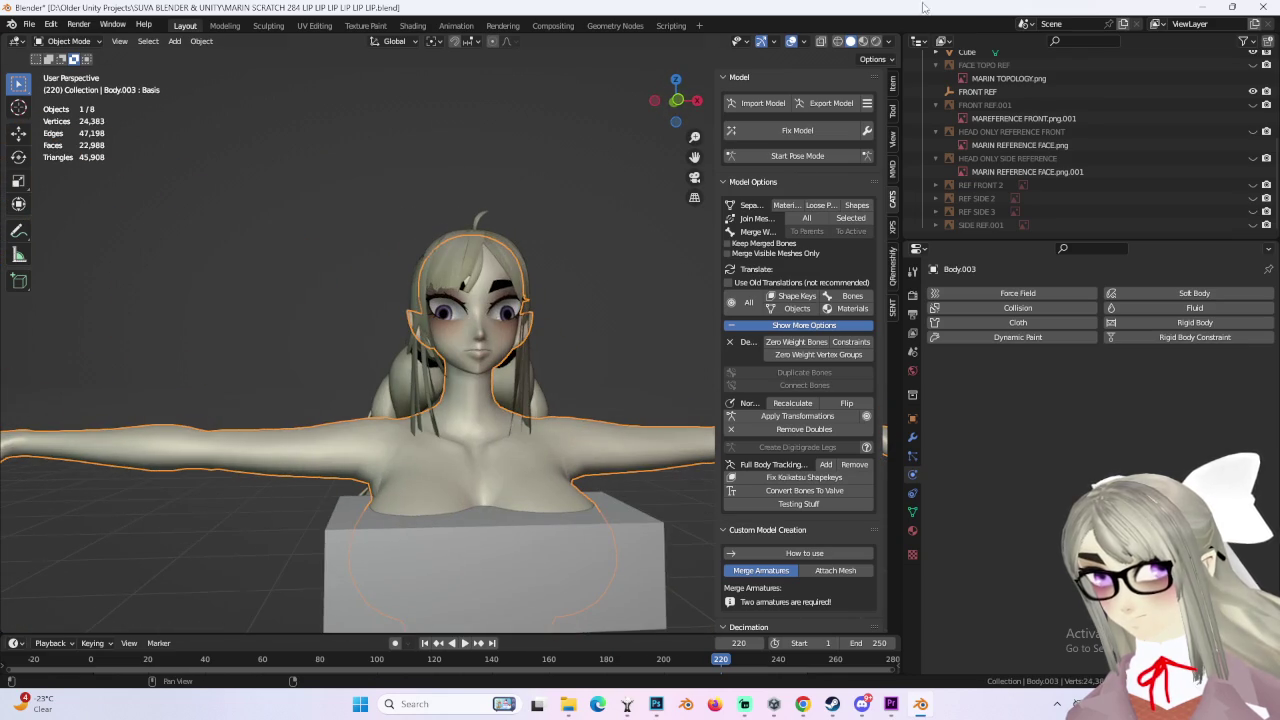
click(1262, 7)
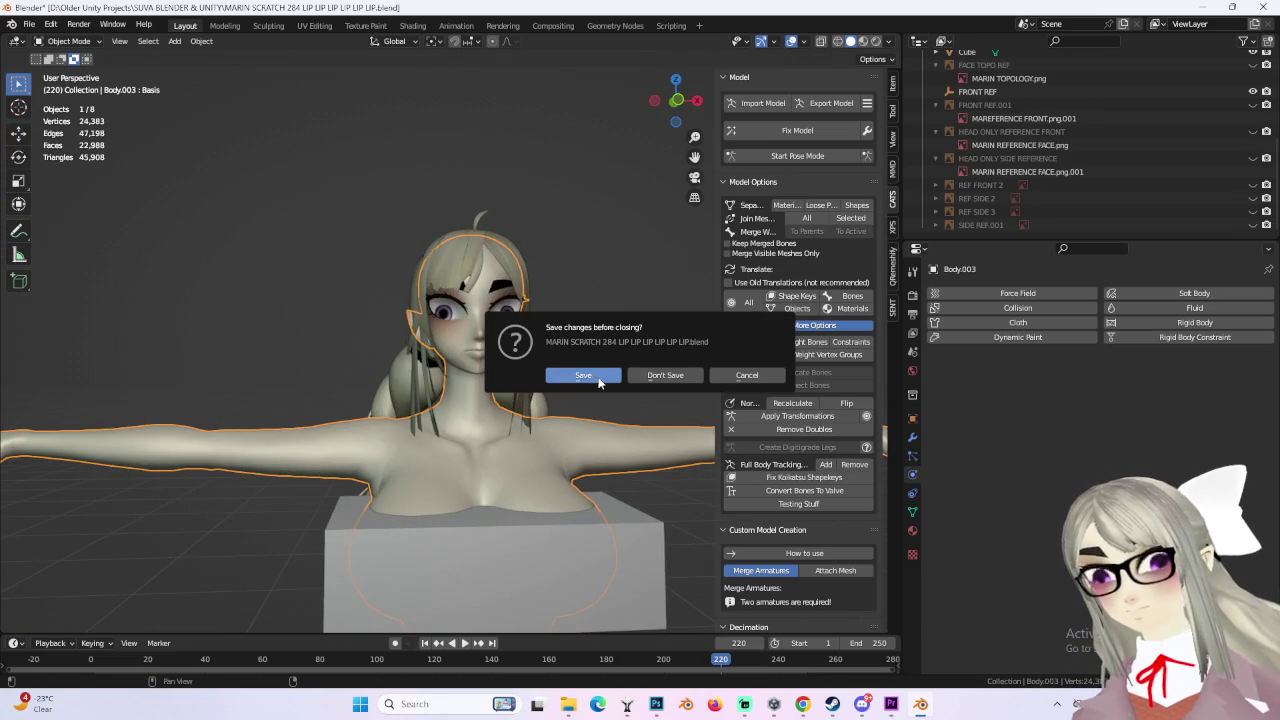
click(658, 377)
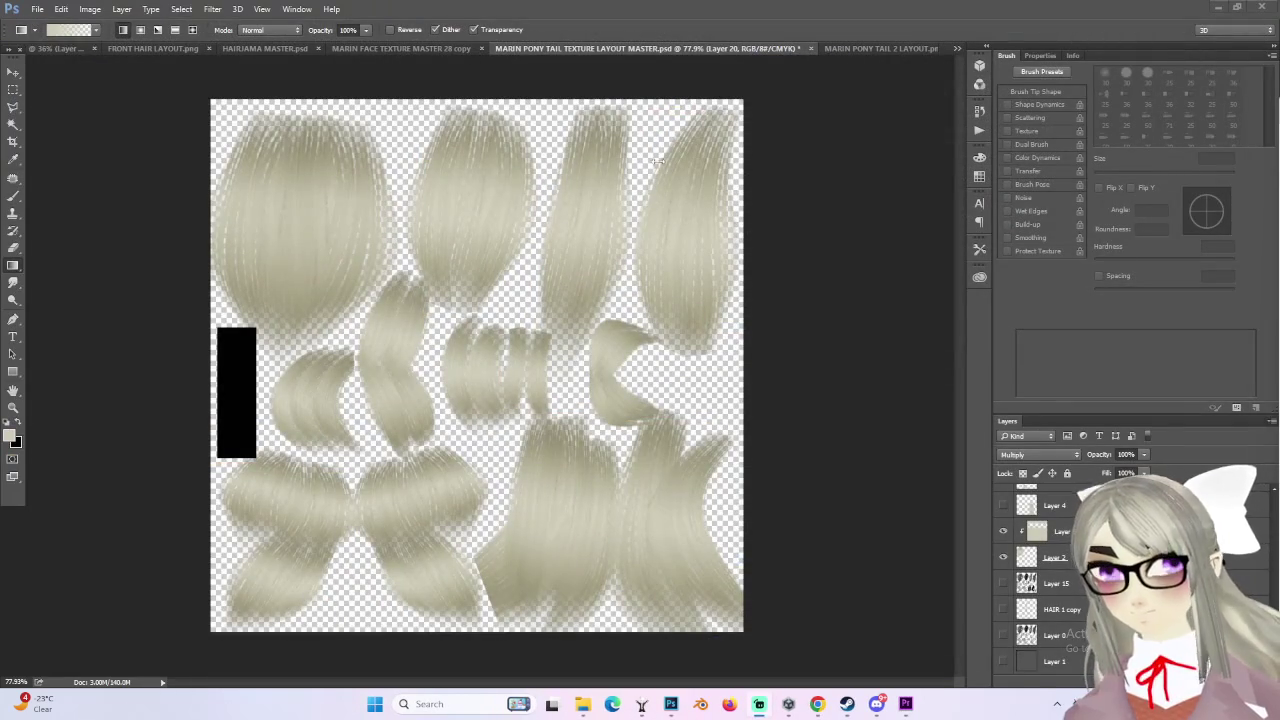
Step: Save MARIN PONY TAIL TEXTURE LAYOUT MASTER.psd over the existing file, then close both pony tail documents
click(35, 10)
click(77, 156)
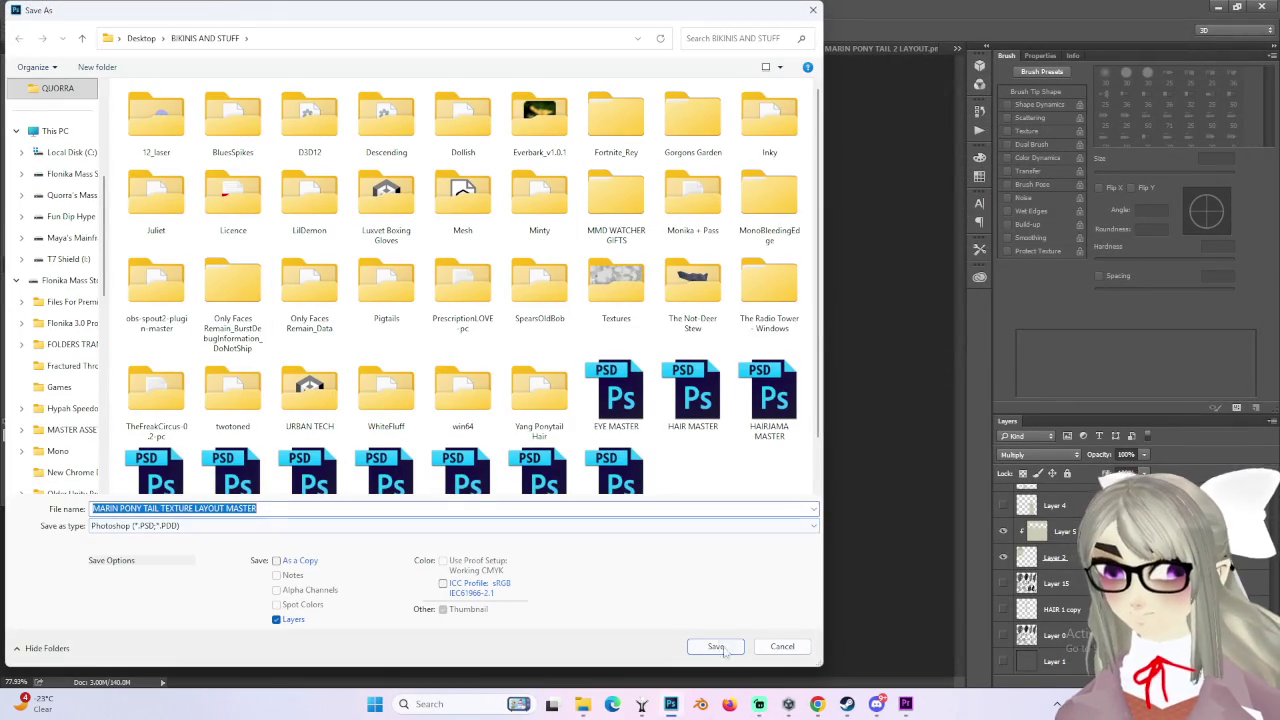
click(728, 650)
click(684, 346)
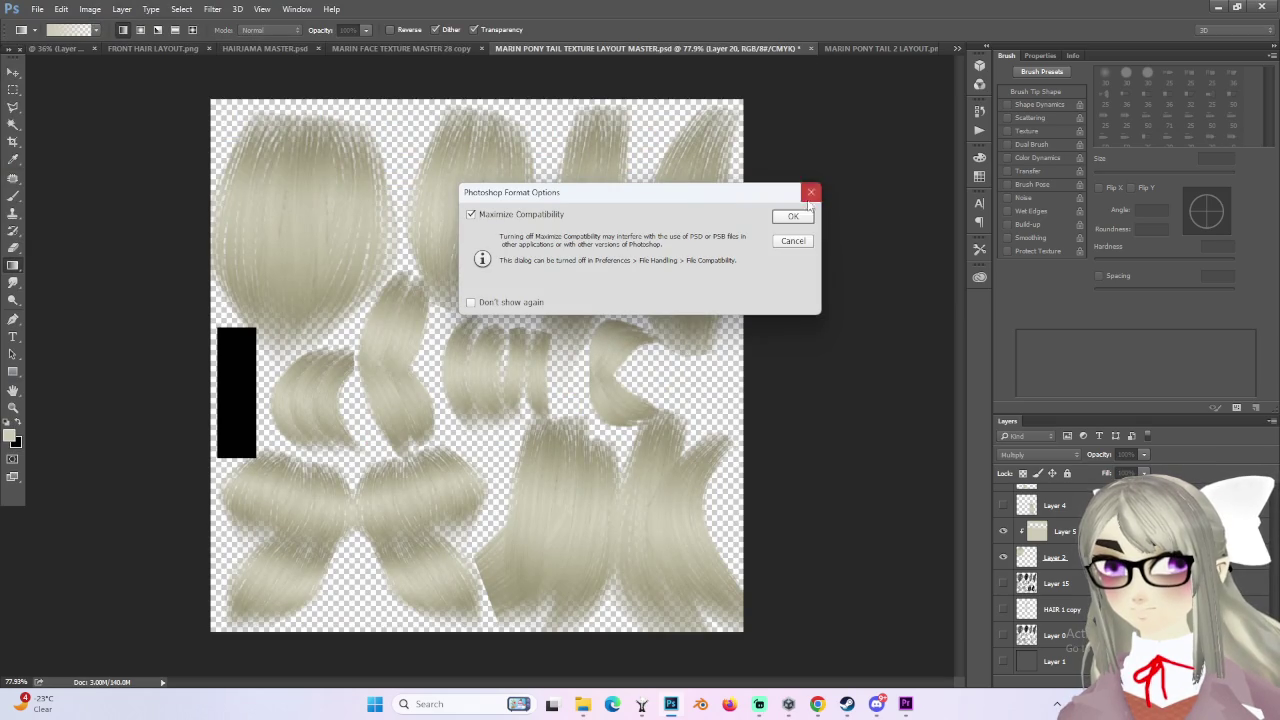
click(795, 218)
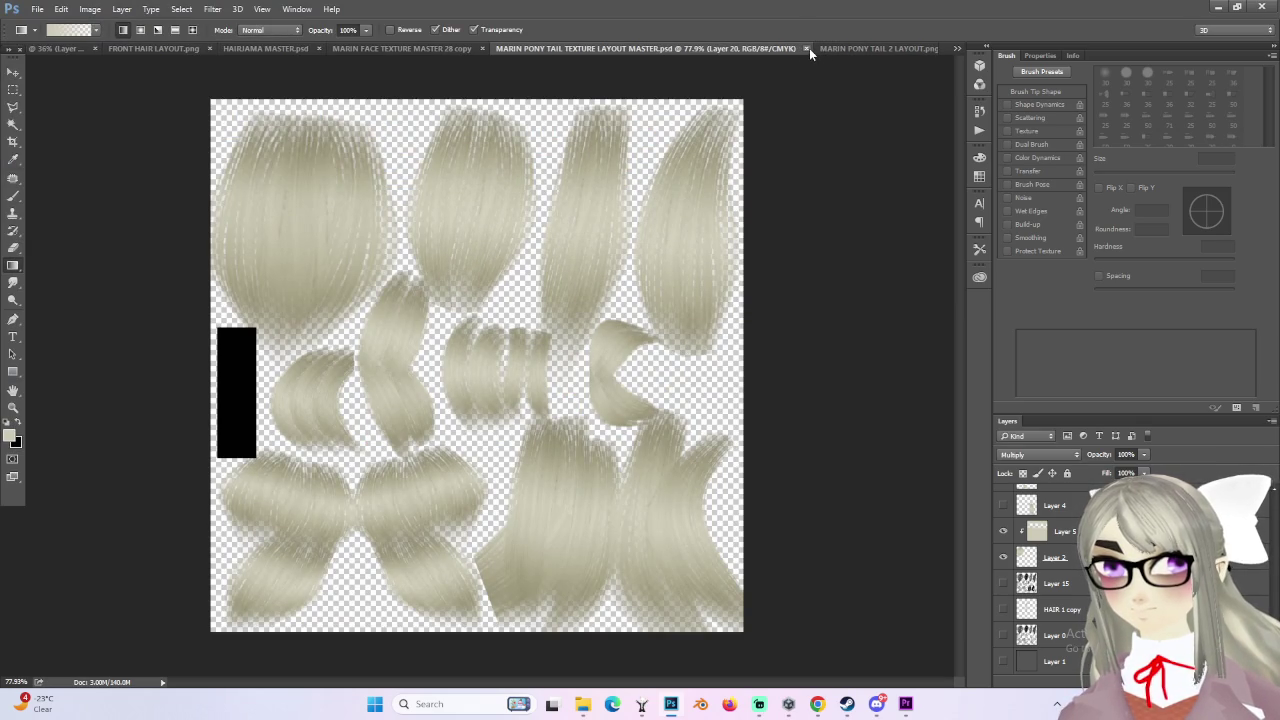
click(809, 48)
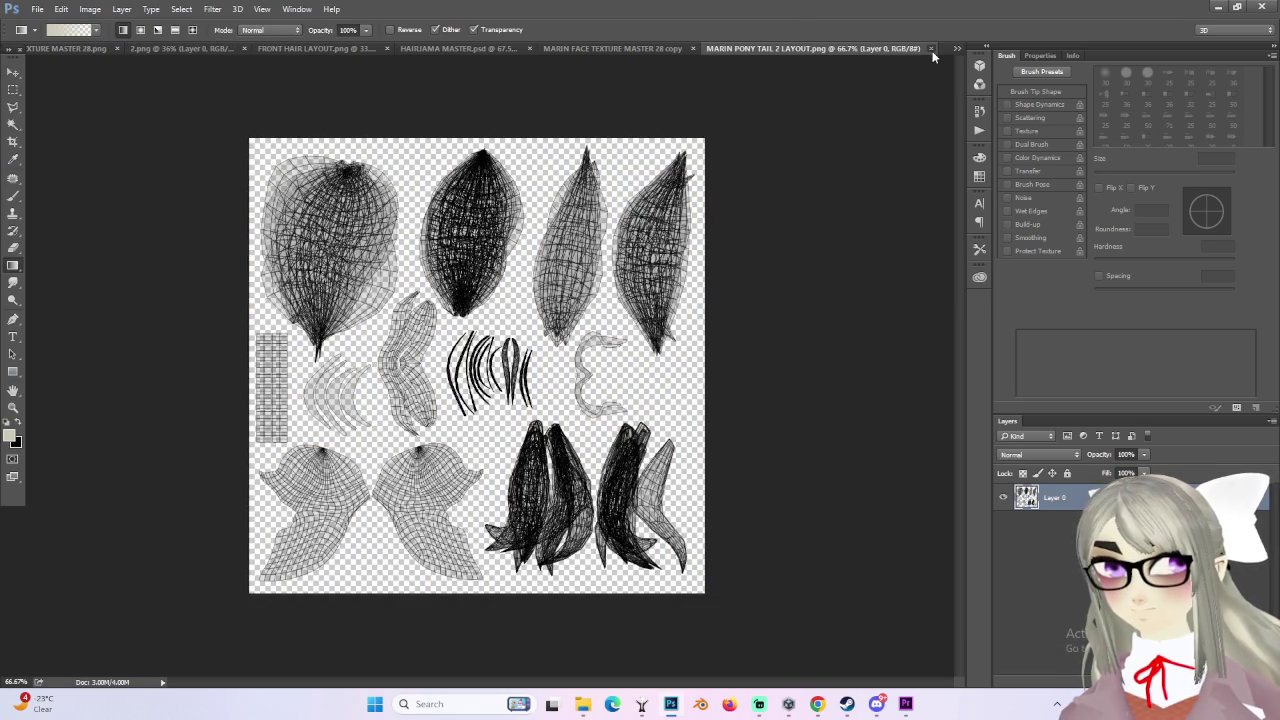
click(931, 48)
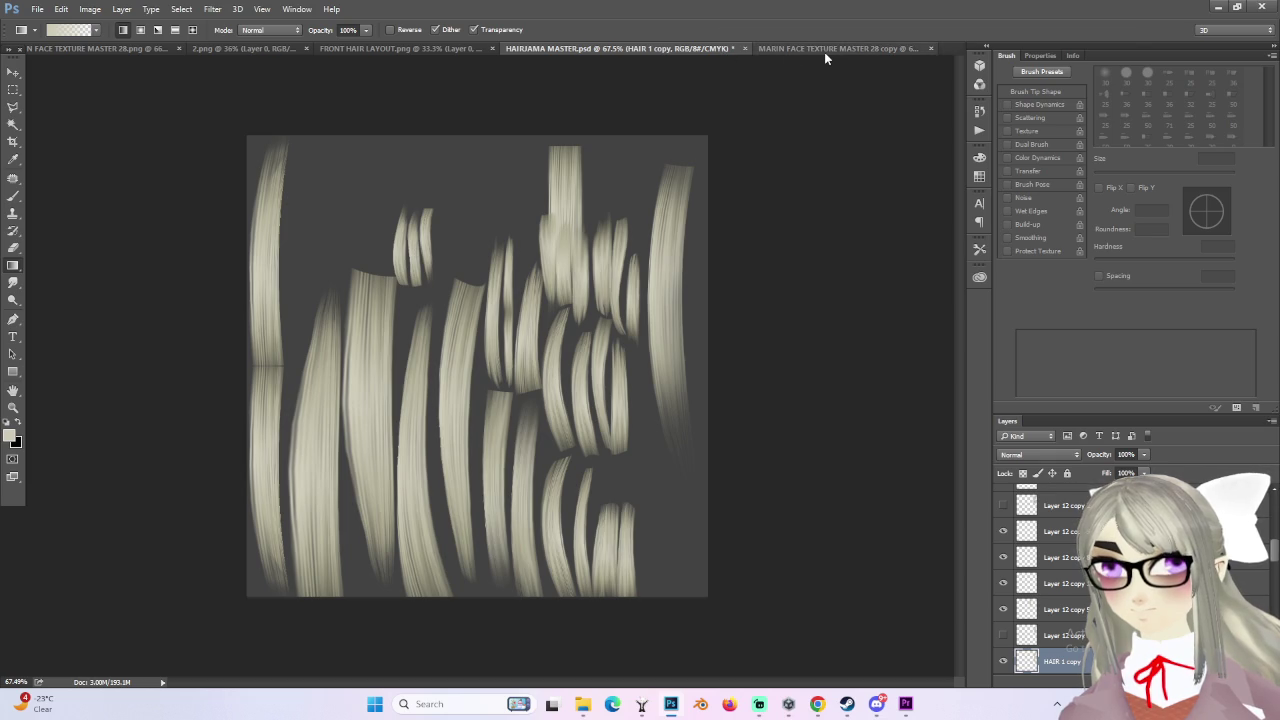
Step: Overwrite HAIRJAMA MASTER.psd with PSD compatibility accepted, then show FRONT HAIR LAYOUT.png
click(443, 46)
click(630, 46)
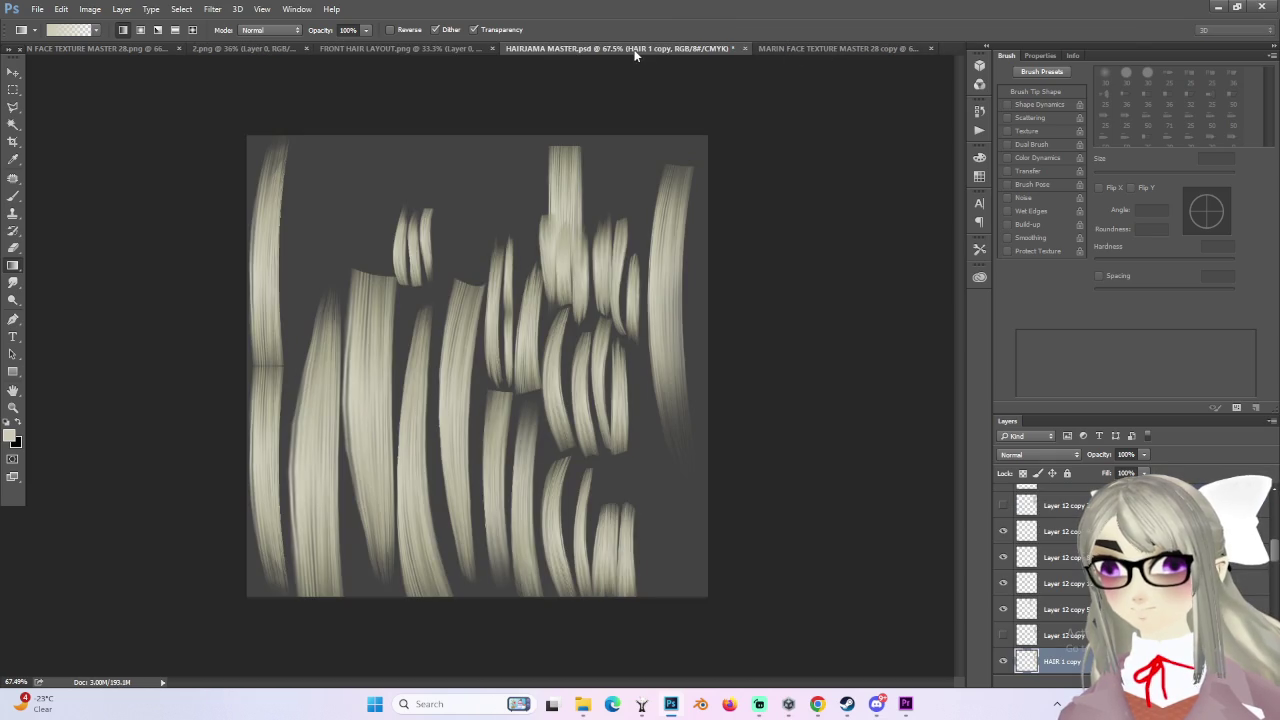
click(36, 9)
click(70, 157)
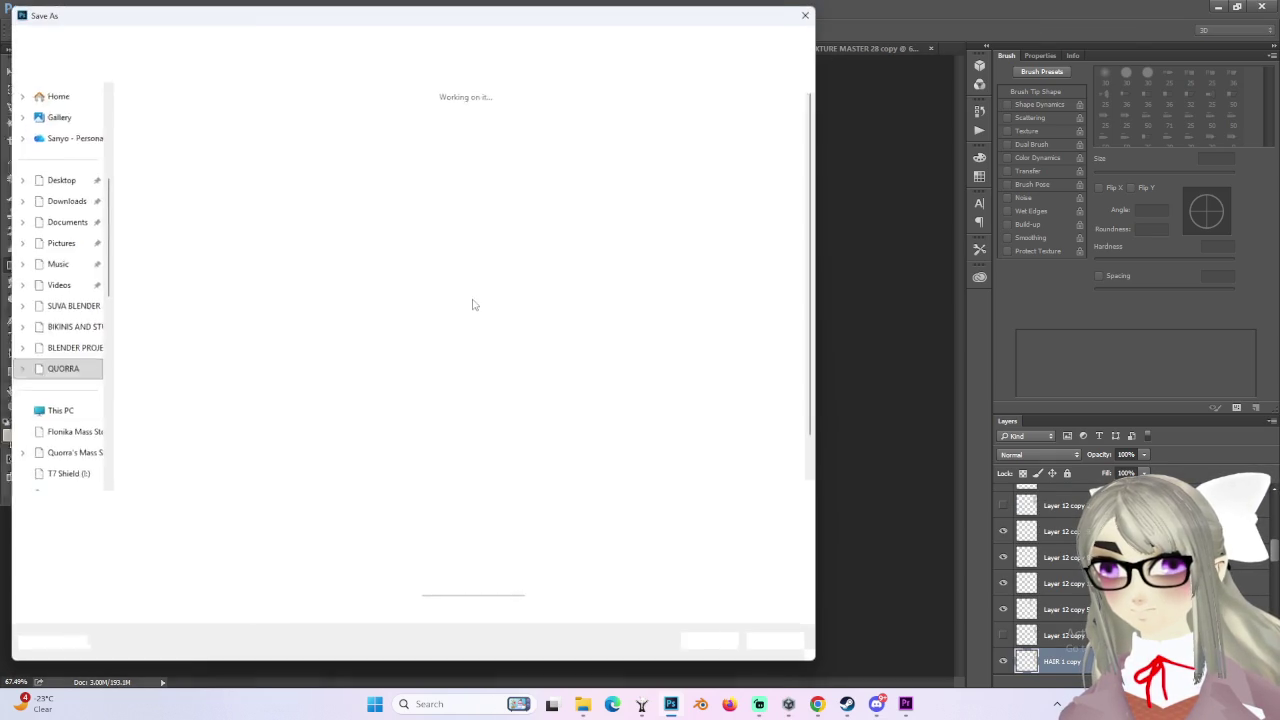
click(695, 648)
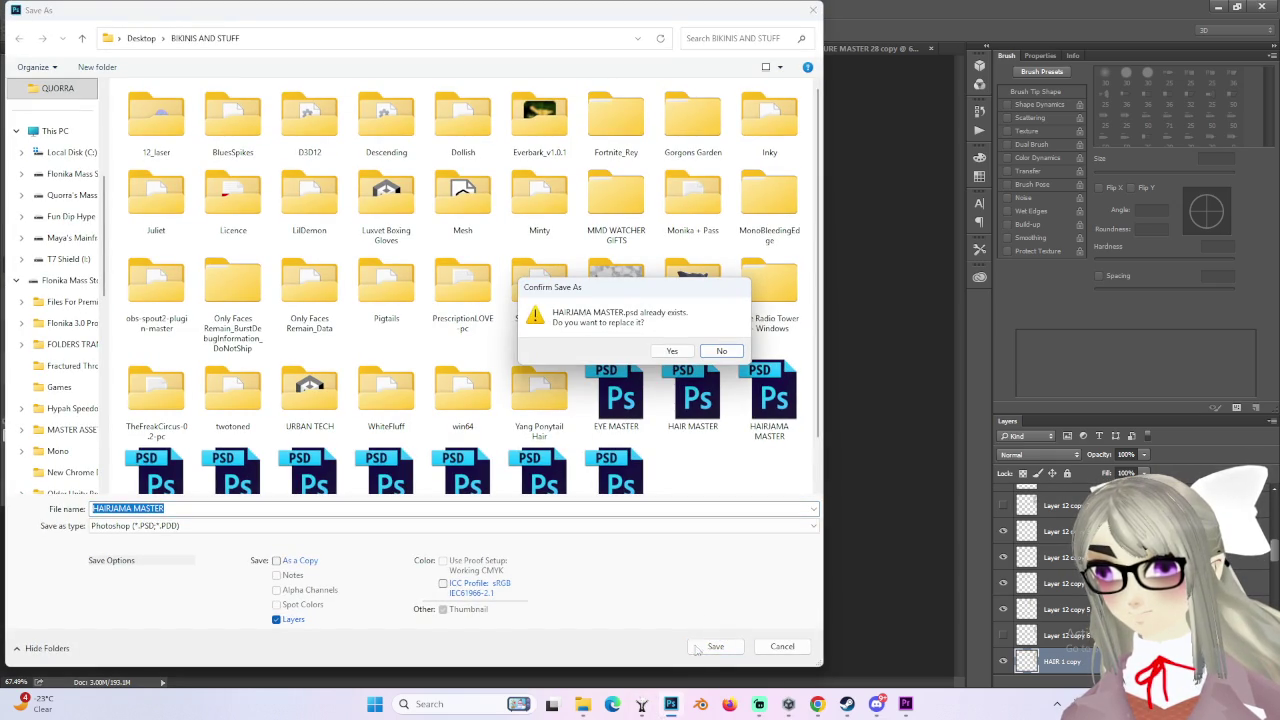
click(672, 351)
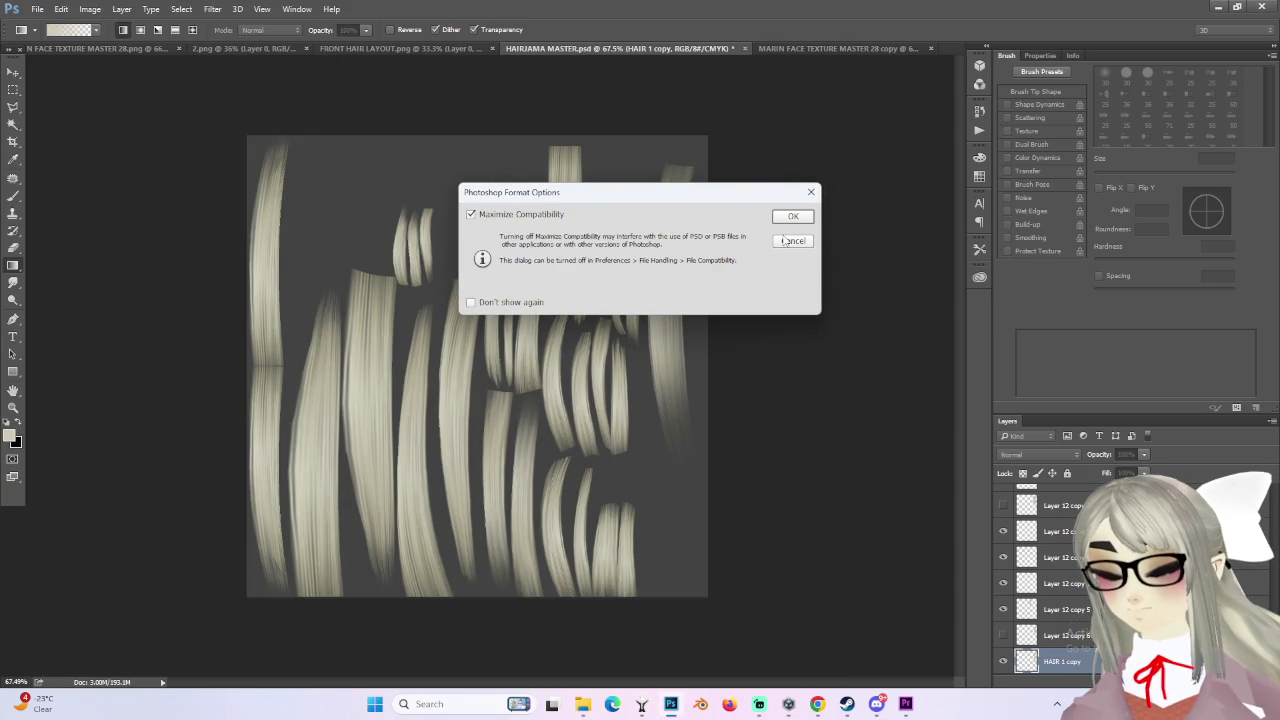
click(790, 217)
click(393, 47)
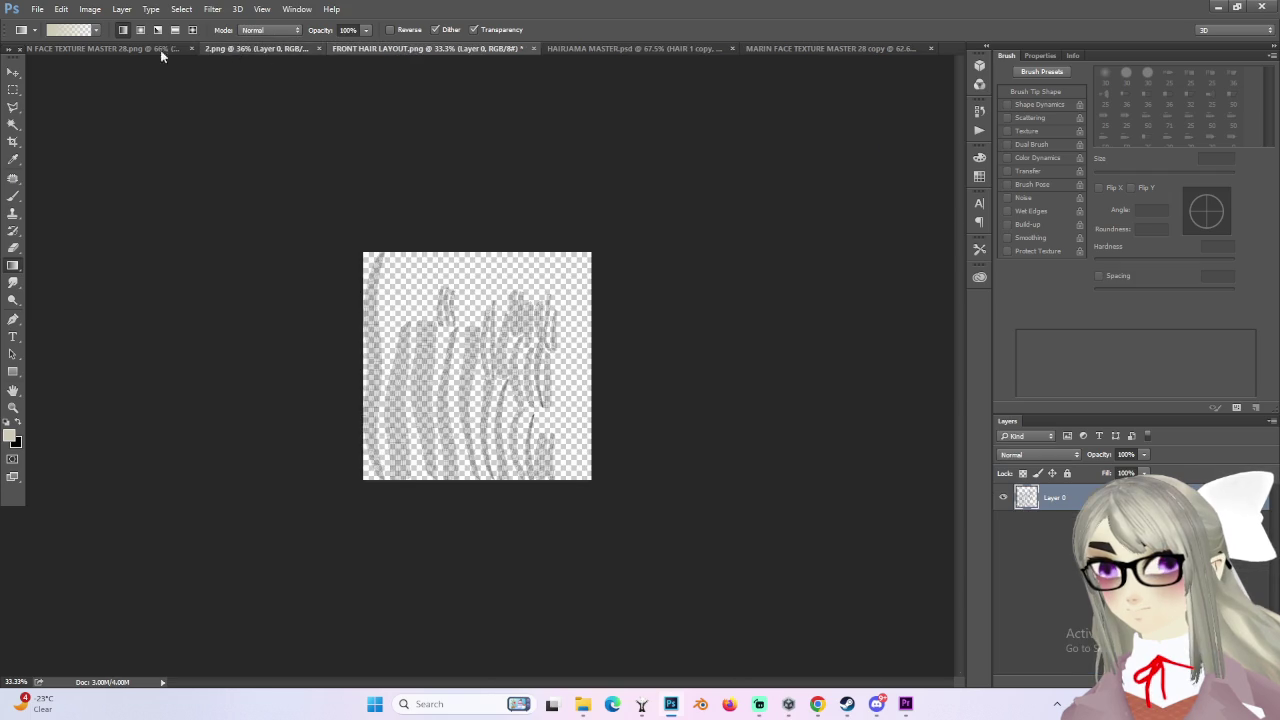